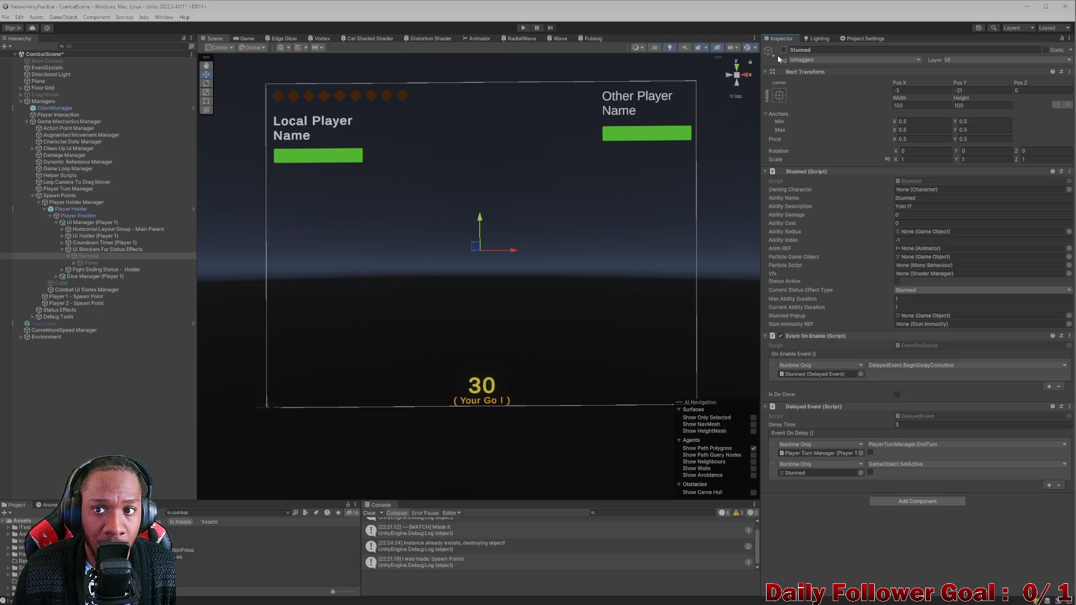
Briefly show, then hide again, the Stunned and Winner Status panels
left_click(783, 49)
left_click(783, 50)
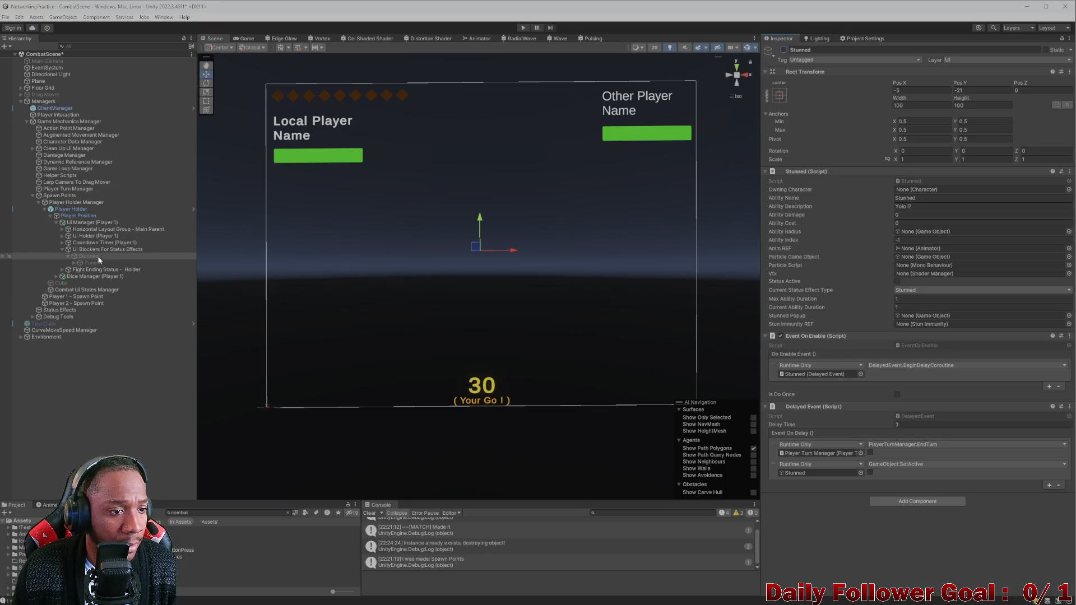
left_click(62, 250)
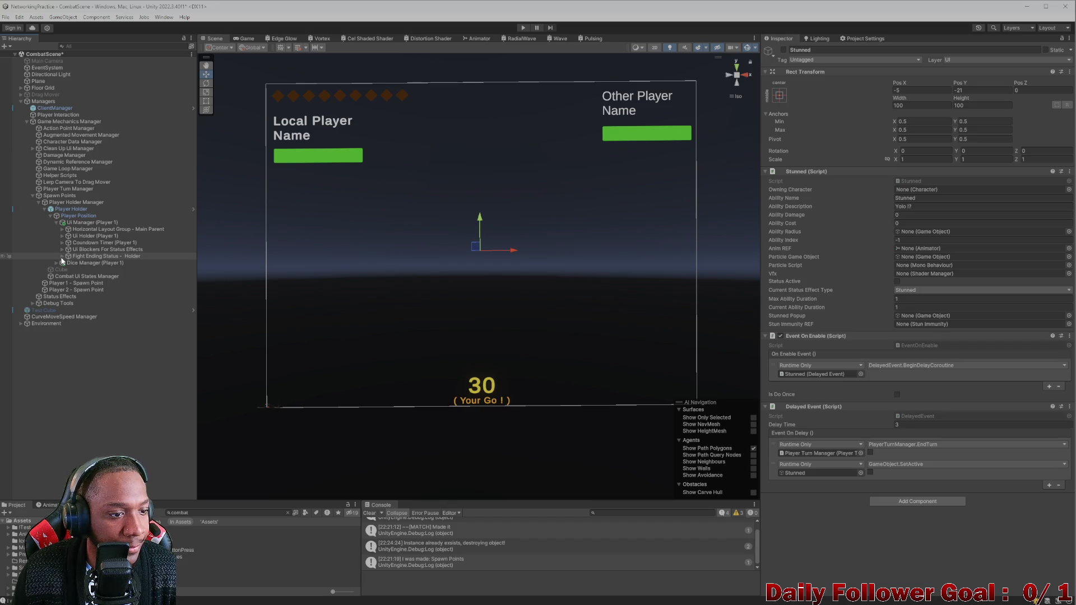
left_click(62, 256)
left_click(81, 262)
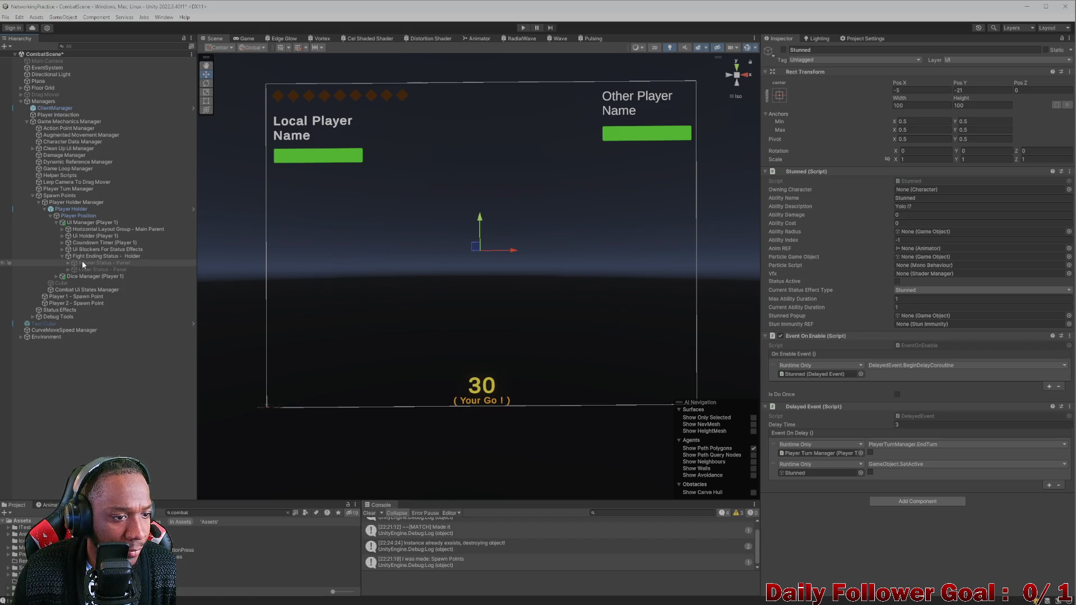
left_click(784, 49)
left_click(784, 50)
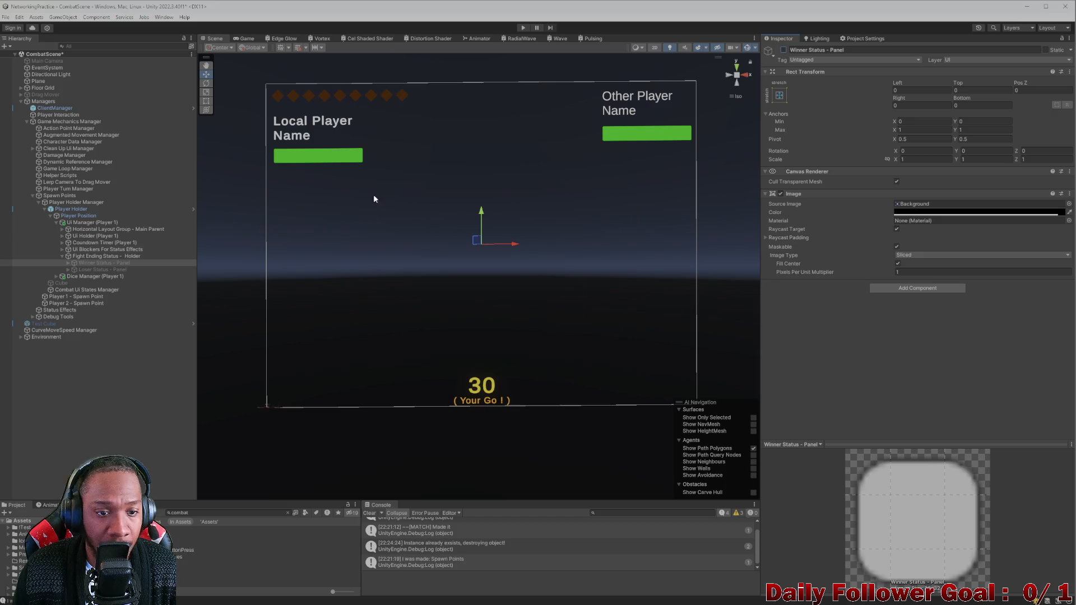
Inspect the Fight Ending Status - Holder and its Loser Status - Panel
left_click(63, 256)
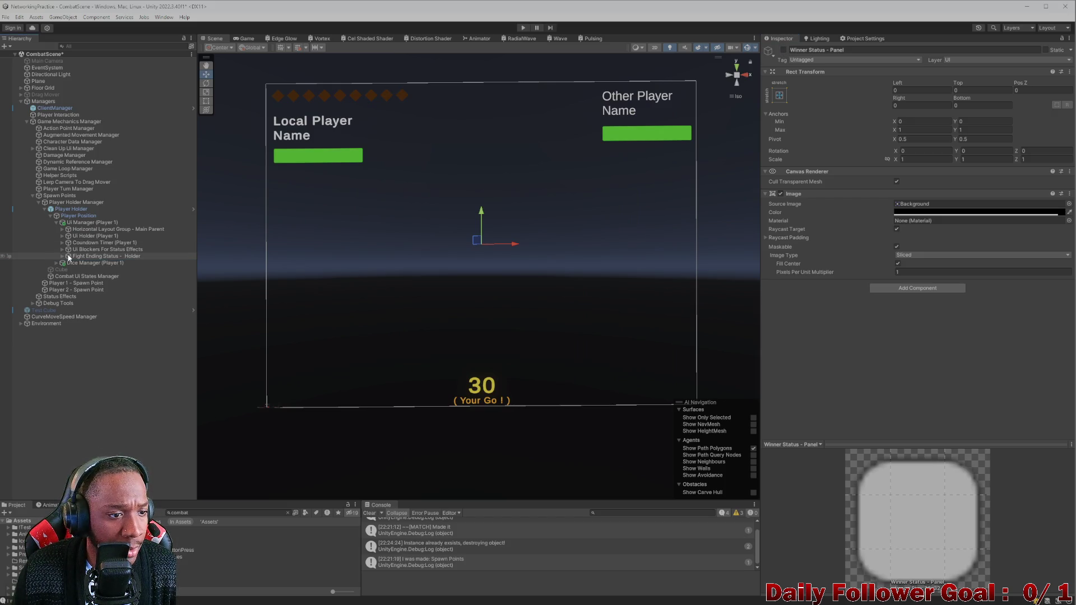
left_click(84, 256)
left_click(62, 256)
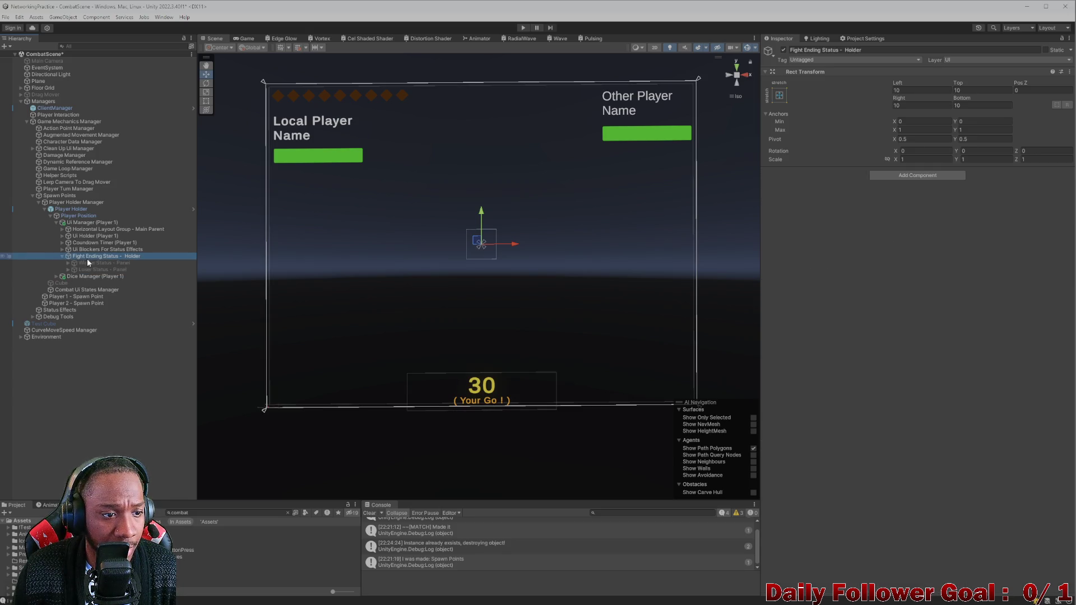
left_click(96, 263)
left_click(99, 270)
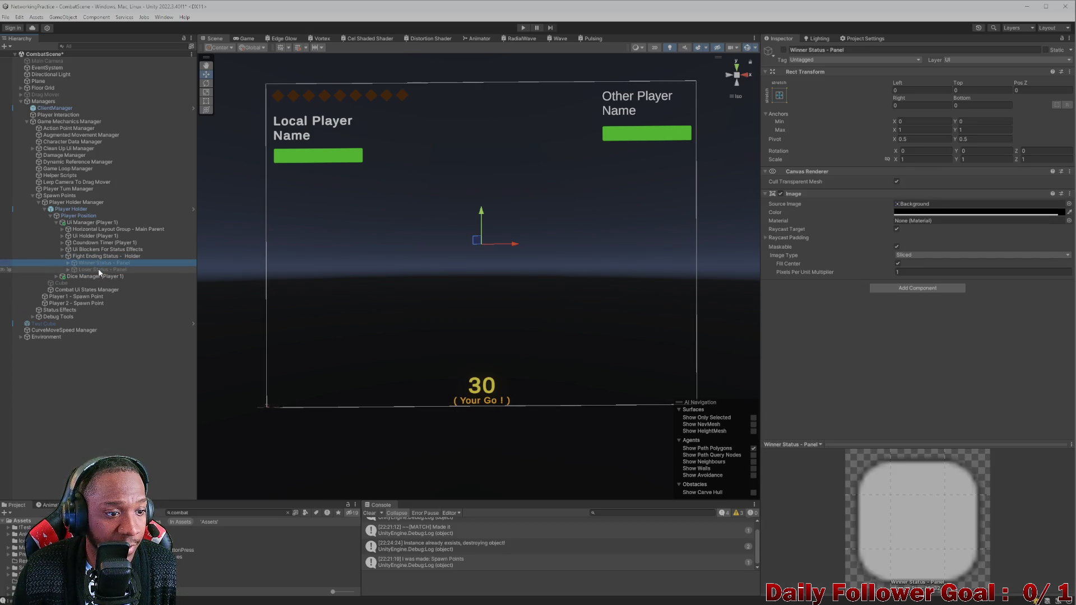
left_click(61, 257)
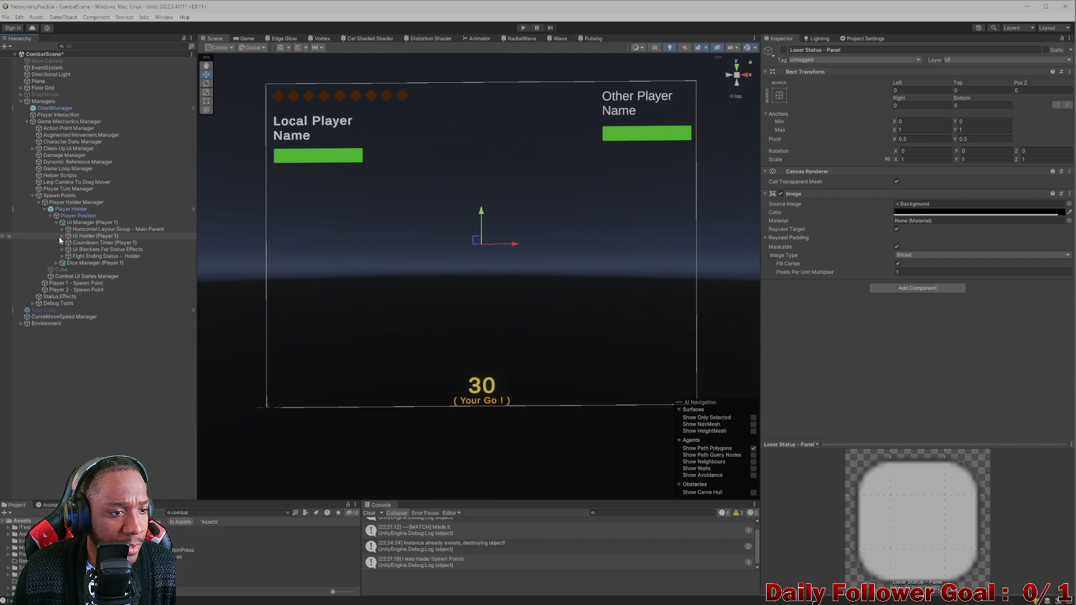
Check the Die Roll UI button, then select Horizontal Layout Group - Main Parent
left_click(61, 236)
left_click(70, 241)
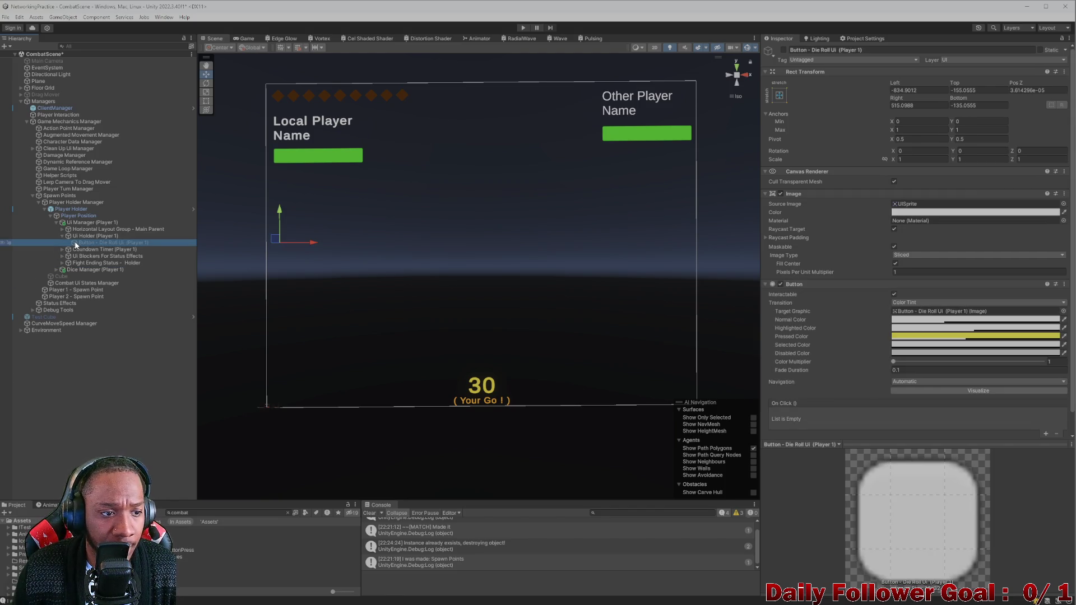
left_click(62, 236)
left_click(62, 229)
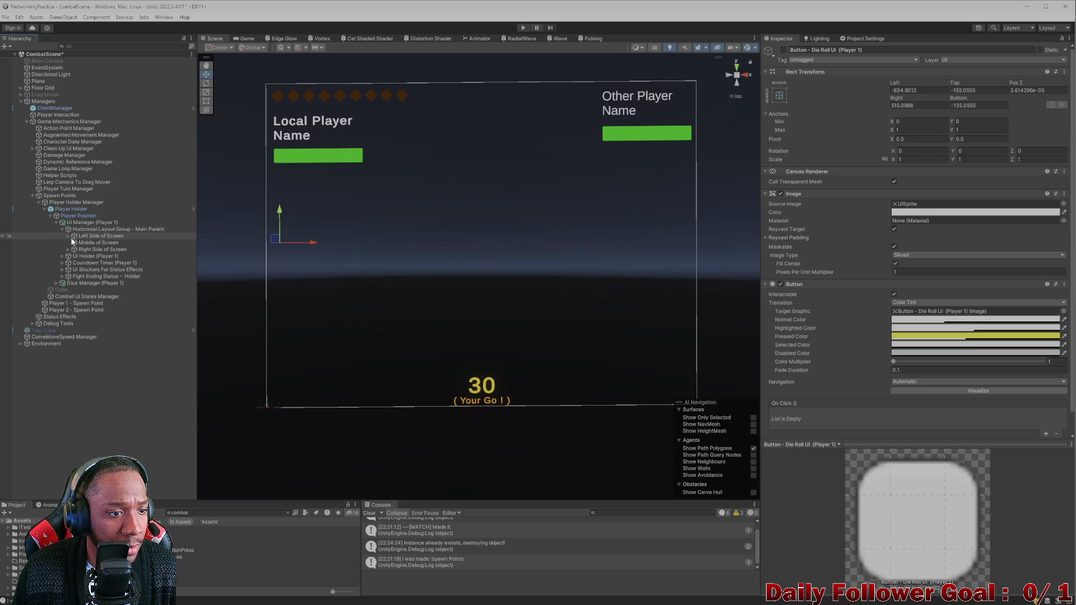
left_click(154, 228)
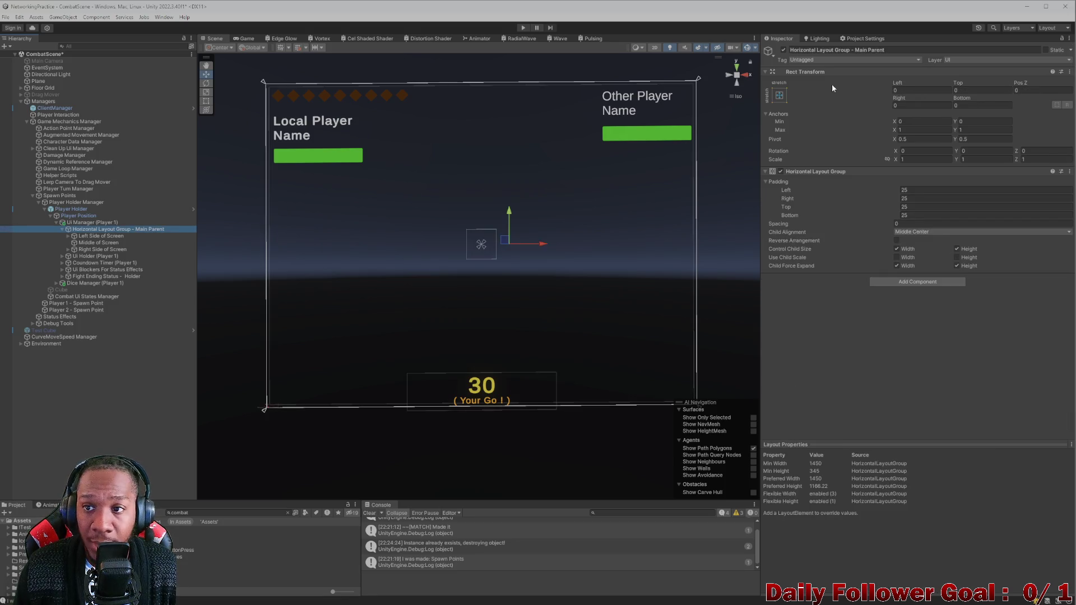
Attempt to edit the layout parent's name, undoing the emptied result
left_click(890, 50)
left_click(885, 50)
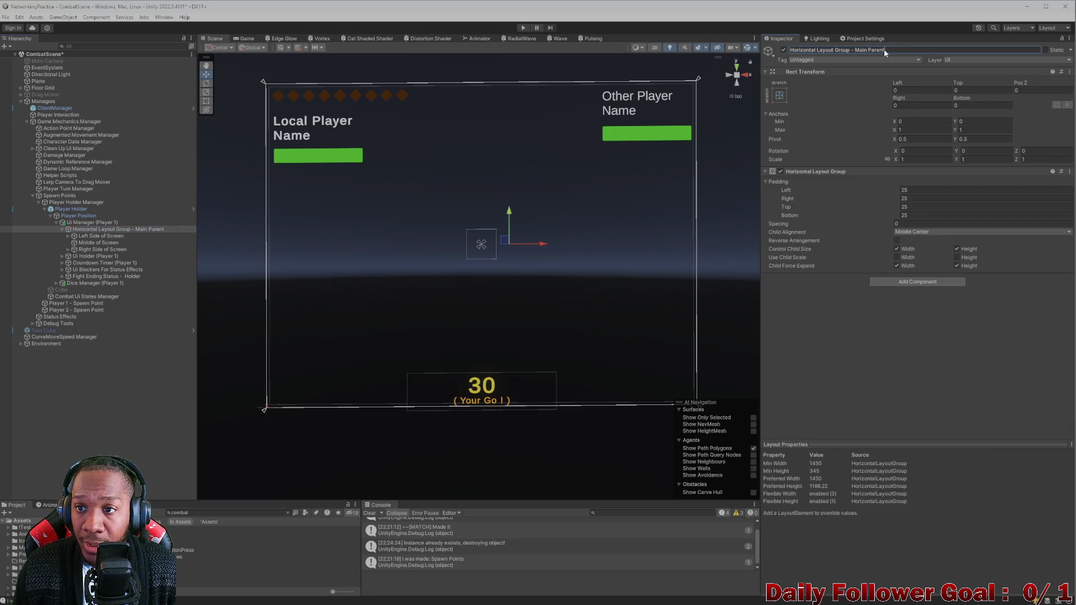
key("ctrl+shift+Left")
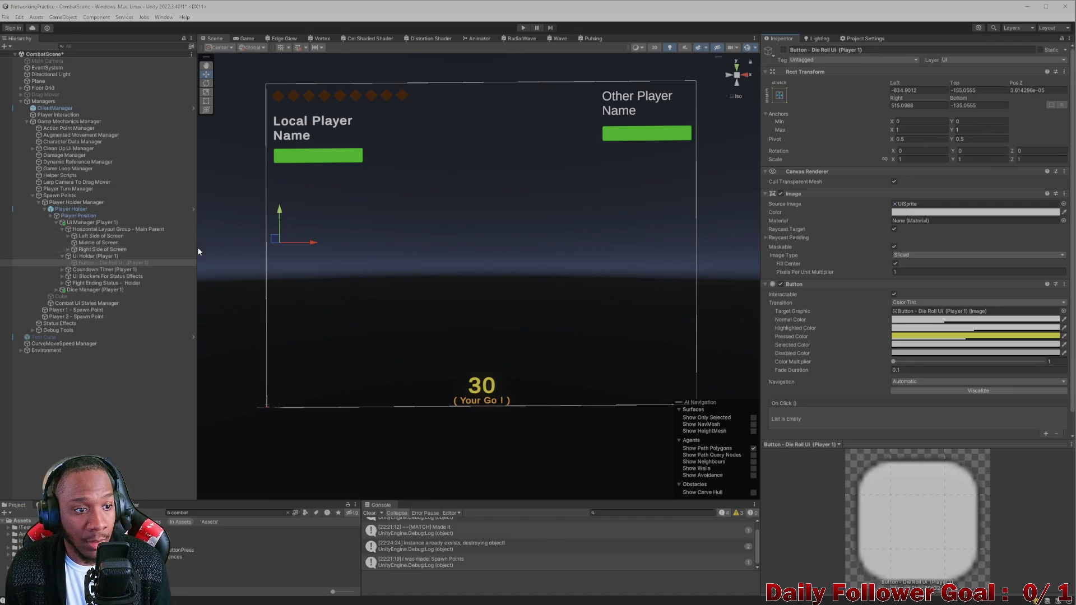
left_click(113, 228)
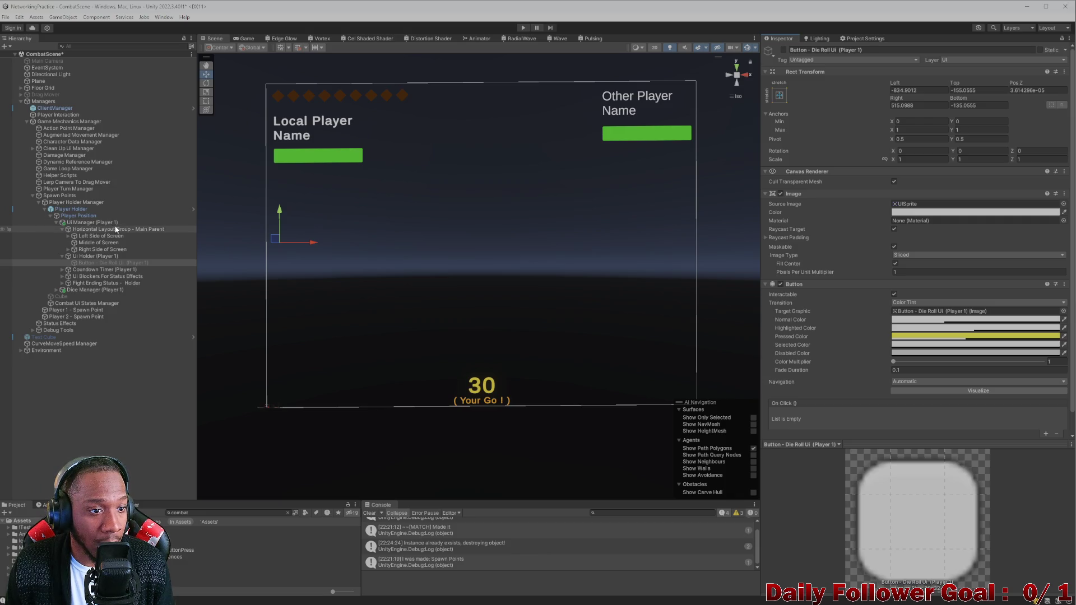
left_click(846, 51)
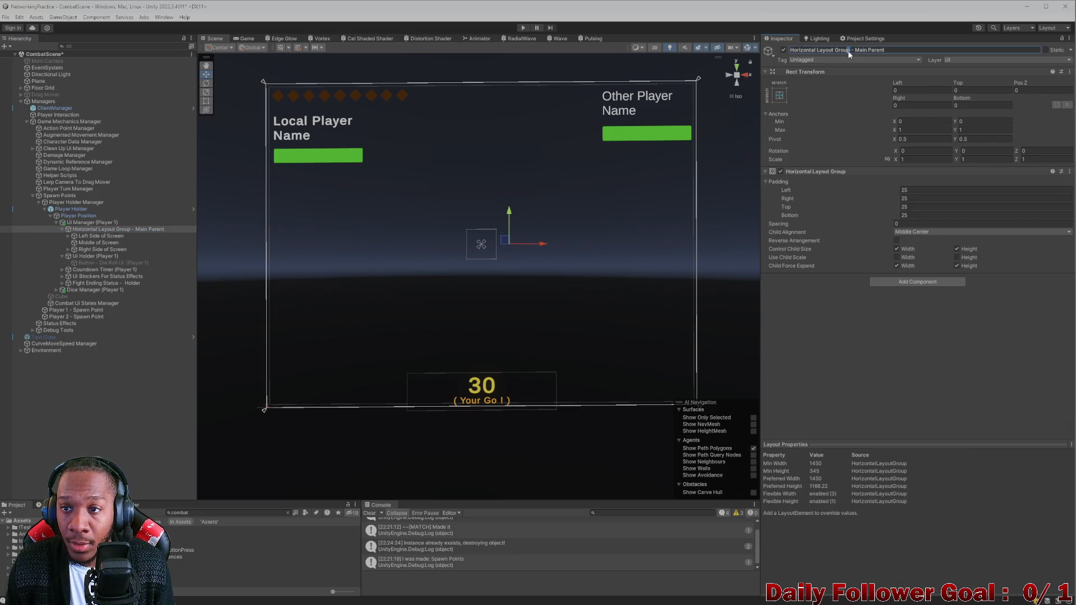
left_click_drag(854, 51, 884, 50)
left_click_drag(782, 58, 762, 53)
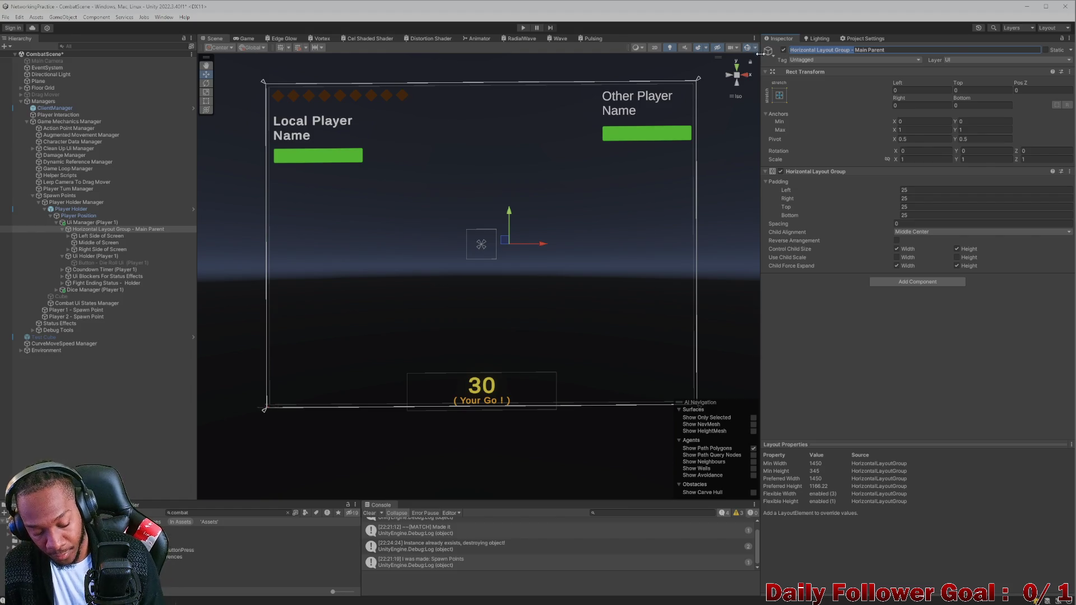
key("BackSpace")
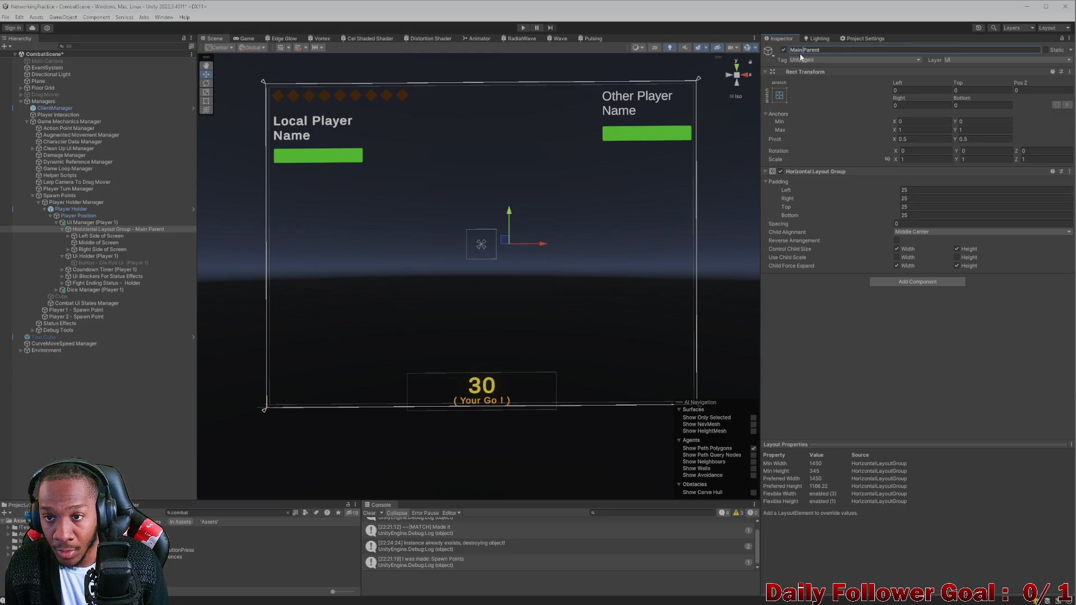
type("Ui")
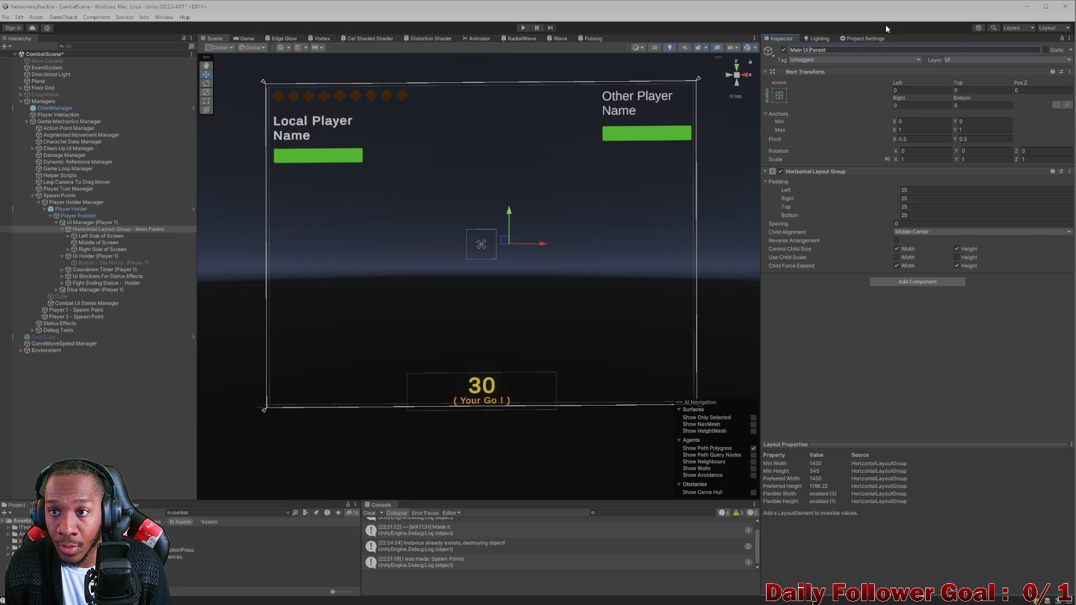
left_click(858, 50)
key("BackSpace")
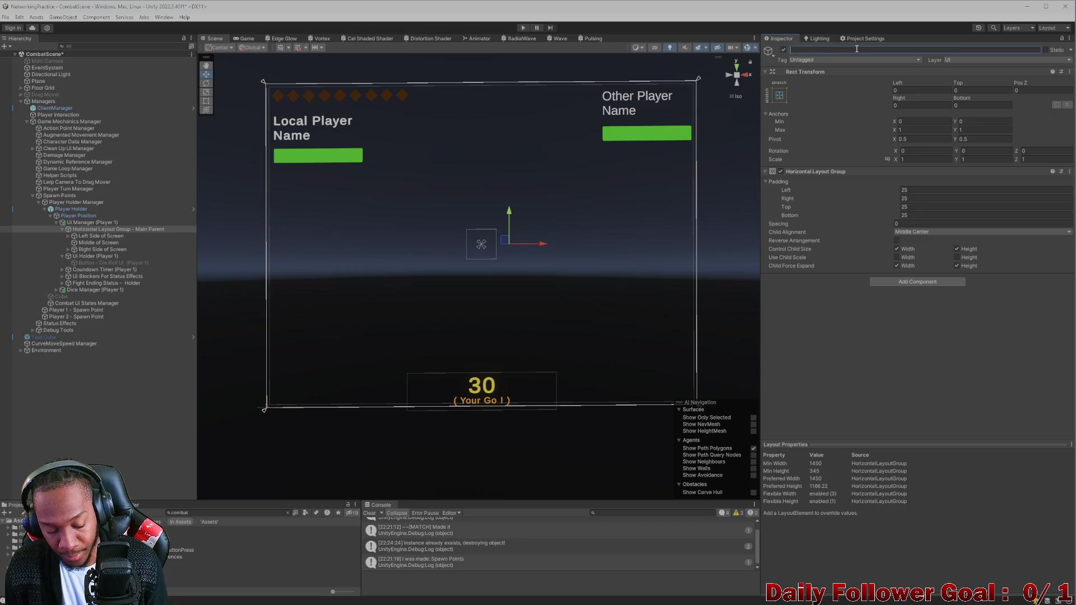
key("ctrl+z")
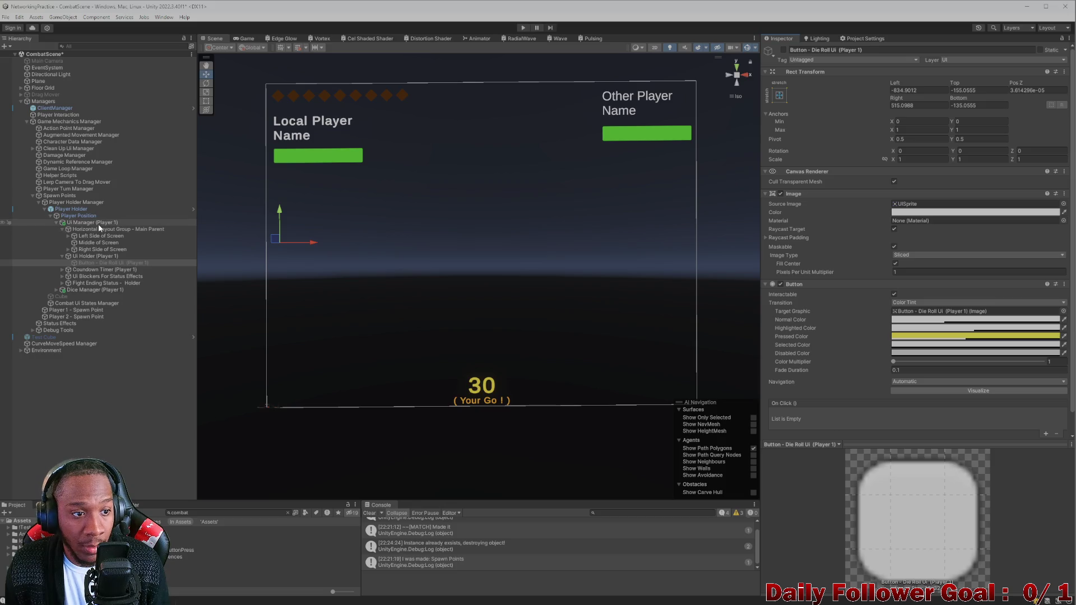
Rename the object to 'Main Ui Parent - Horizontal Layout Group' and select Left Side of Screen
left_click(98, 224)
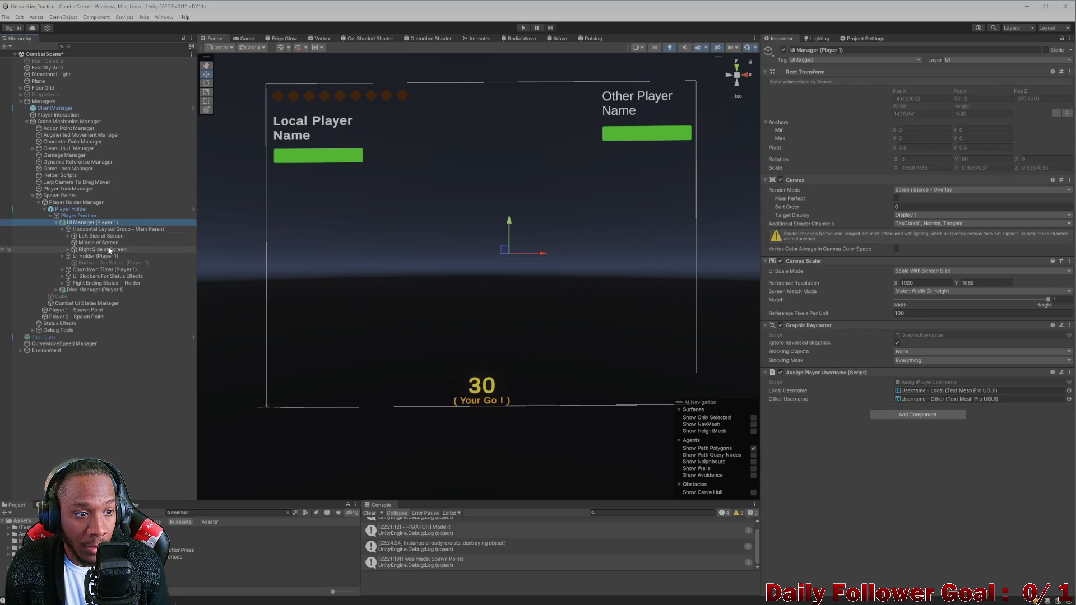
left_click(107, 230)
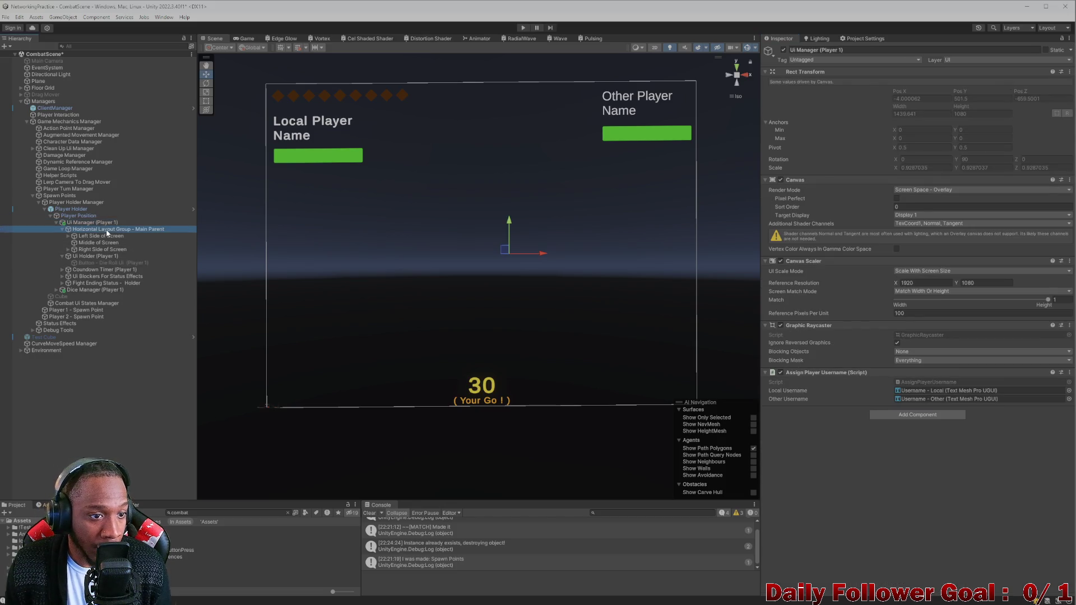
left_click(958, 50)
type("-")
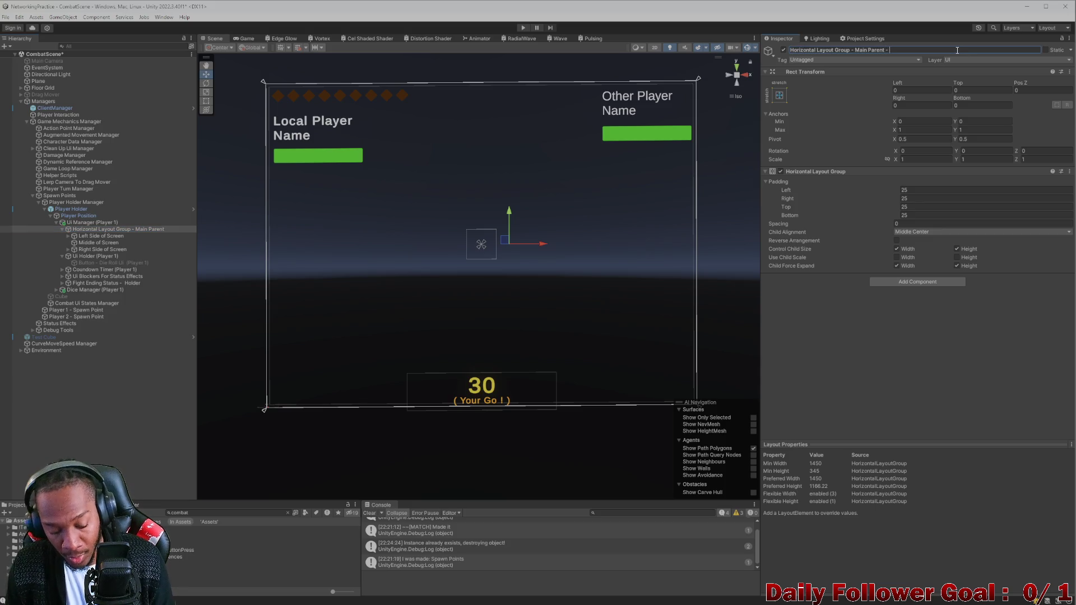
type("Horizontal Layout Group")
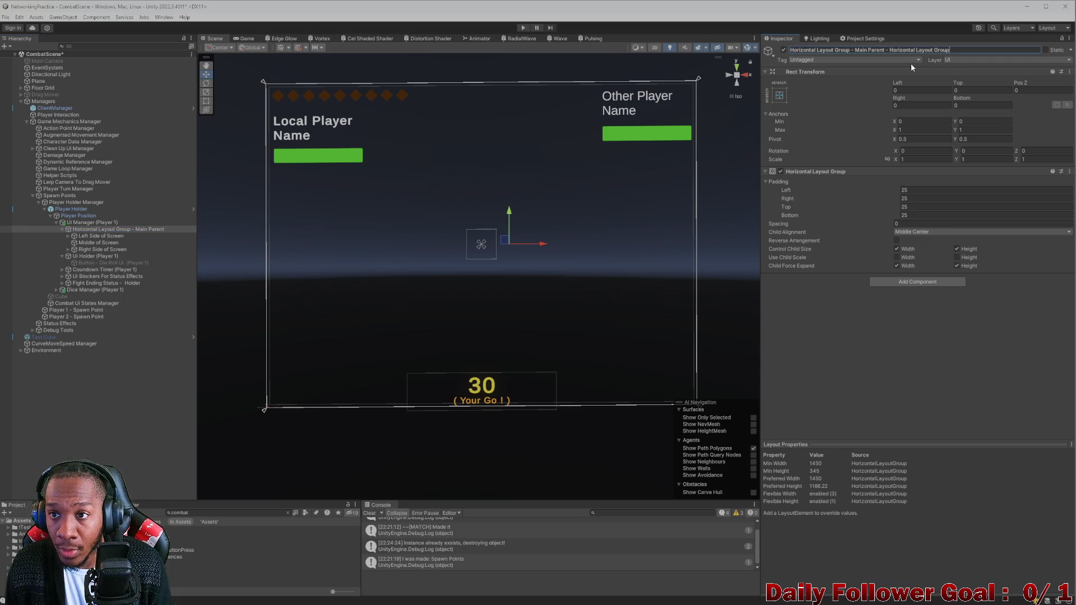
left_click_drag(856, 50, 790, 50)
key("BackSpace")
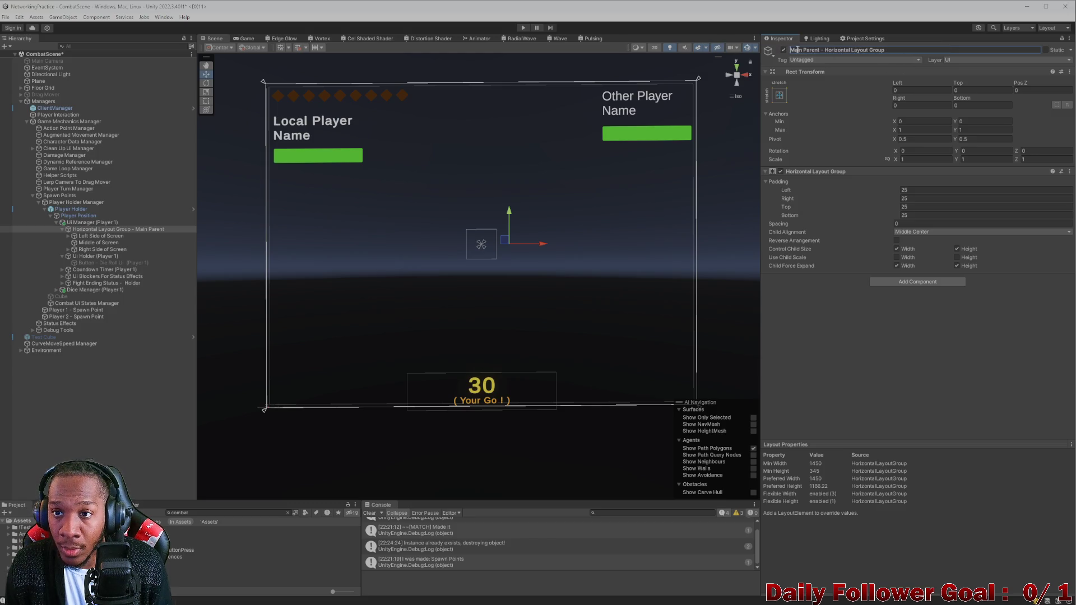
type("Ui")
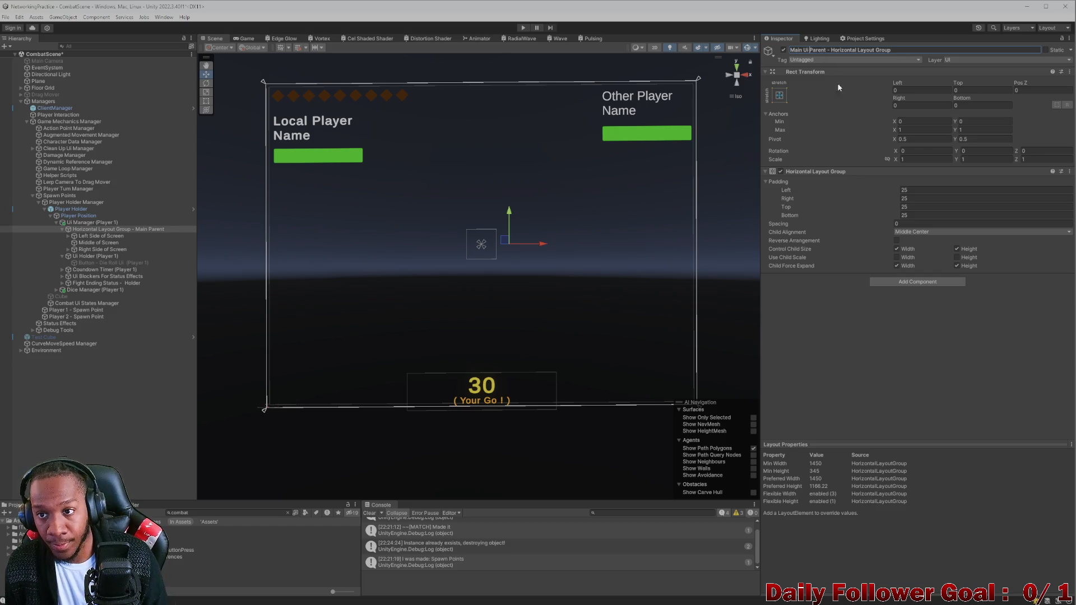
key("Return")
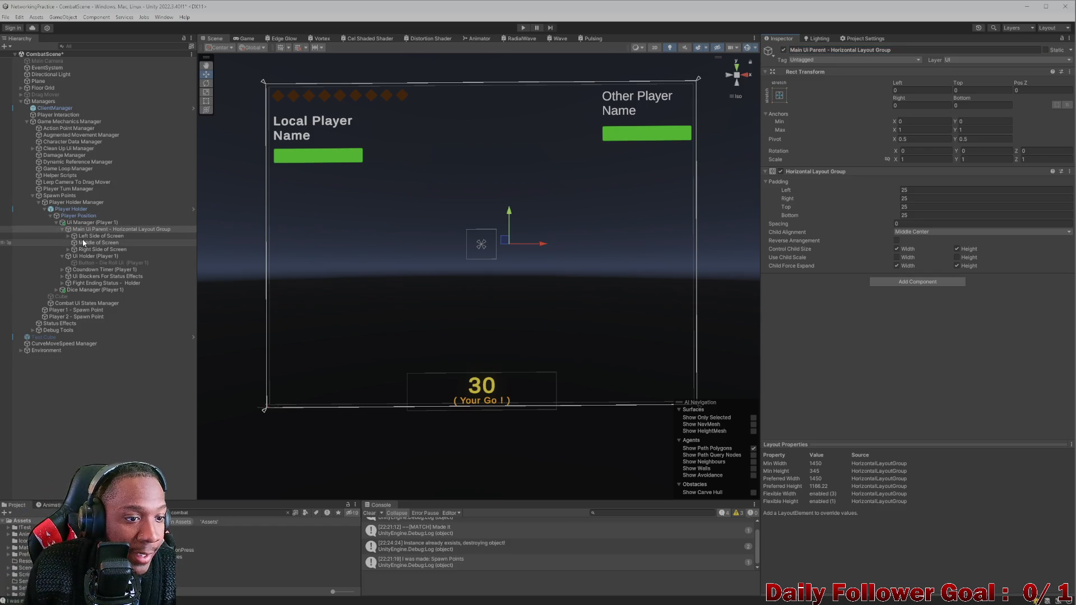
left_click(83, 237)
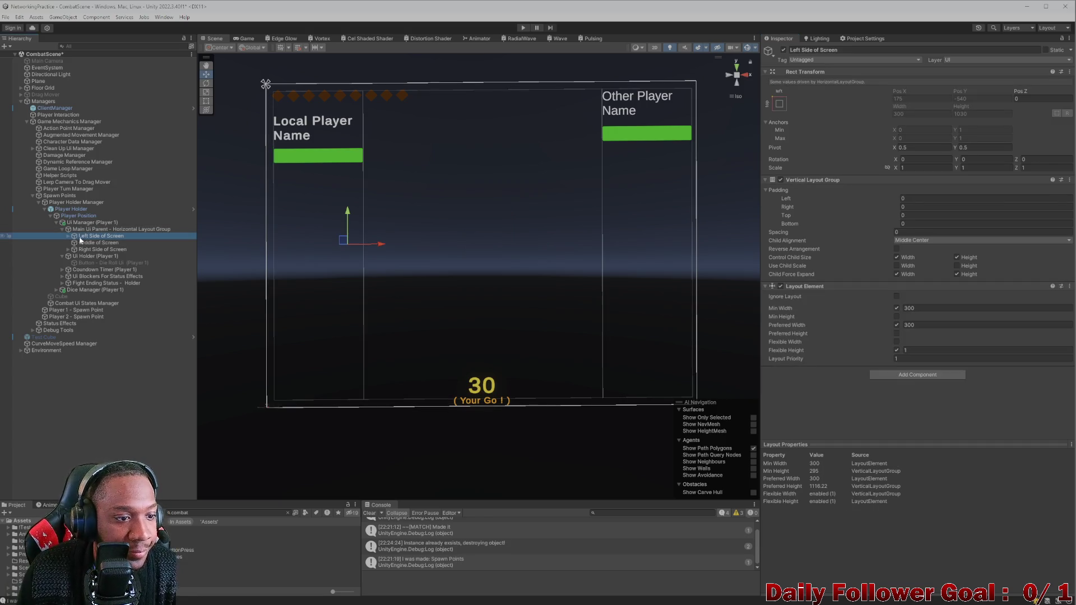
Delete the stray empty GameObject under Left Side of Screen
left_click(68, 237)
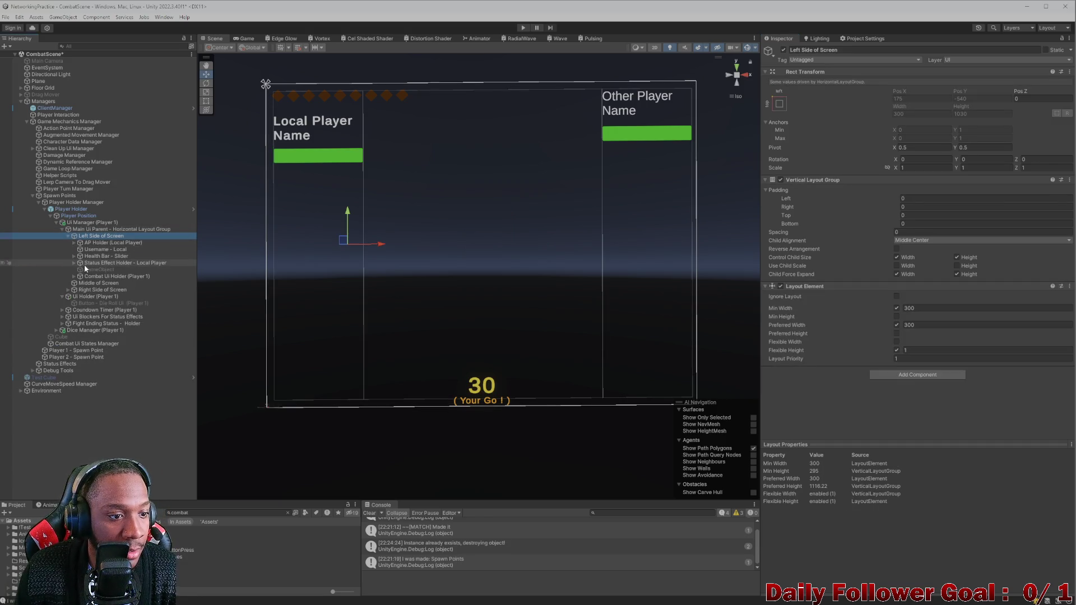
left_click(87, 269)
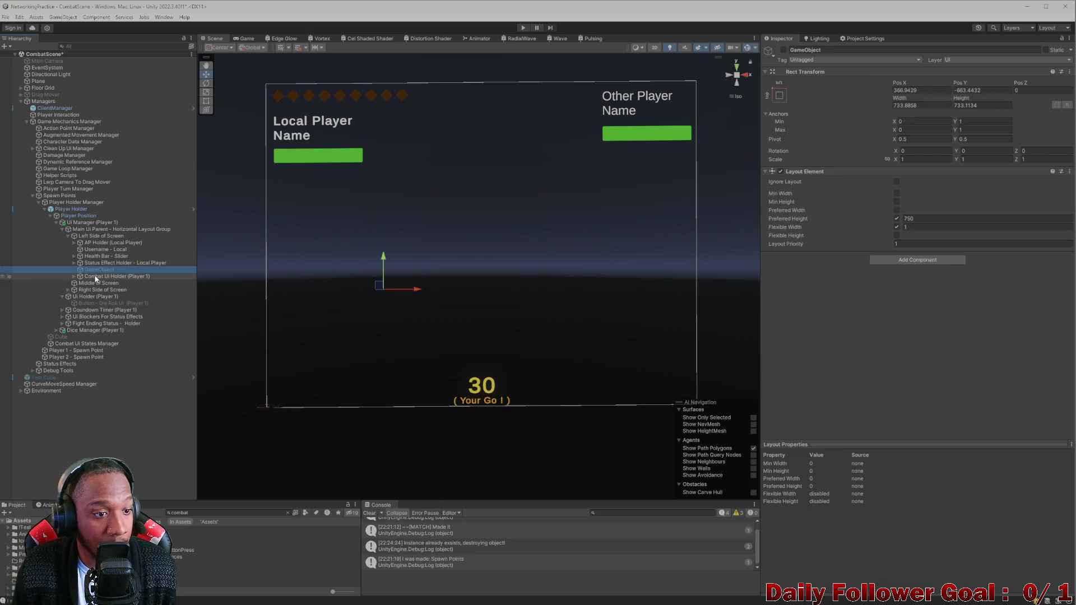
key("Delete")
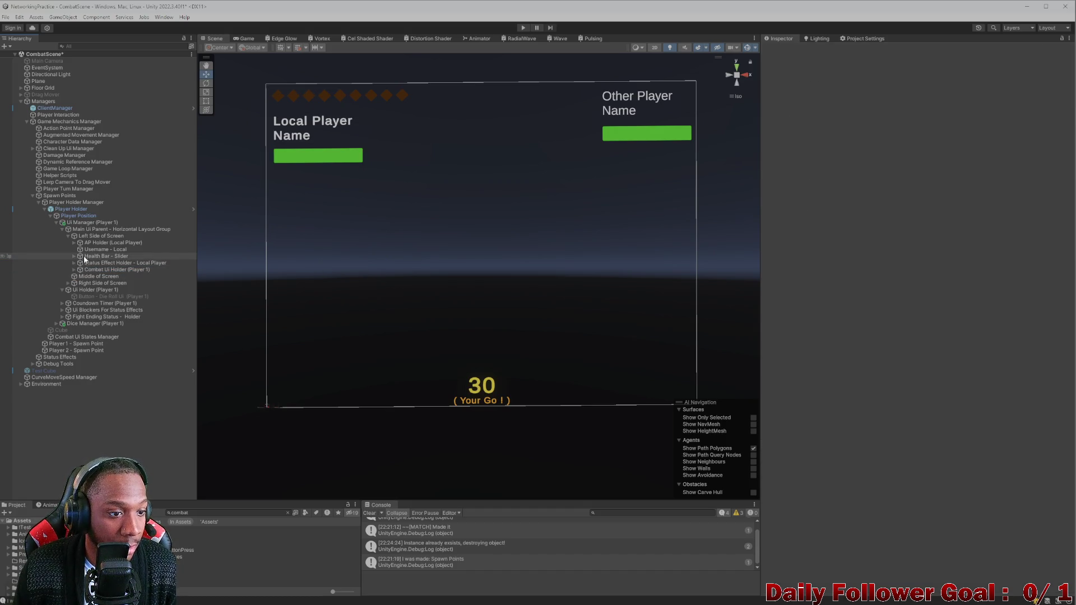
Enable Movement Ui Holder (Player 1) so its Confirm and Back buttons show
left_click(91, 257)
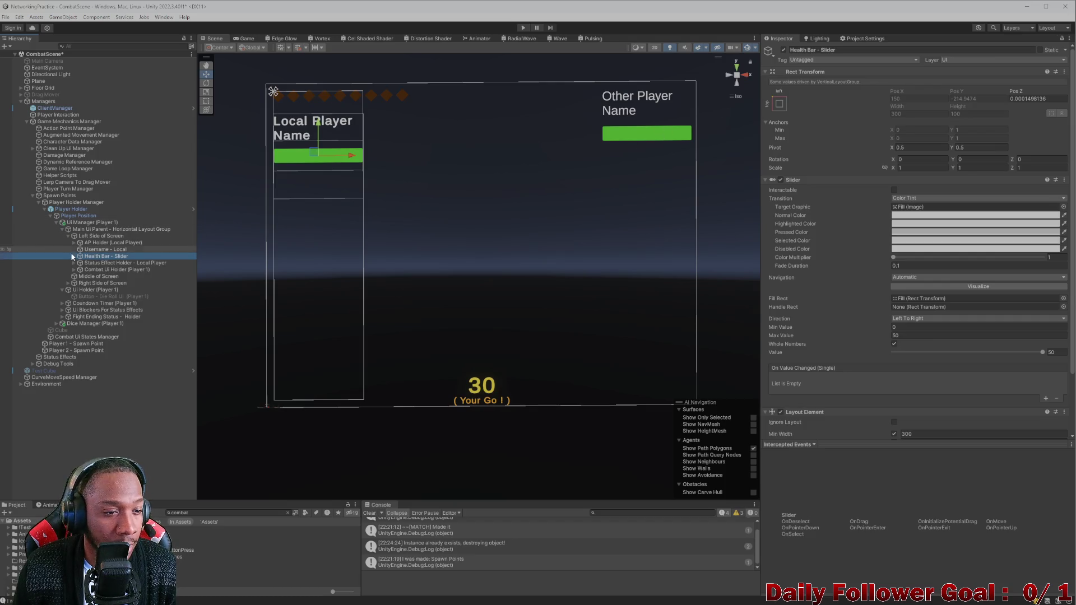
left_click(74, 256)
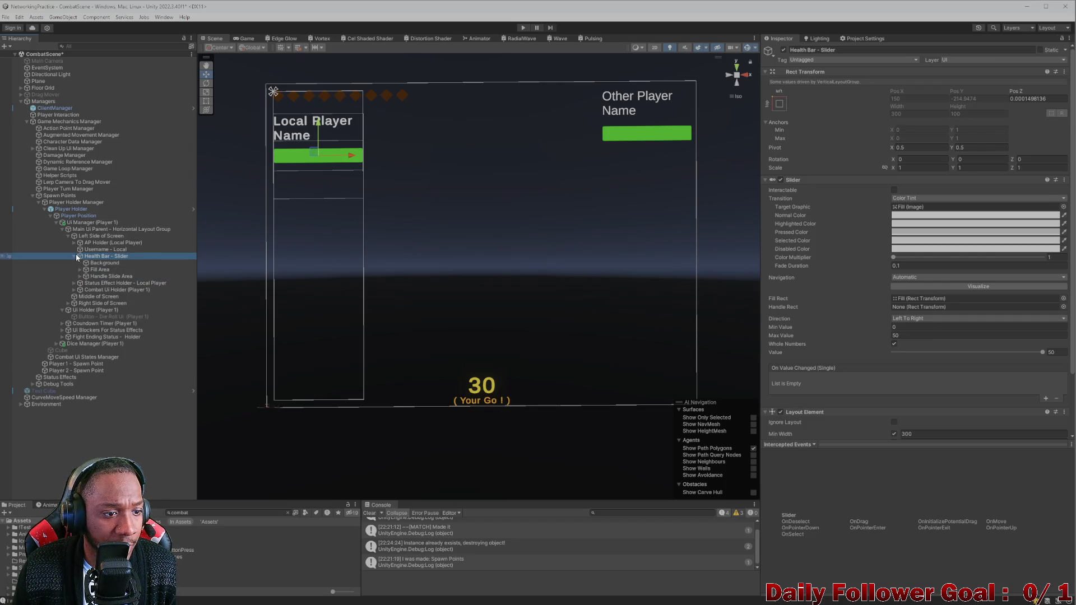
left_click(73, 257)
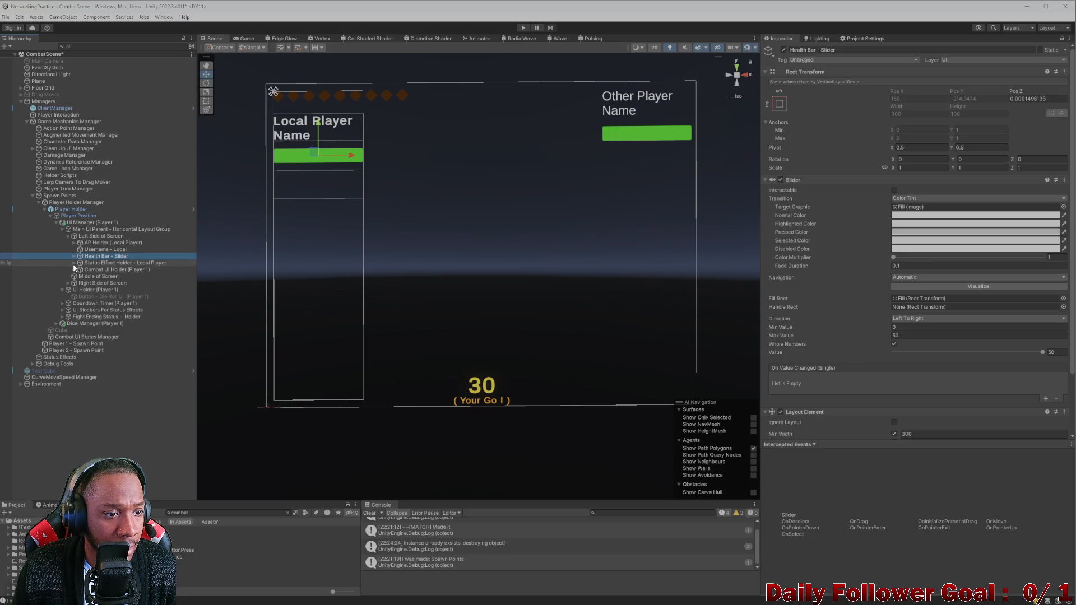
left_click(74, 263)
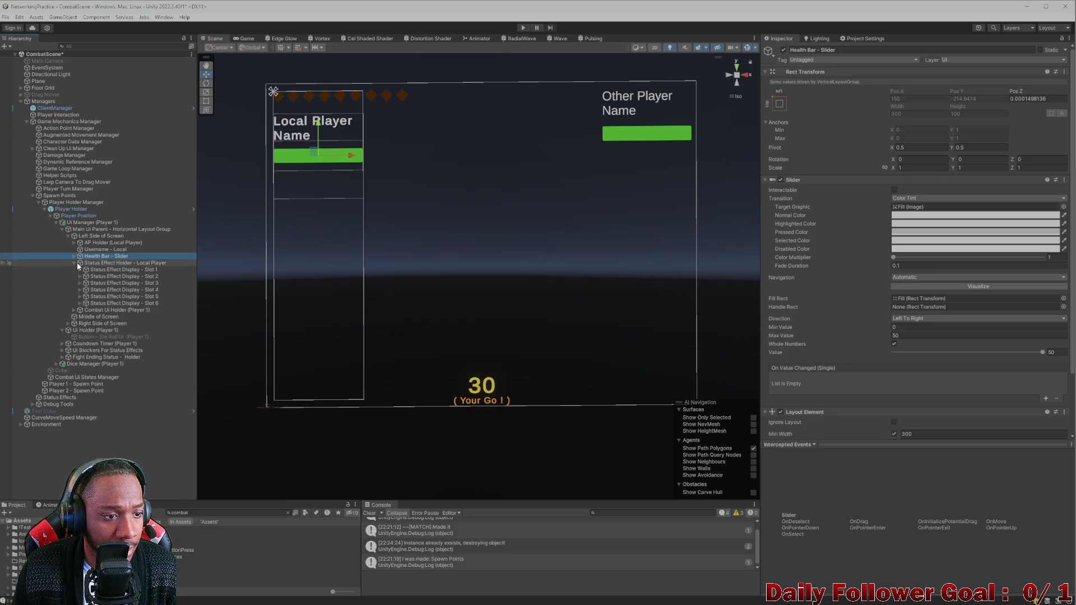
left_click(74, 263)
left_click(74, 270)
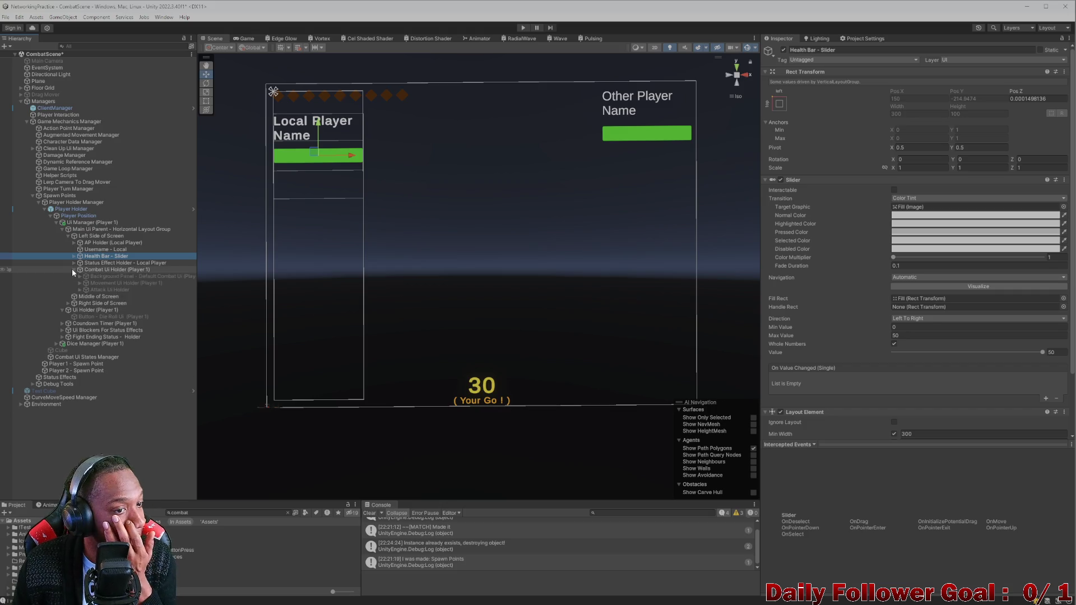
left_click(116, 283)
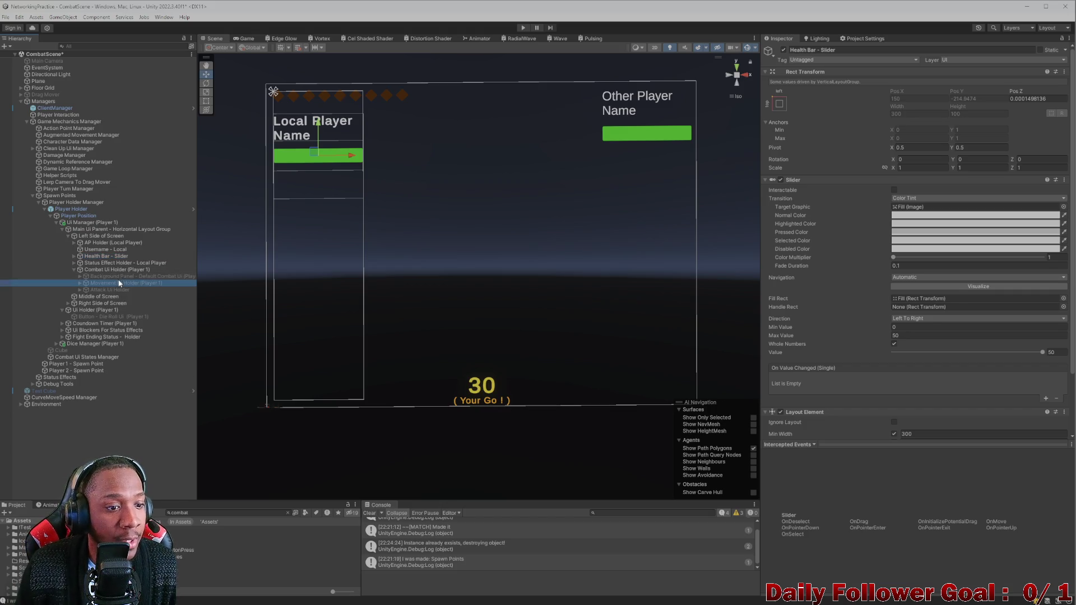
left_click(783, 51)
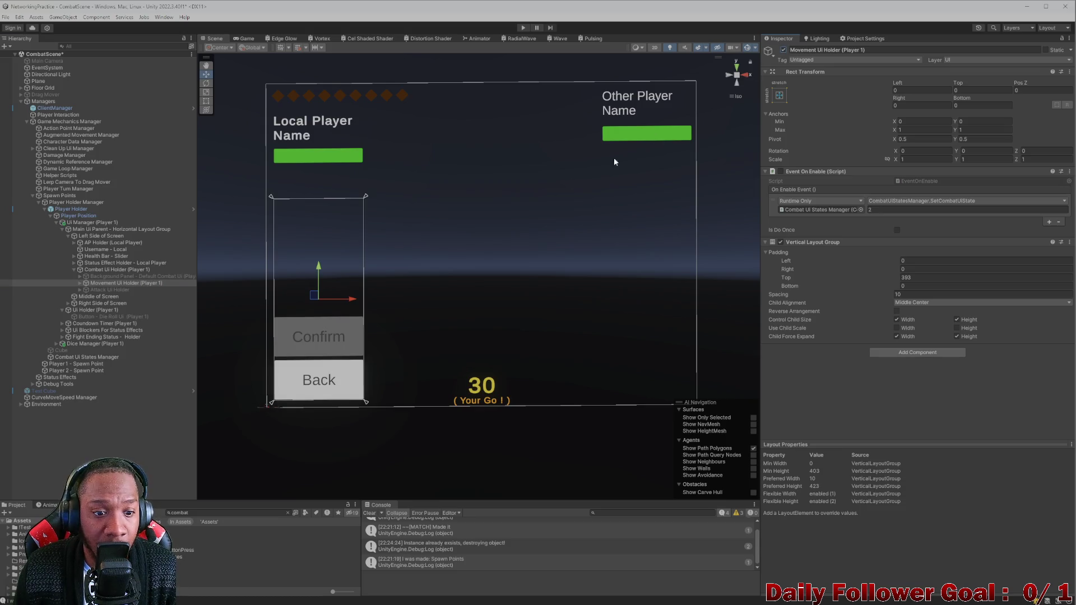
Create an empty child at the top of Movement Ui Holder and move Back above Confirm
left_click(80, 283)
right_click(124, 283)
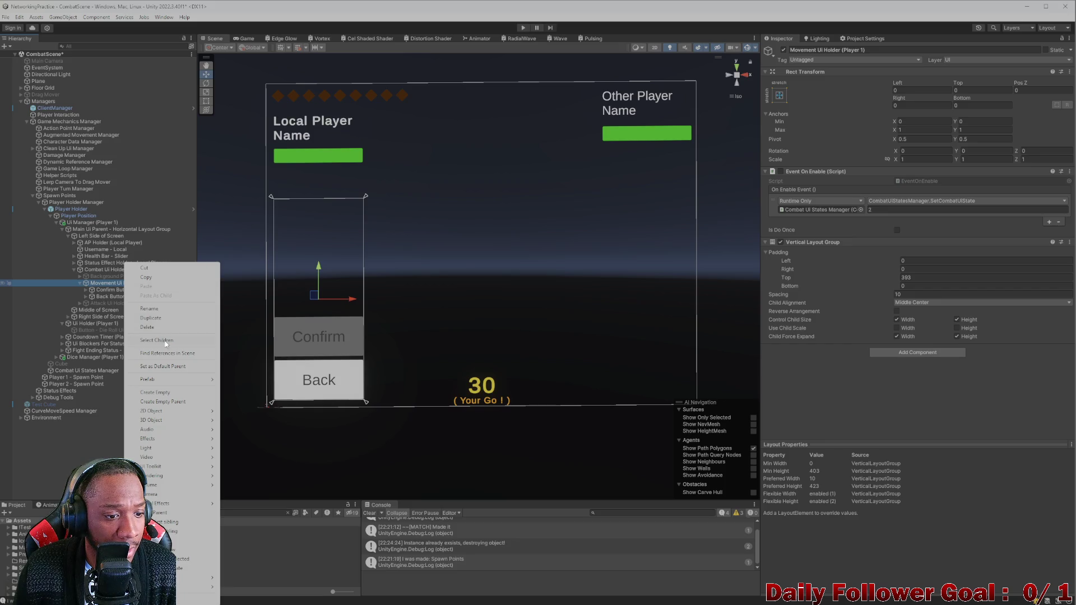
left_click(162, 393)
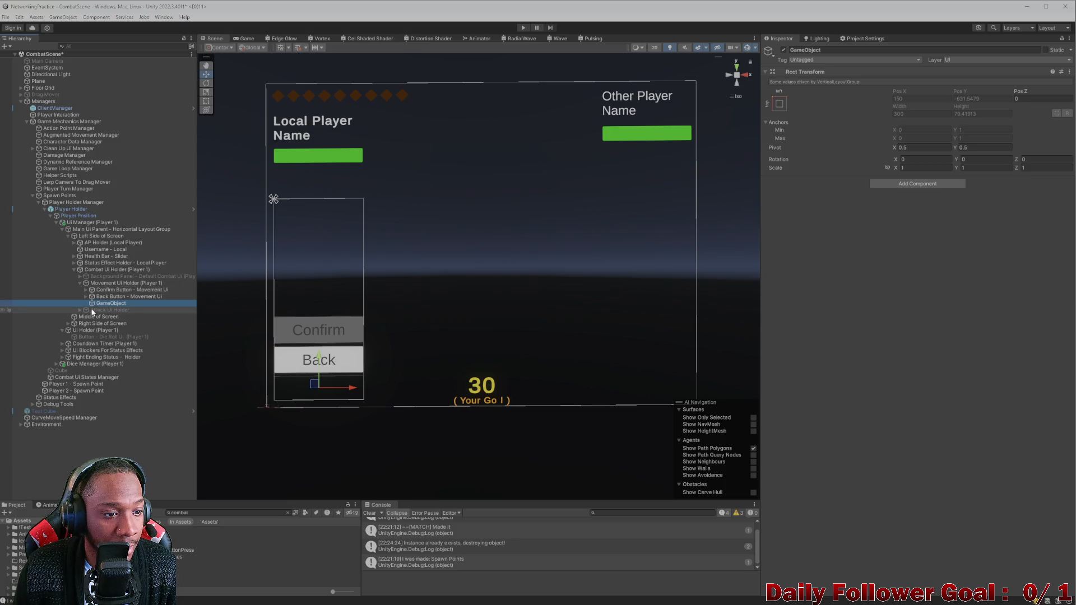
left_click_drag(106, 304, 107, 289)
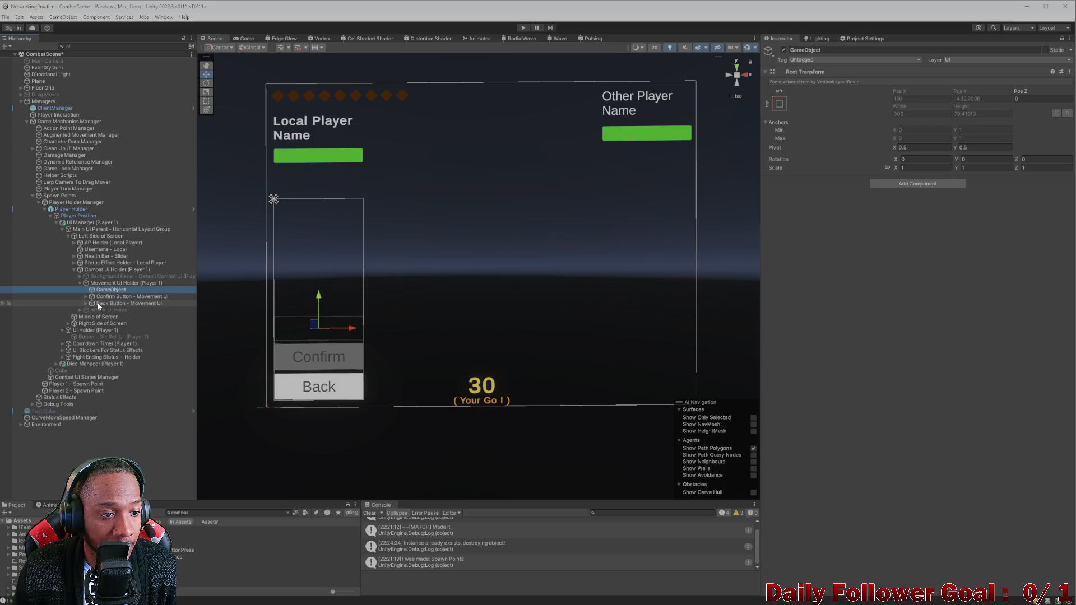
left_click_drag(97, 303, 100, 294)
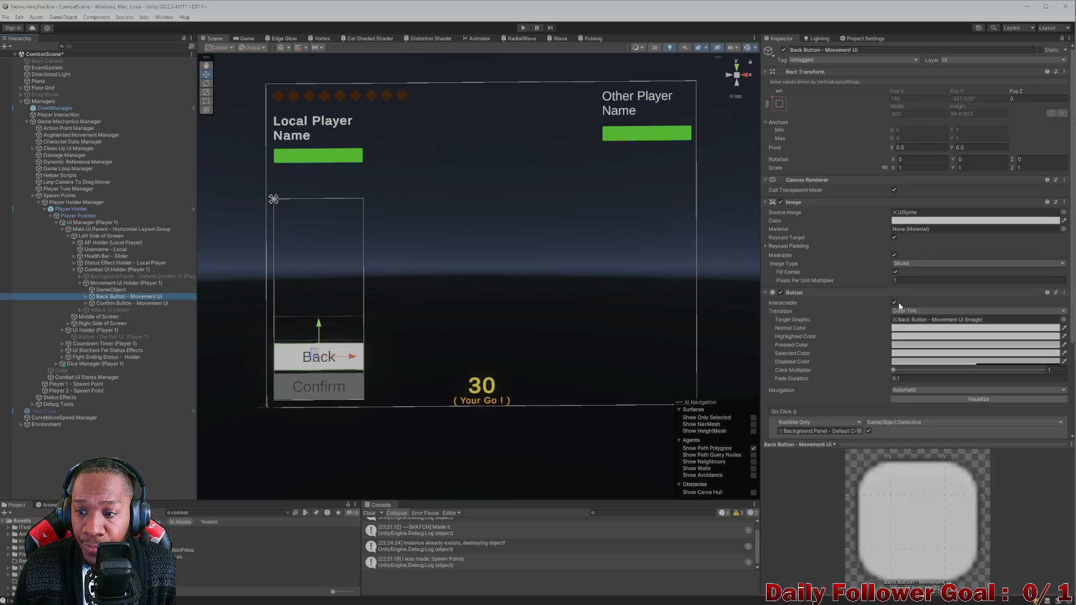
Start renaming the new empty object to Spacer
scroll(898, 307, "down", 2)
left_click(112, 290)
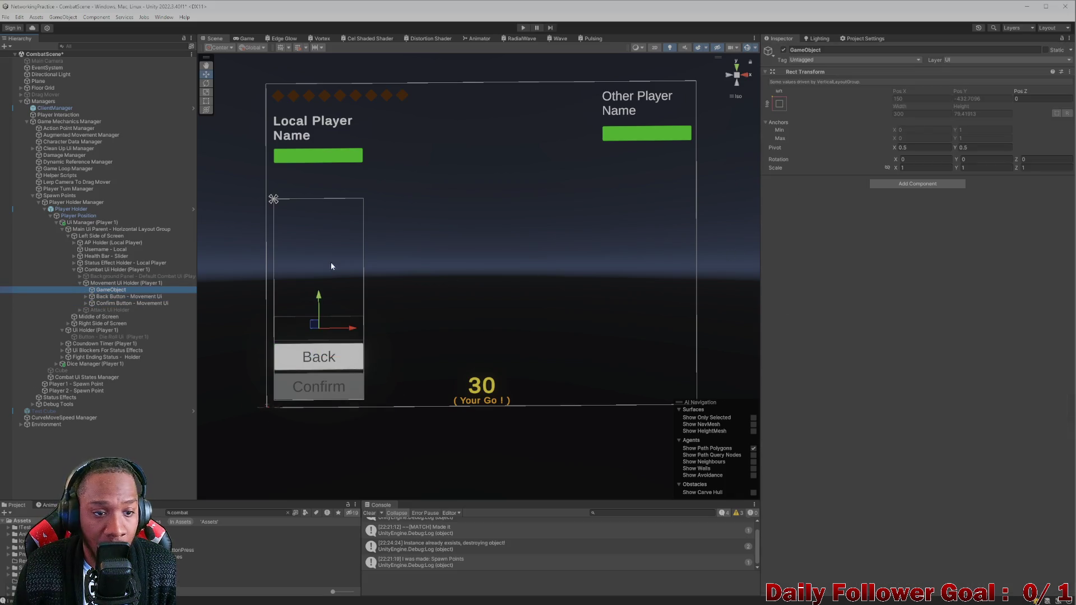
left_click(931, 50)
type("Spa")
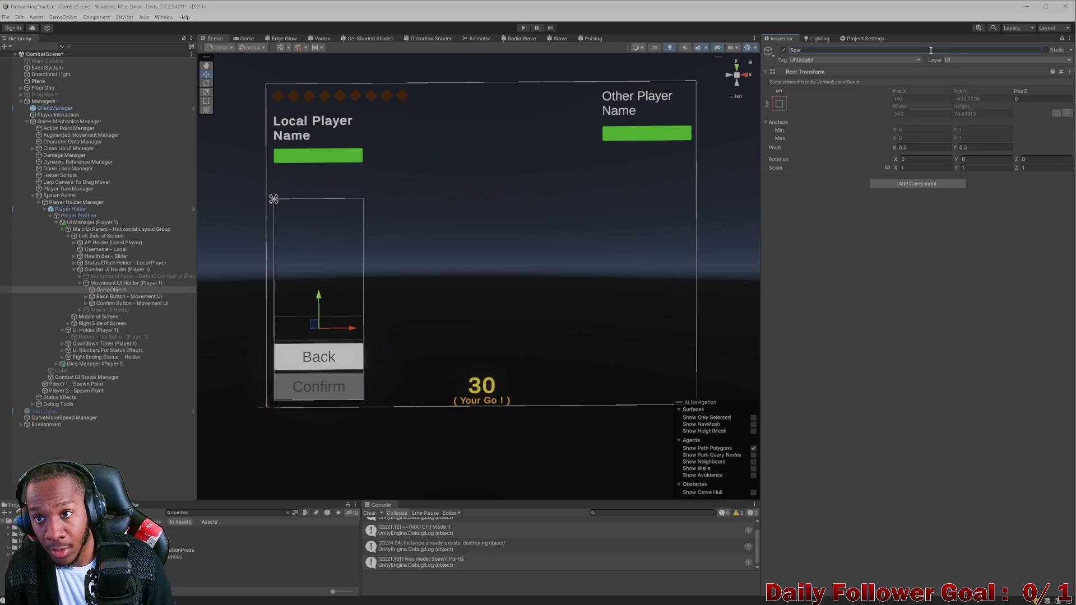
type("cer")
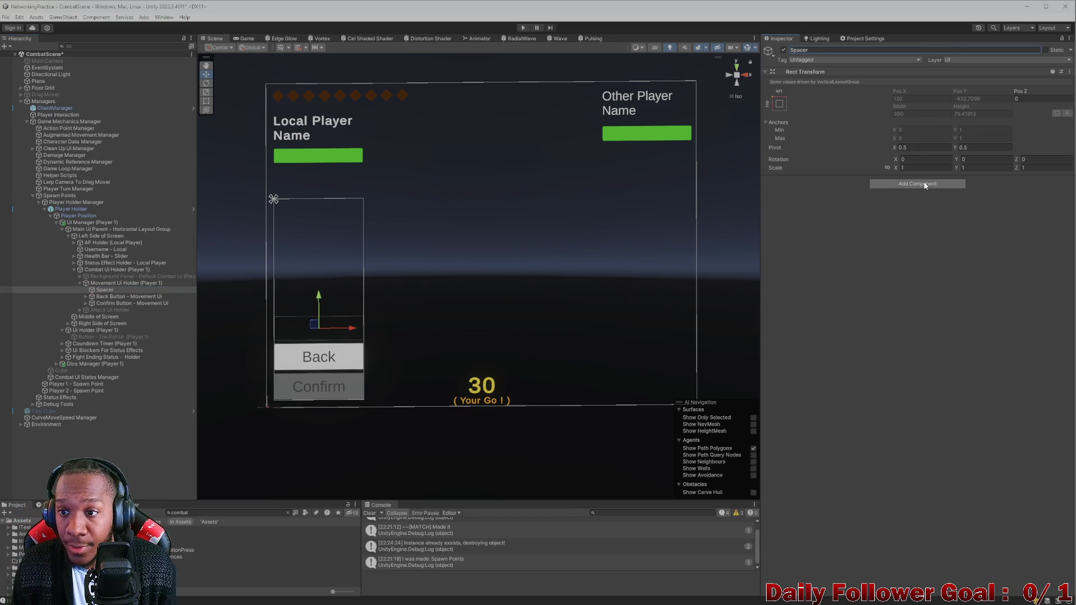
Add a Layout Element to Spacer with Flexible Width and Preferred Height 79.41913, then view the Game view
left_click(922, 184)
type("lay")
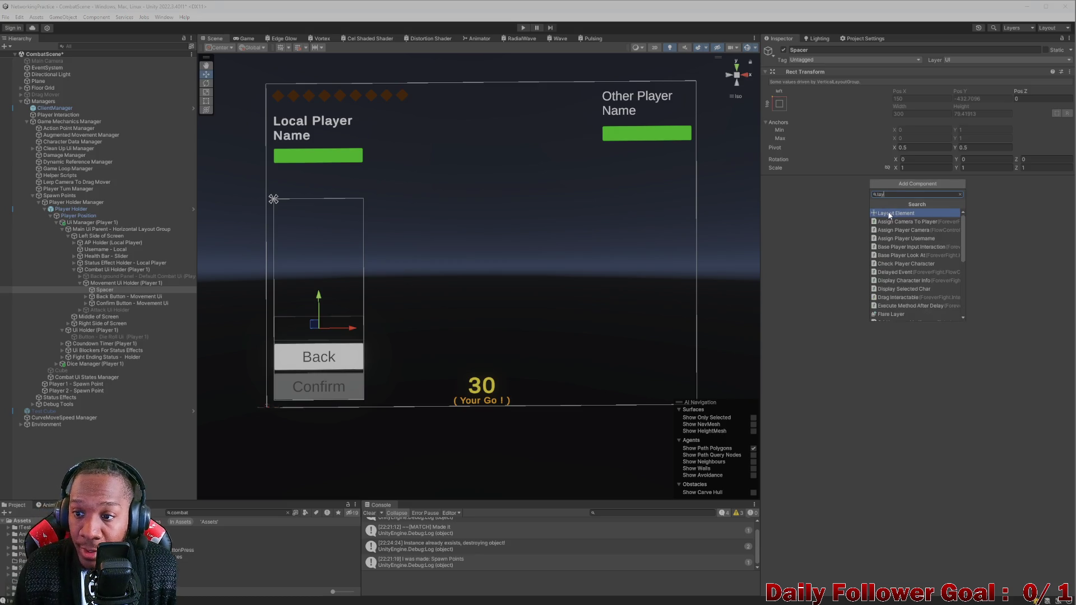
left_click(895, 221)
left_click(896, 235)
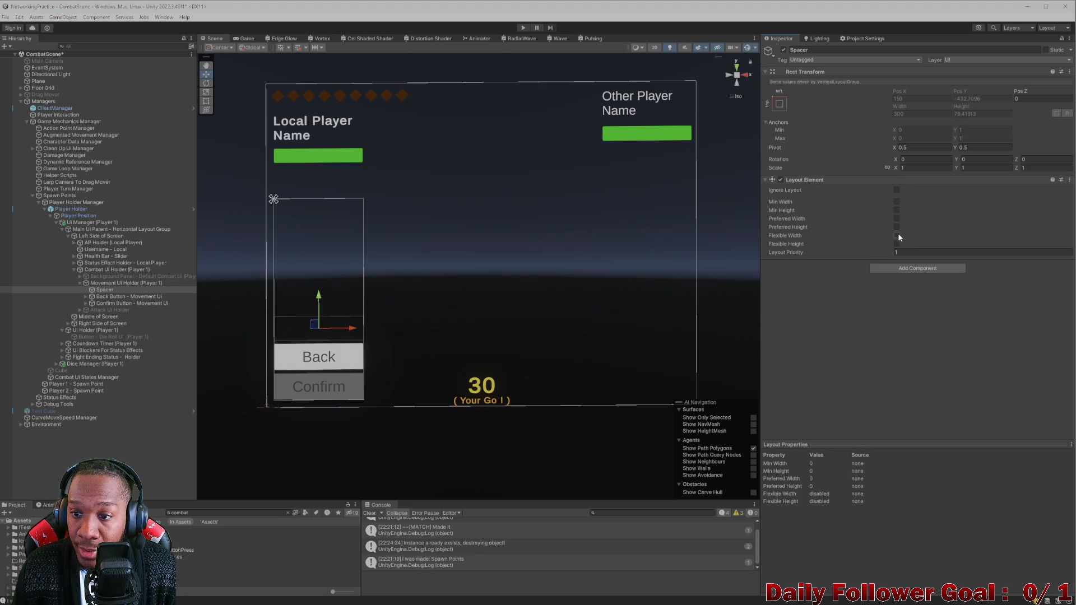
left_click(896, 227)
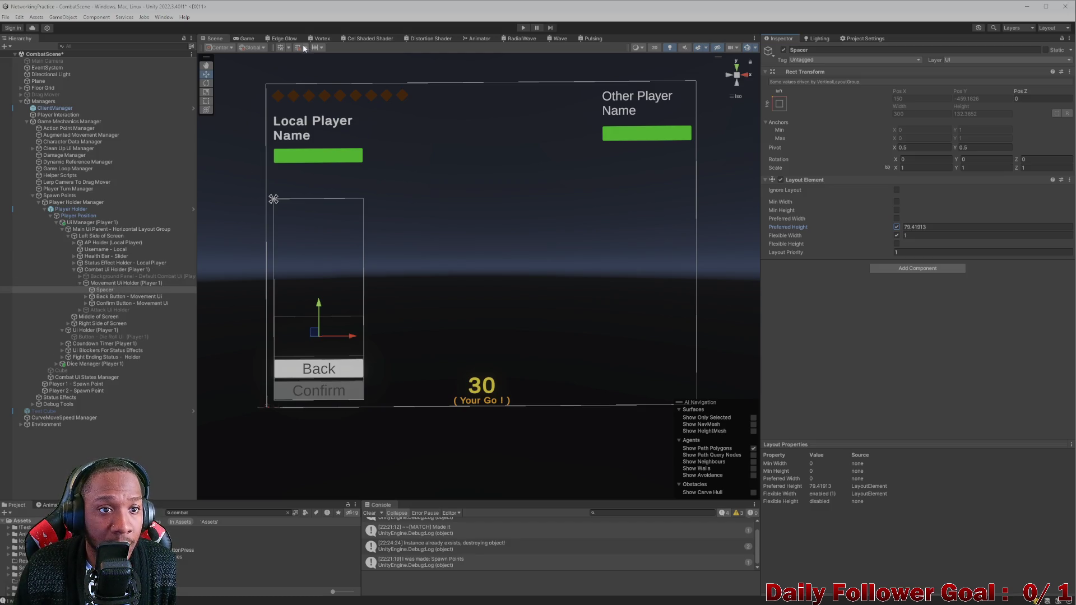
left_click(247, 39)
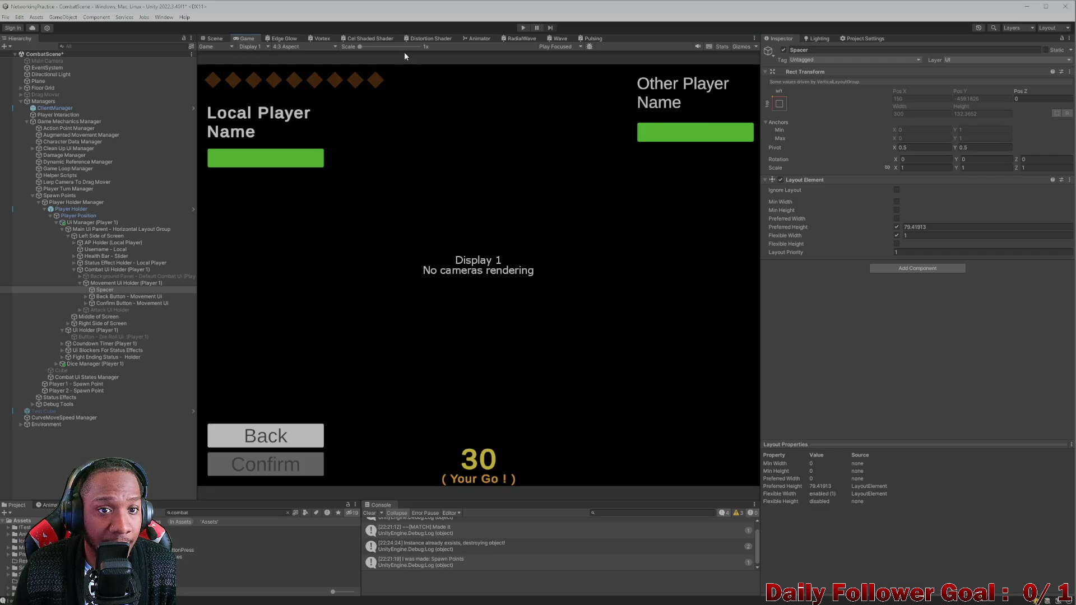
Set the Game view preview aspect to 20:9
left_click(303, 46)
left_click(301, 148)
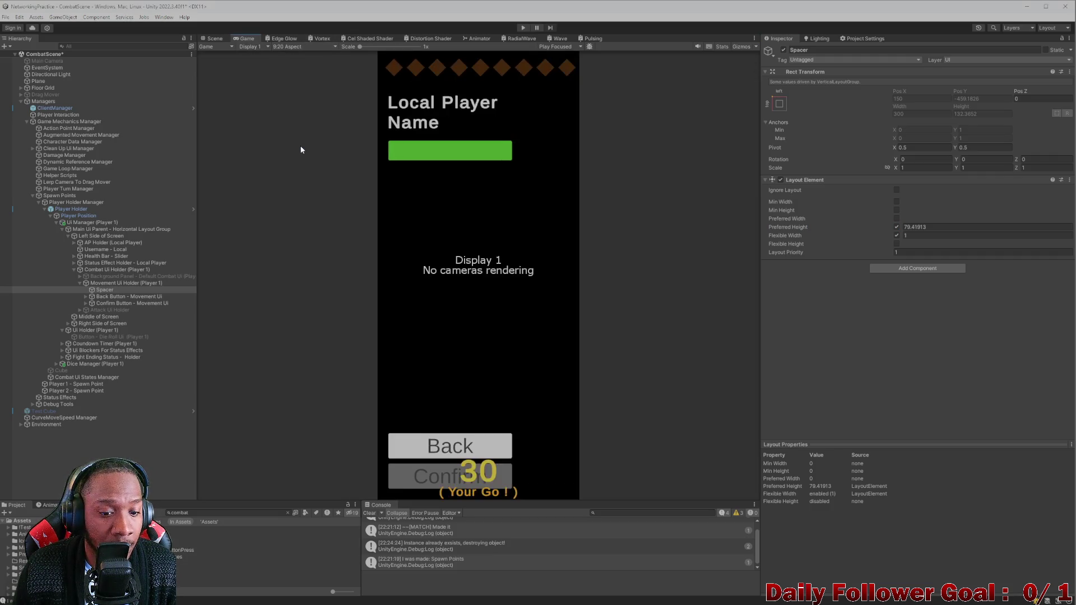
left_click(310, 47)
left_click(296, 142)
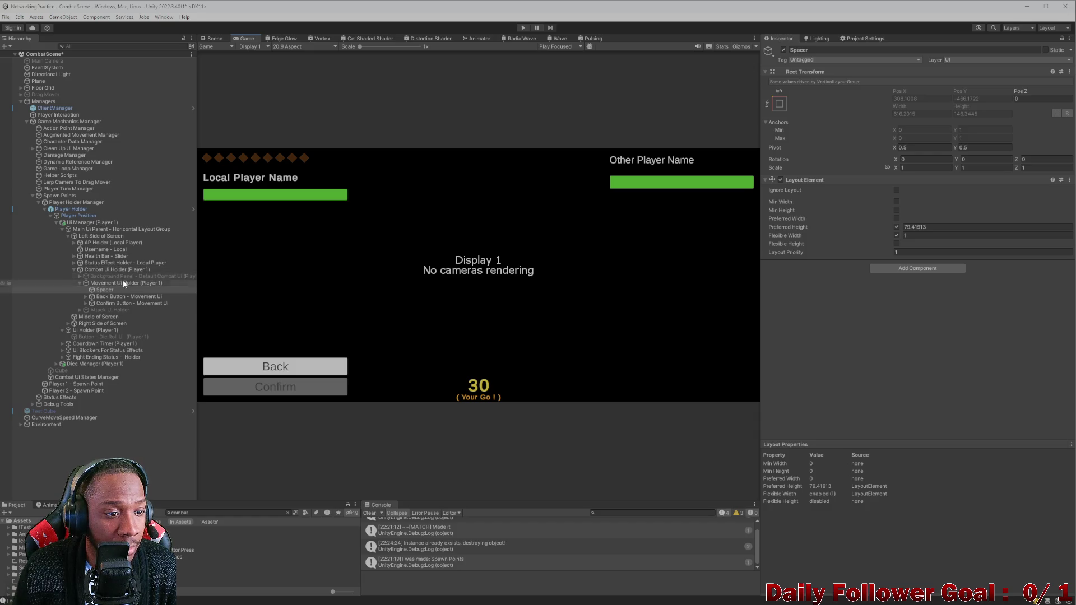
Enable Attack Ui Holder's attack rows and shrink Spacer's preferred height to about 35
left_click(112, 310)
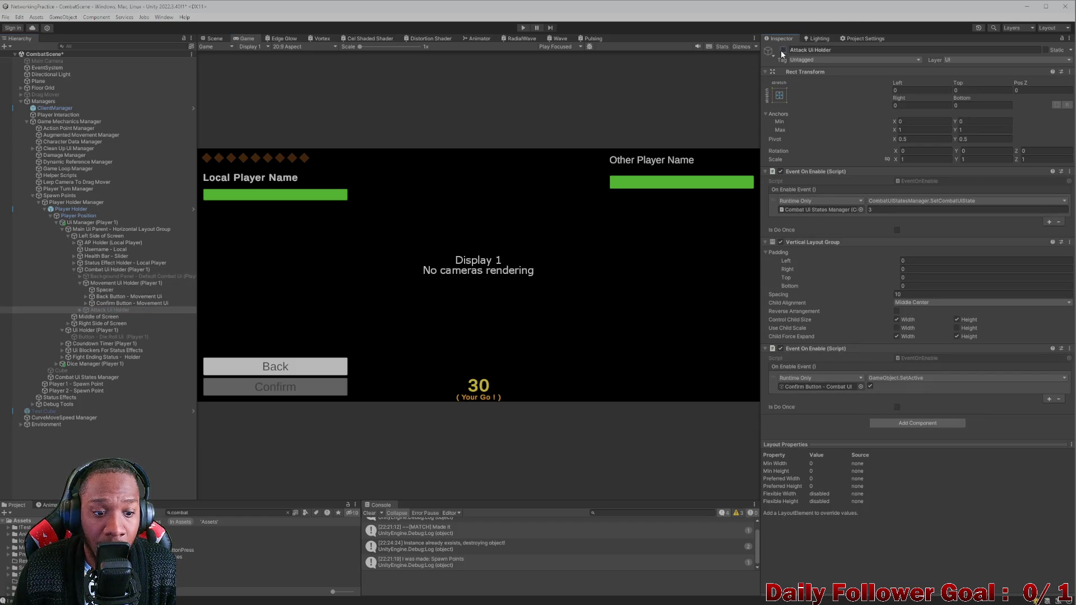
left_click(782, 50)
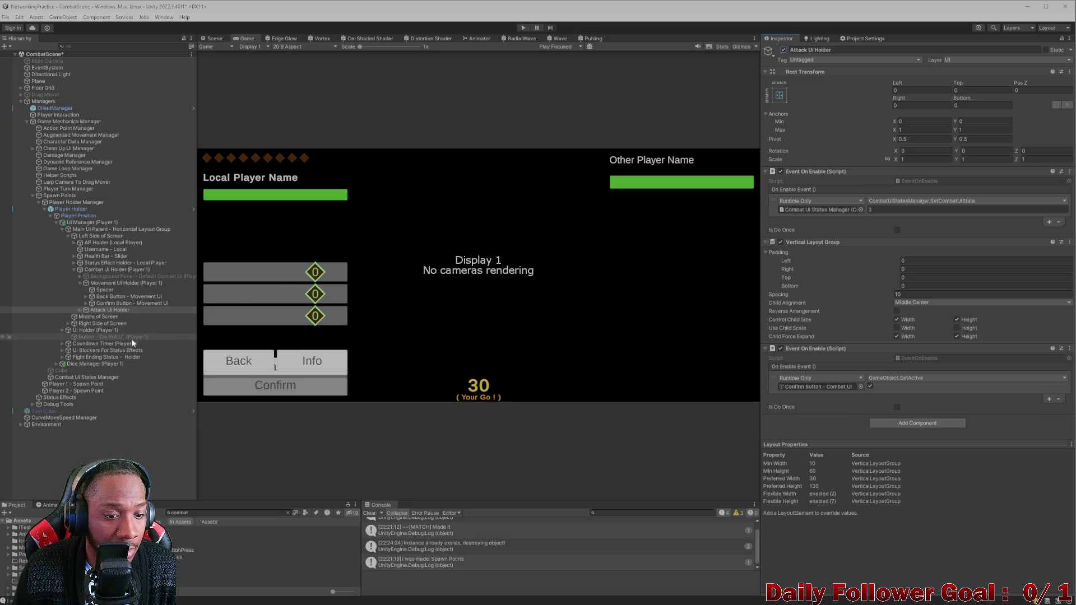
left_click(783, 51)
left_click(783, 51)
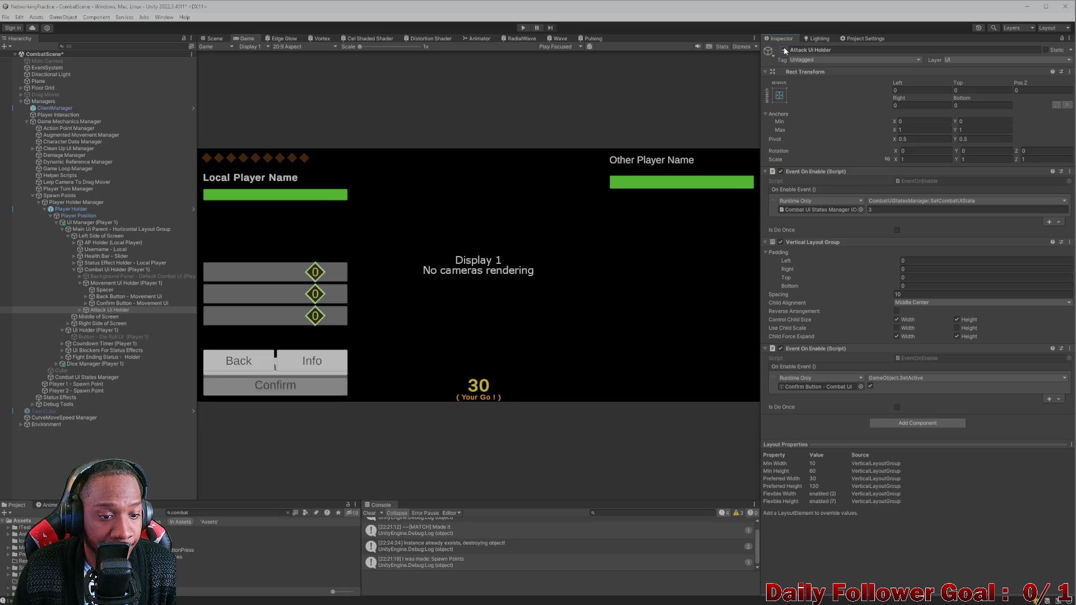
left_click(783, 50)
left_click(784, 51)
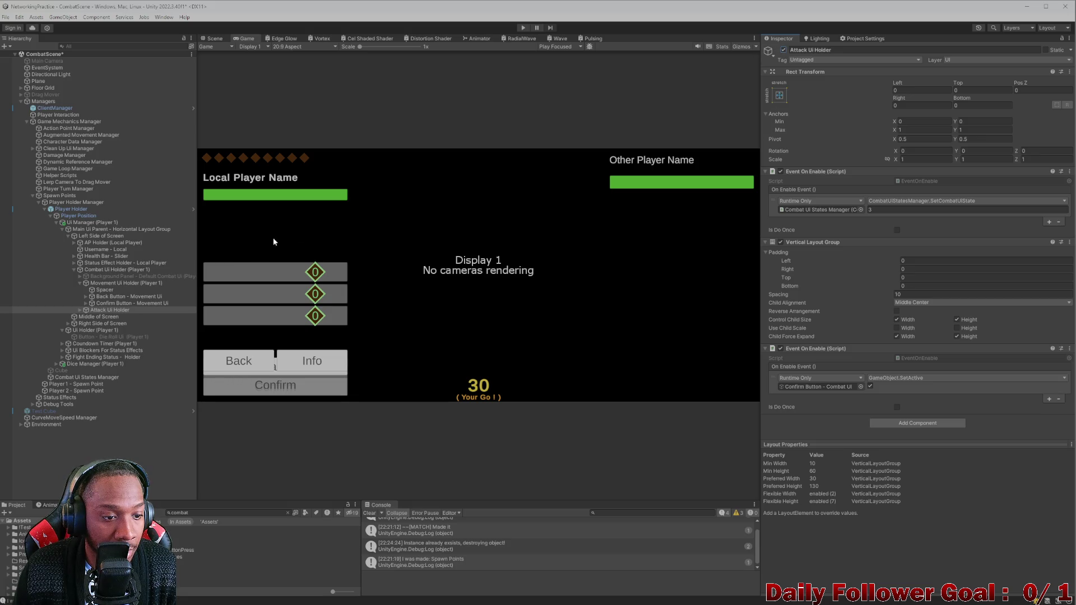
left_click(784, 51)
left_click(783, 50)
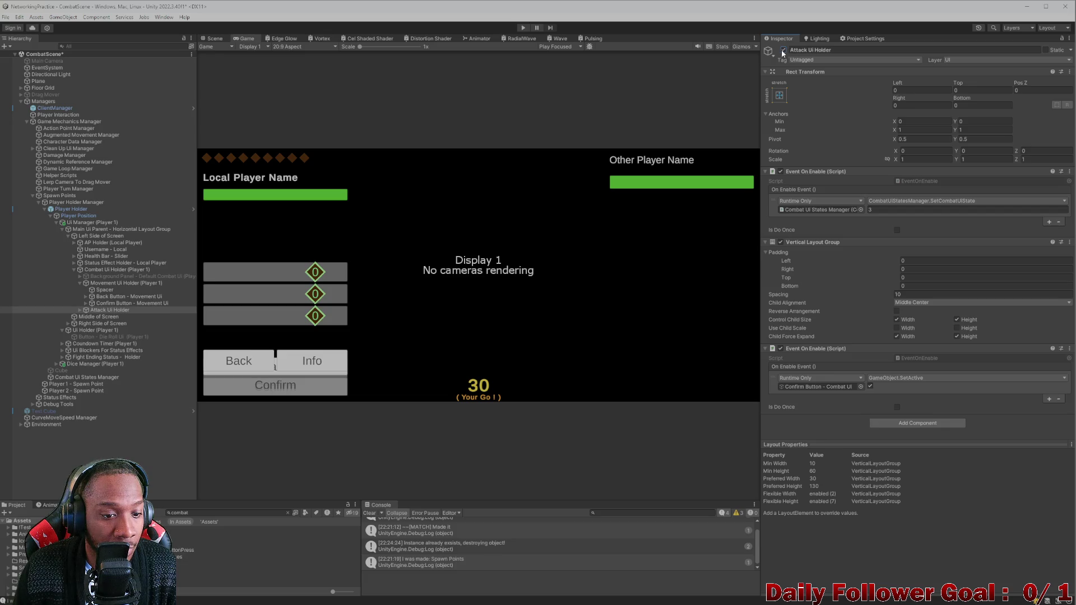
left_click(104, 290)
mouse_move(900, 224)
left_mouse_down()
mouse_move(56, 109)
mouse_move(465, 113)
mouse_move(288, 109)
left_mouse_up()
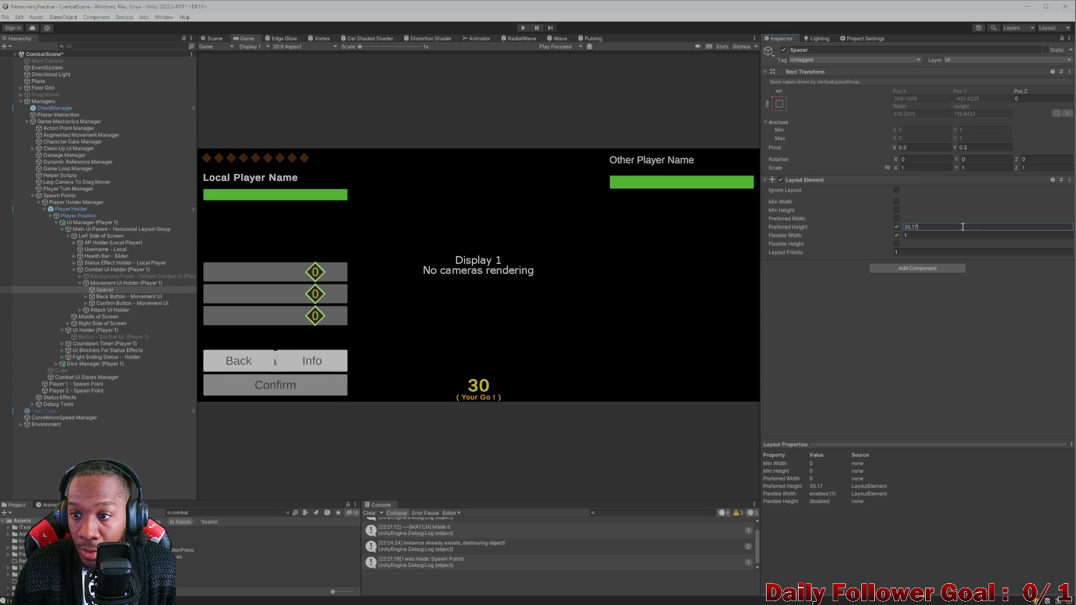
Set Spacer's Preferred Height to exactly 35
key("ctrl+a")
type("3")
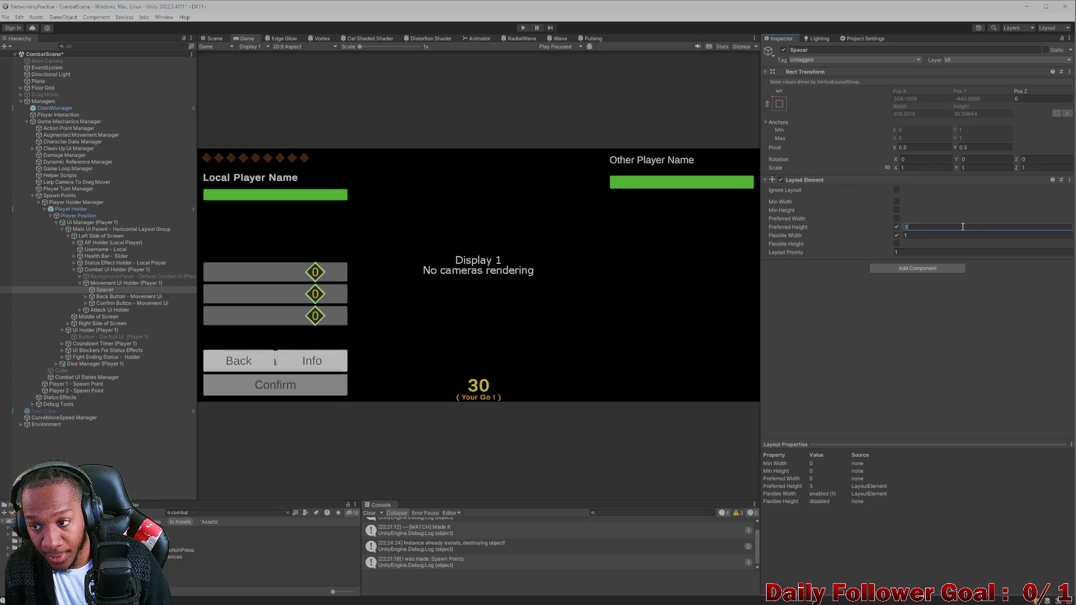
type("5")
key("Return")
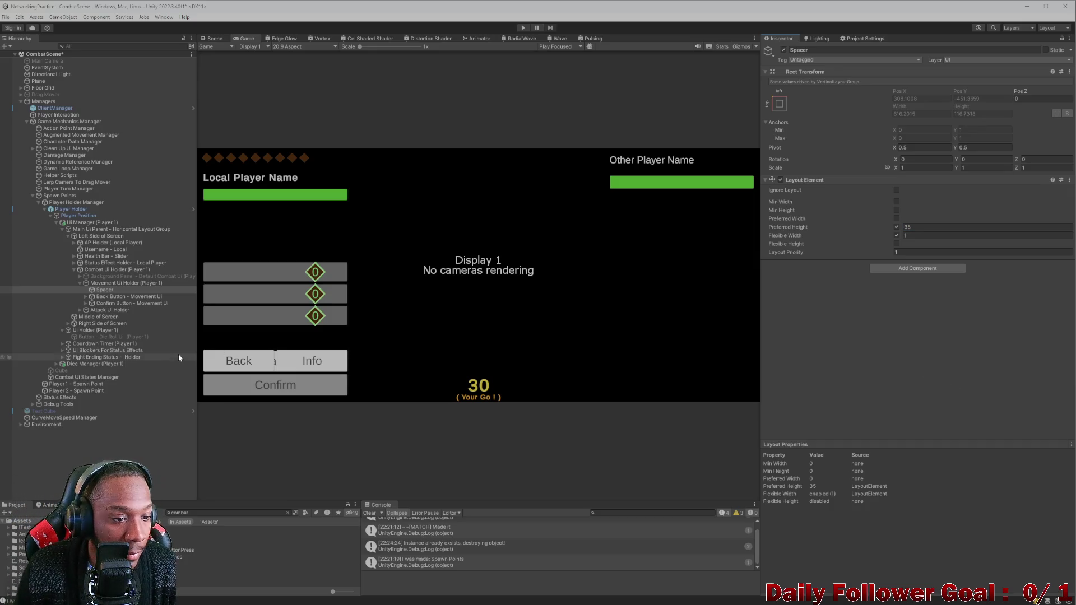
Disable Movement Ui Holder (Player 1) and select the AP diamond in the Scene view
left_click(99, 285)
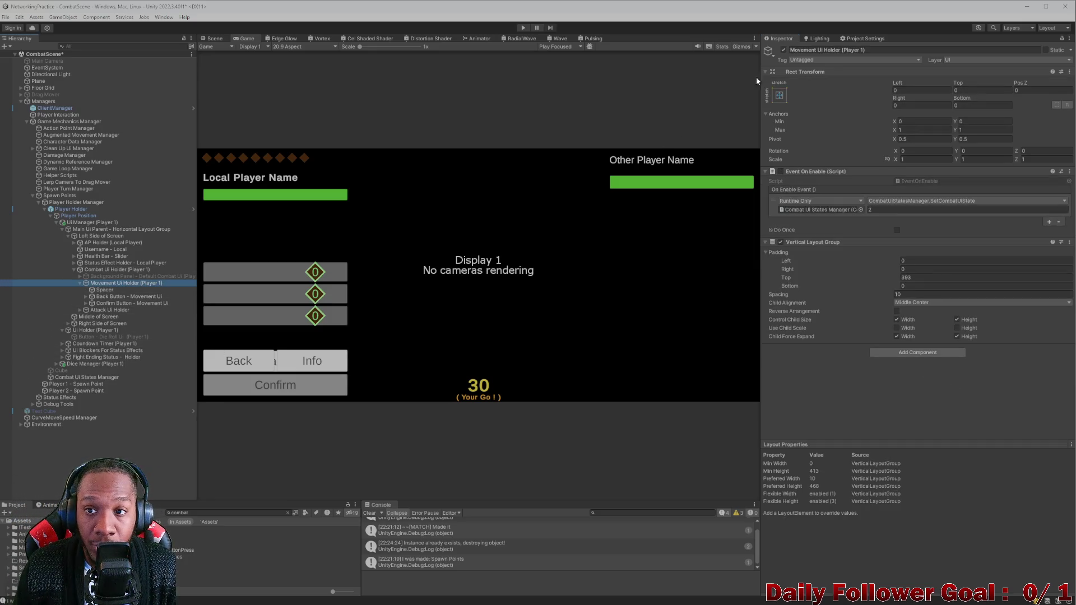
left_click(784, 50)
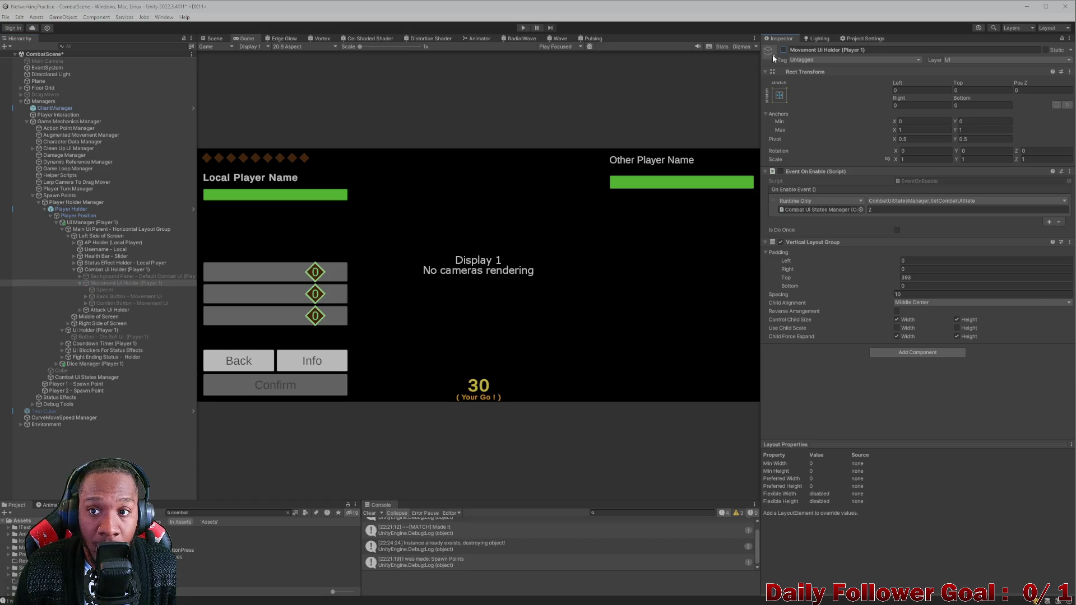
left_click(80, 310)
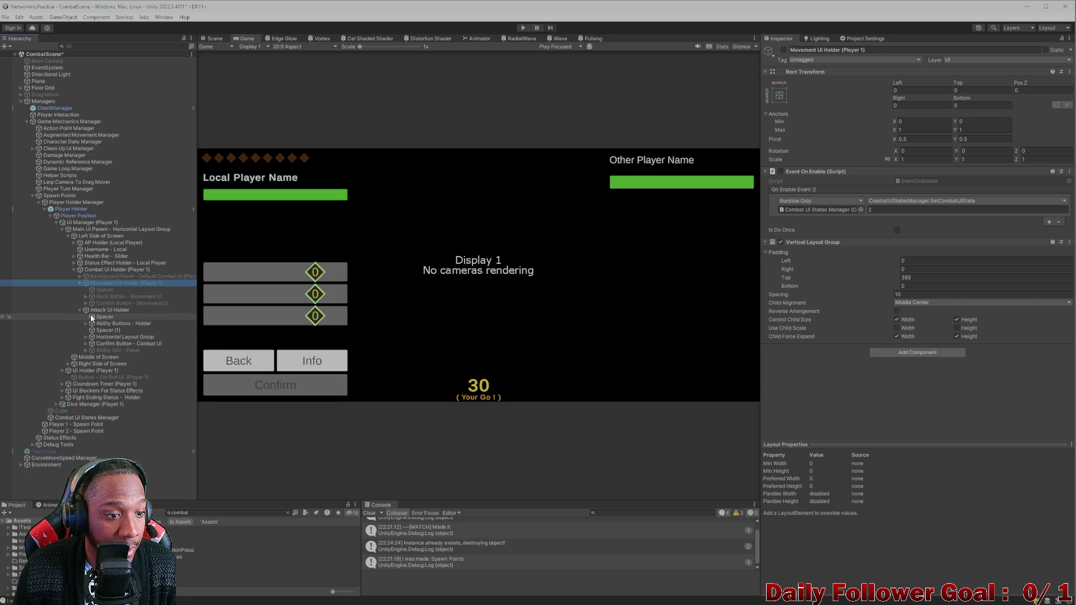
left_click(225, 38)
left_click(357, 307)
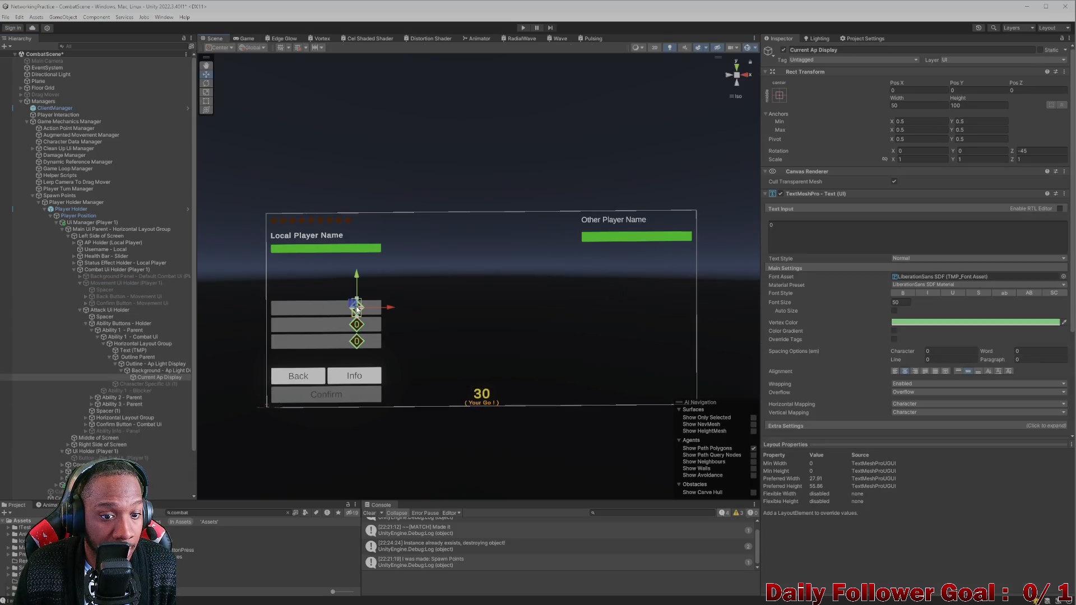
left_click(130, 356)
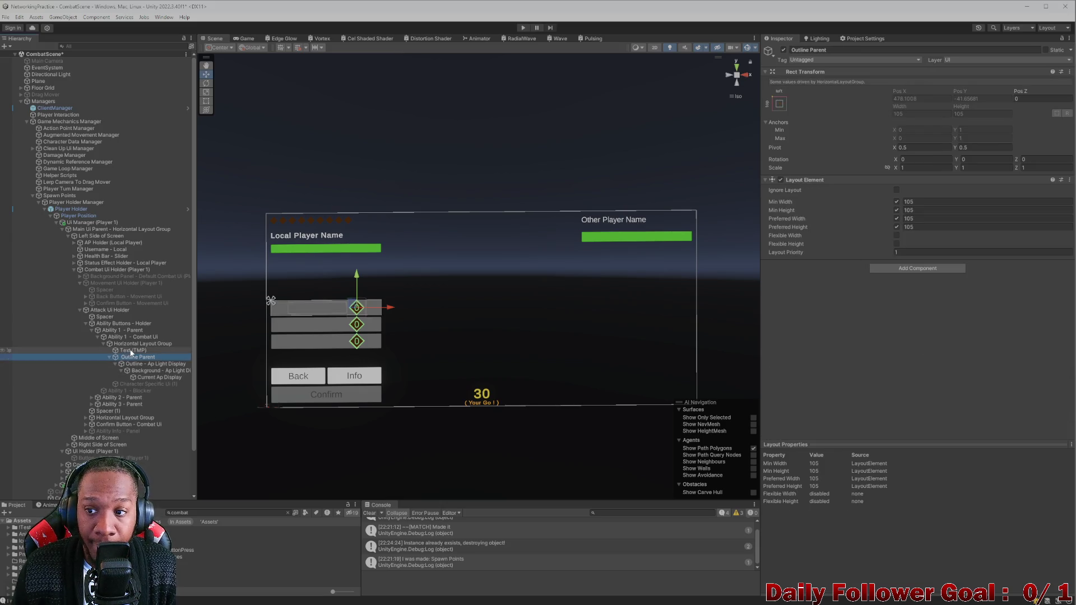
left_click(138, 343)
left_click(129, 357)
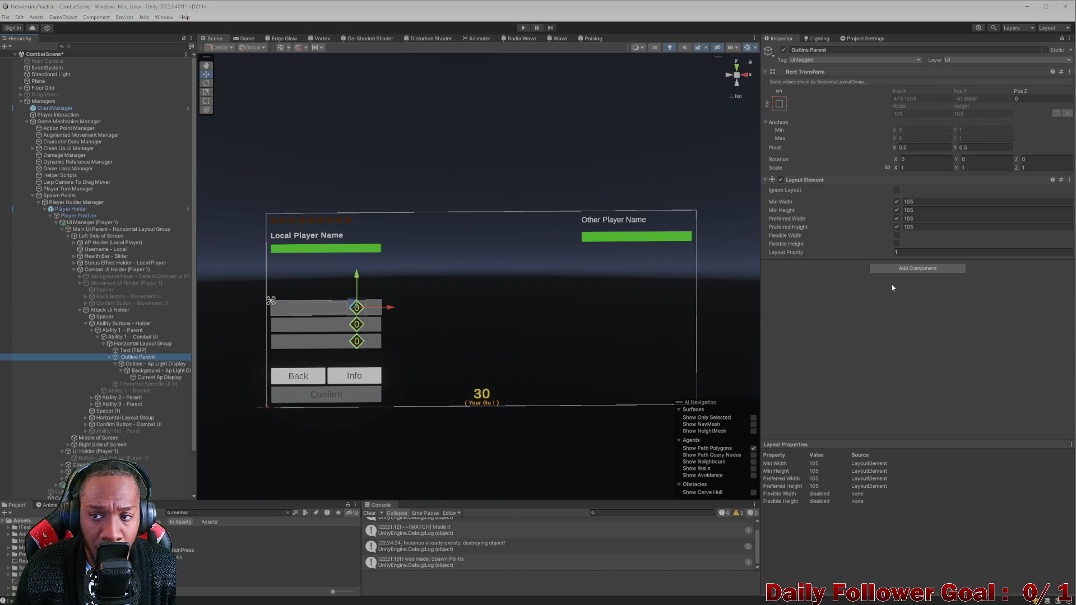
left_click_drag(902, 199, 898, 200)
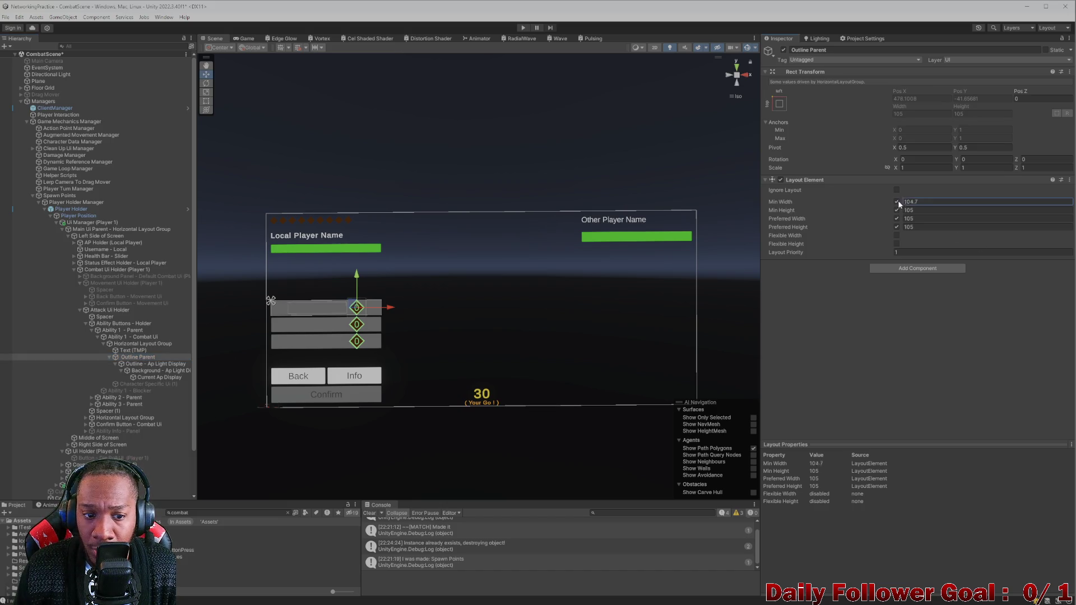
left_click_drag(820, 203, 788, 209)
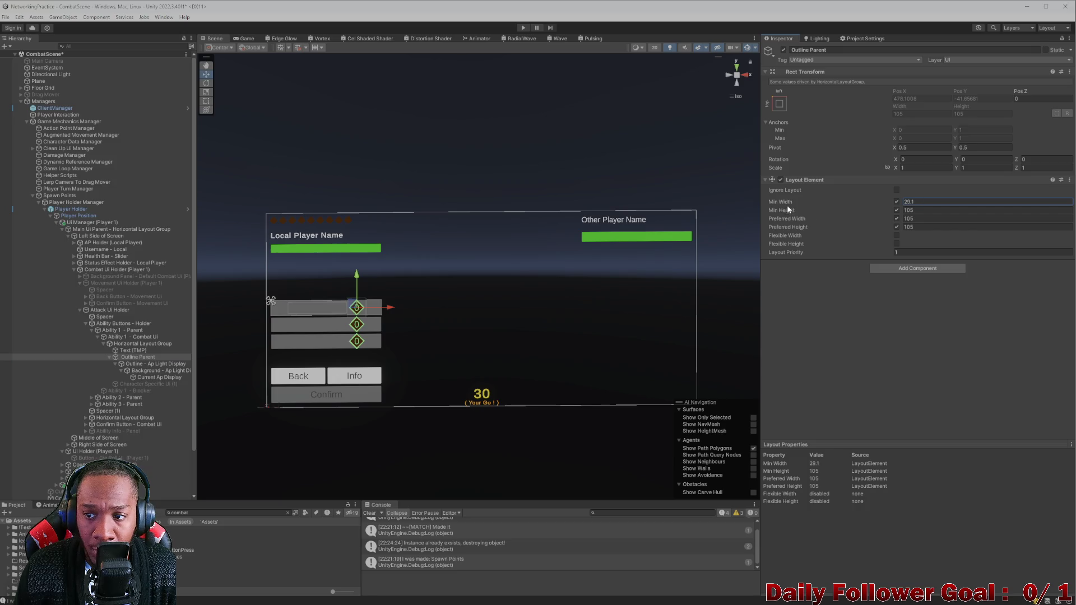
left_click(903, 210)
type("72.1")
left_click(903, 219)
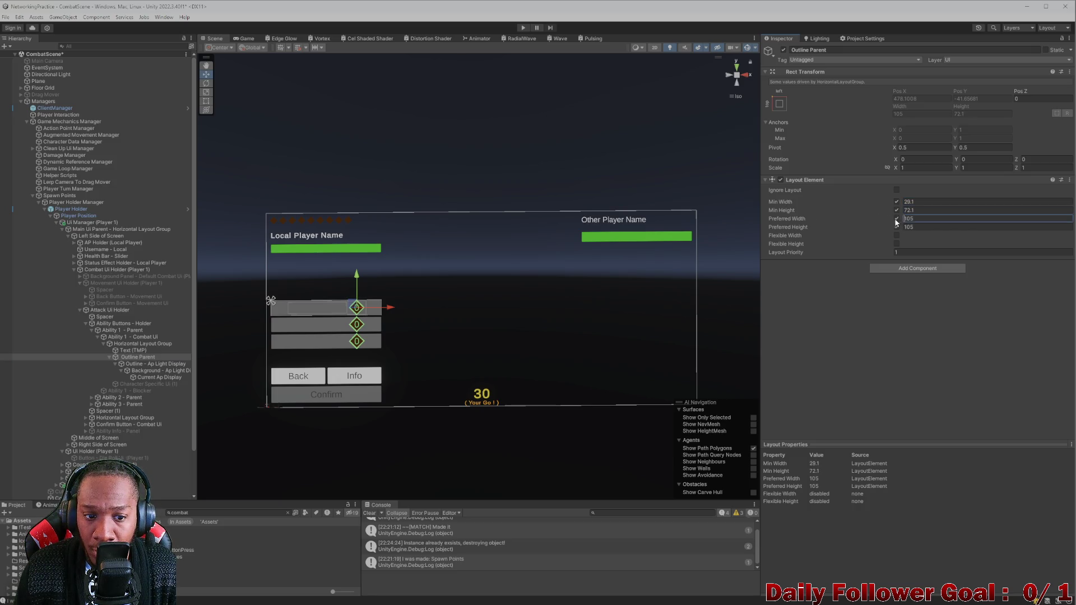
scroll(420, 331, "up", 3)
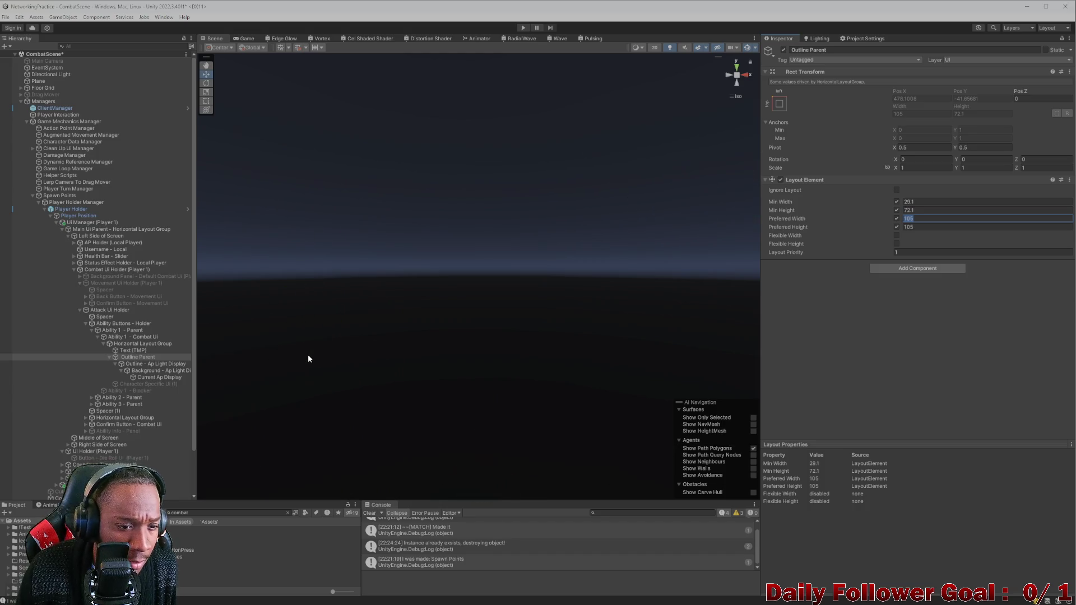
key("ctrl+y")
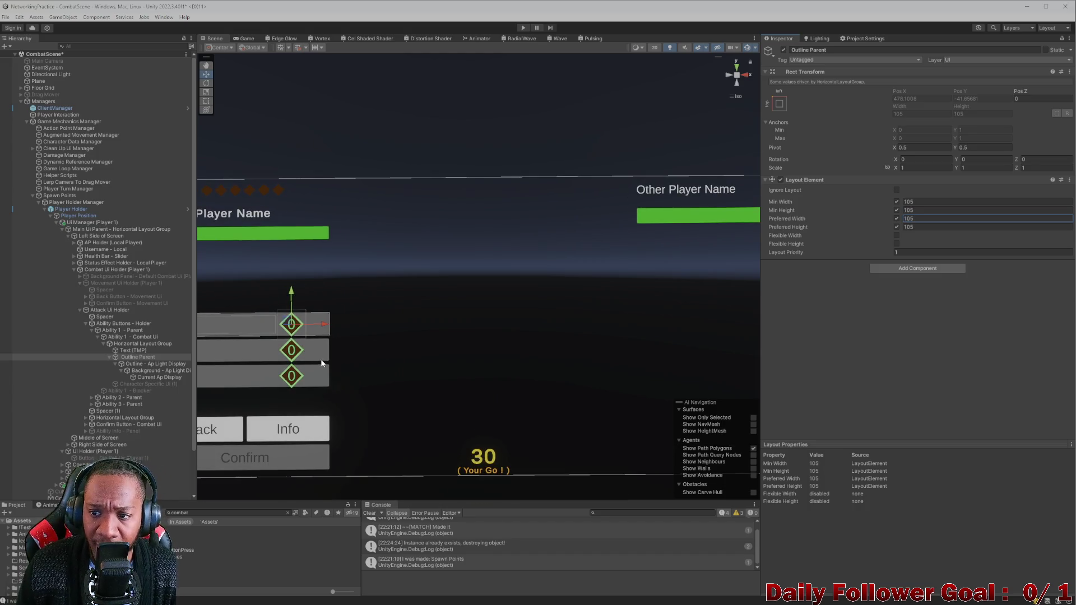
left_click(143, 364)
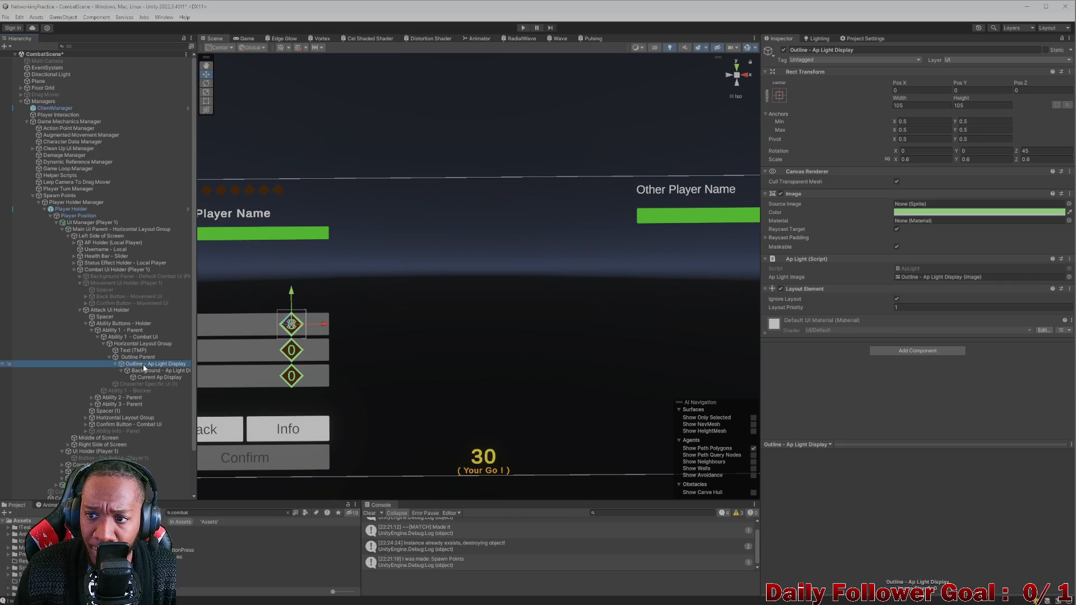
left_click_drag(895, 99, 846, 94)
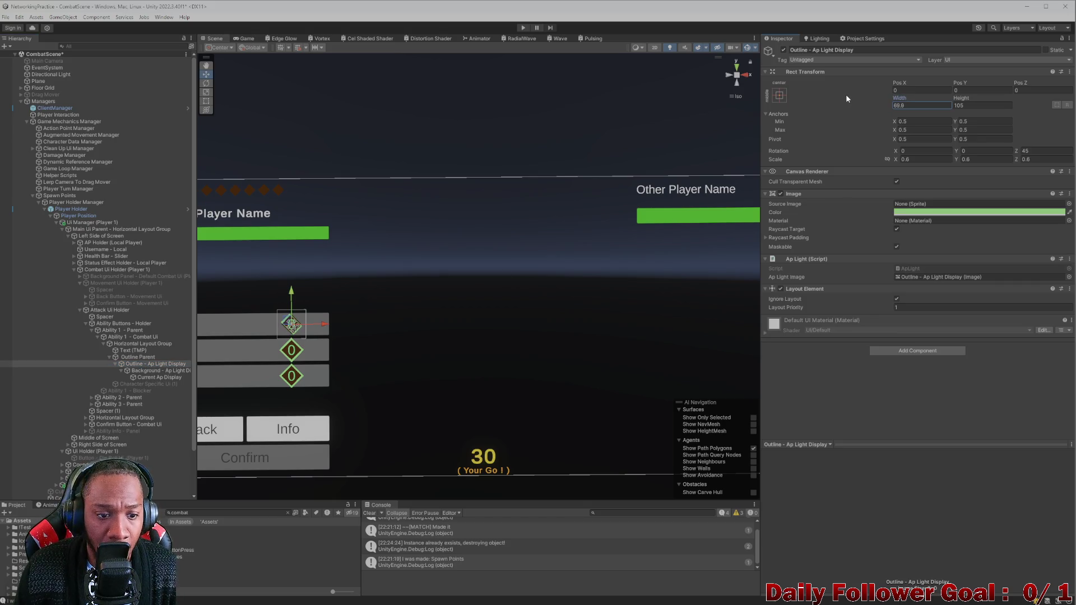
key("ctrl+z")
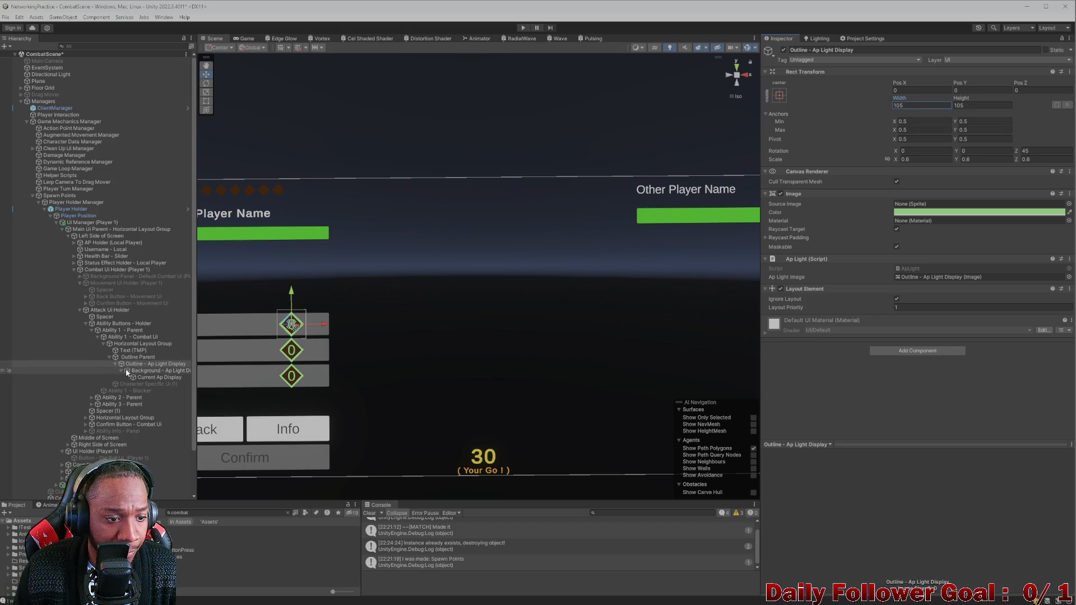
left_click(142, 371)
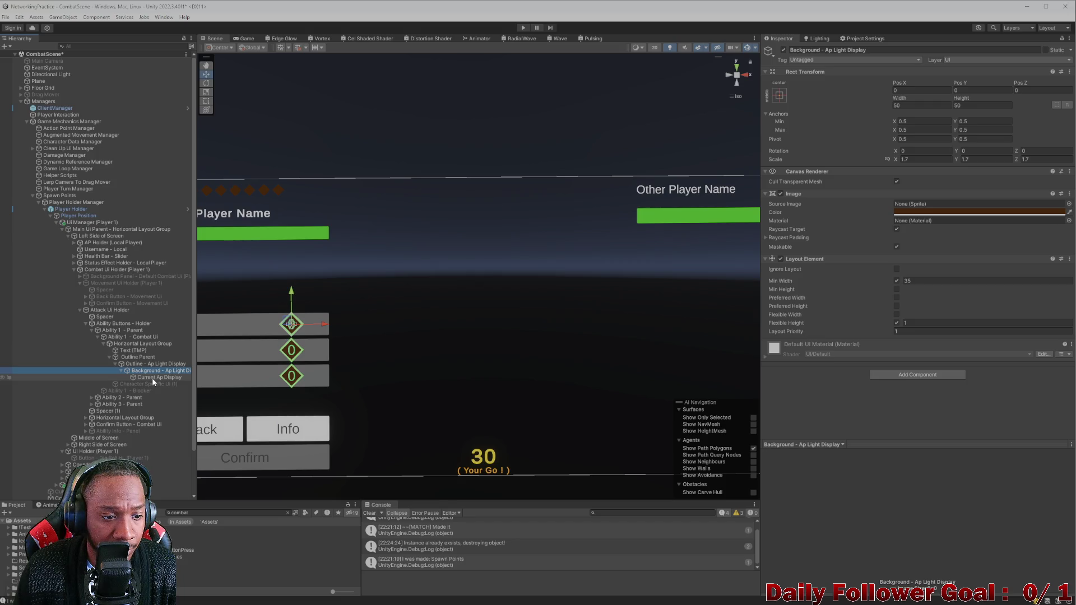
left_click(152, 378)
left_click(160, 365)
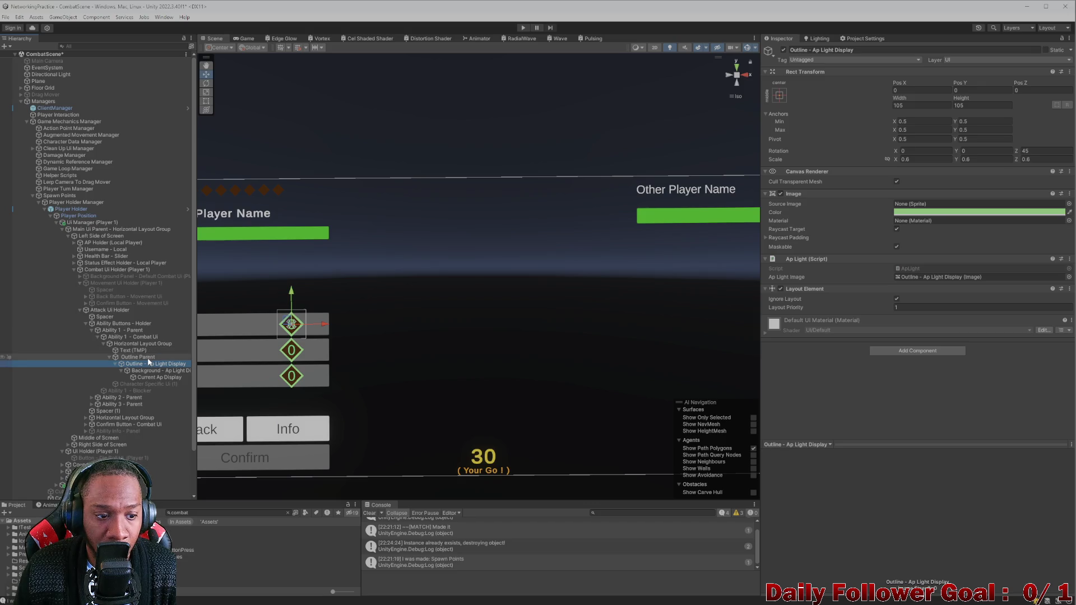
left_click(158, 357)
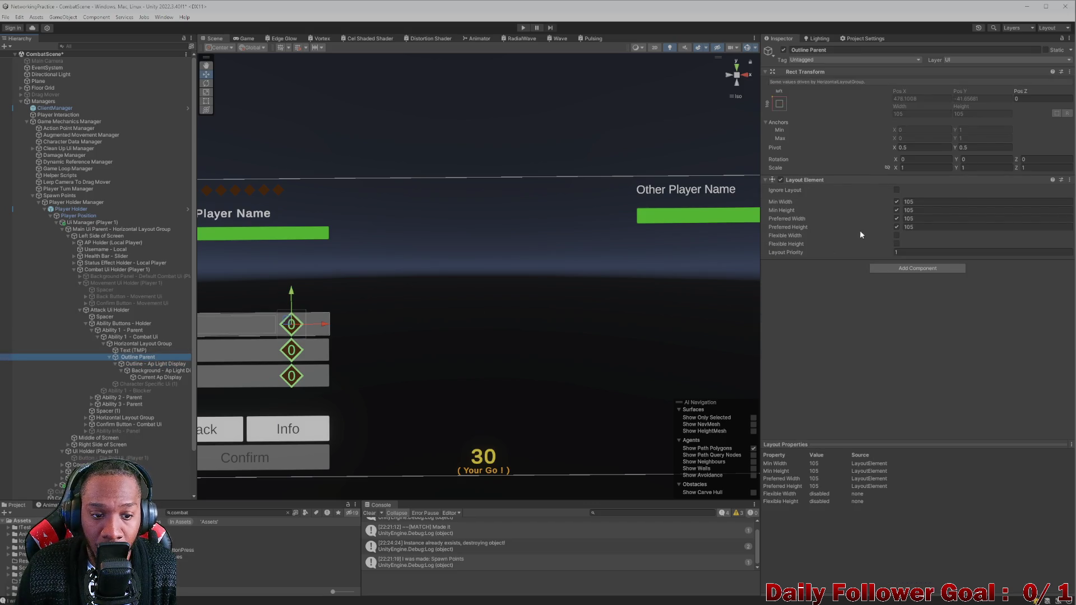
Enter 85 into Outline Parent's Min Width, Preferred Width and Preferred Height fields
left_click(903, 201)
type("0")
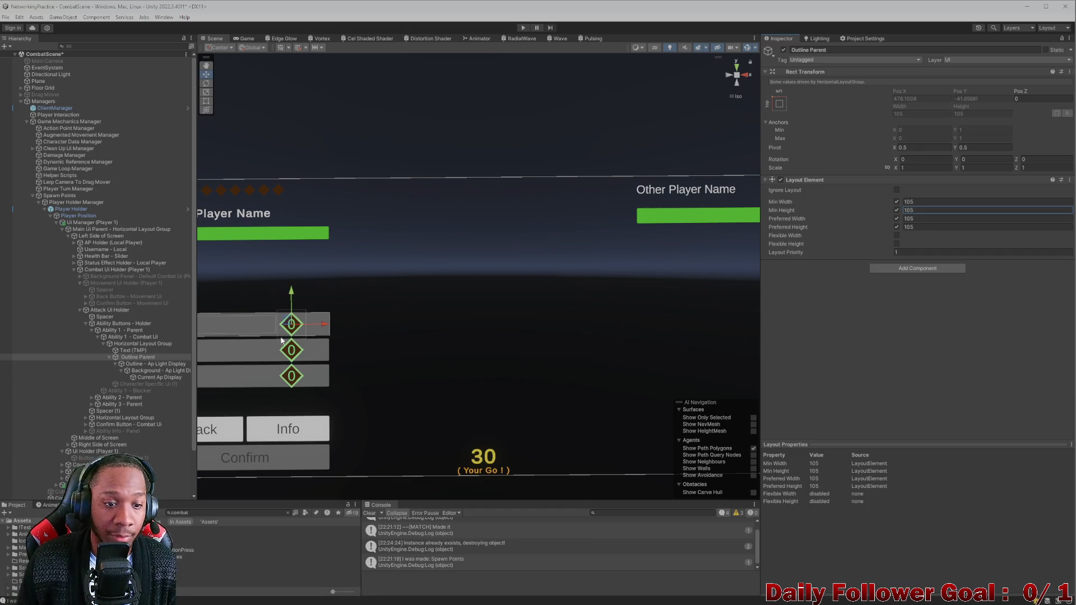
left_click(145, 364)
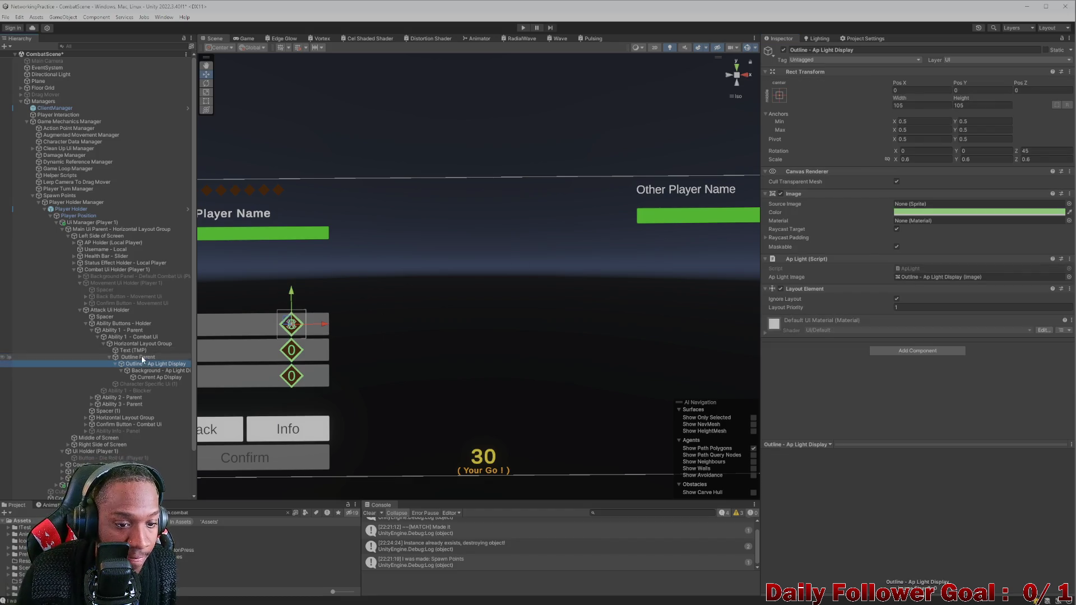
left_click(141, 358)
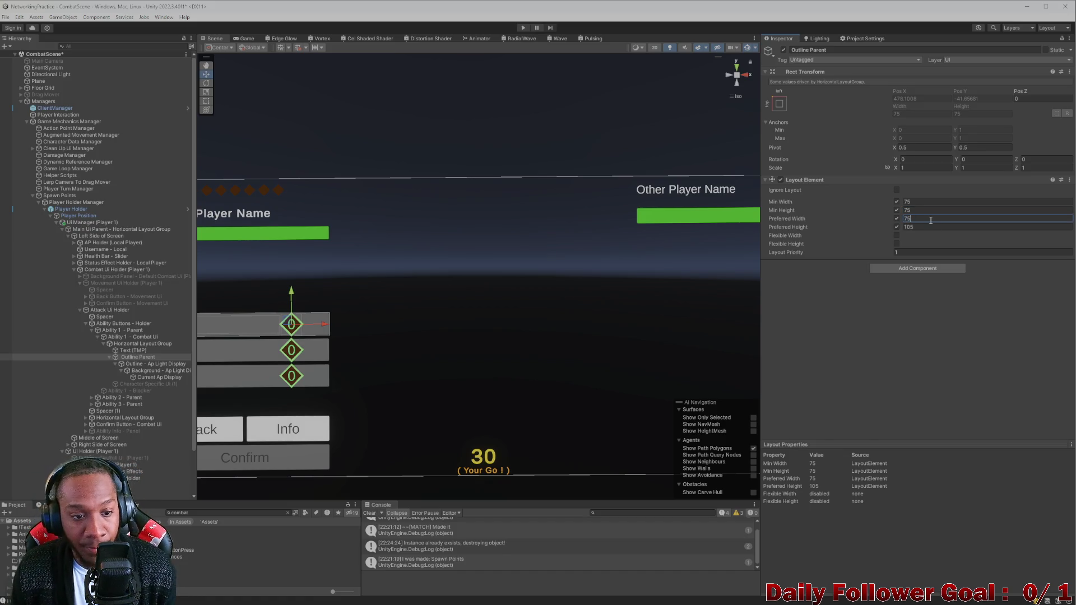
left_click(938, 201)
type("85")
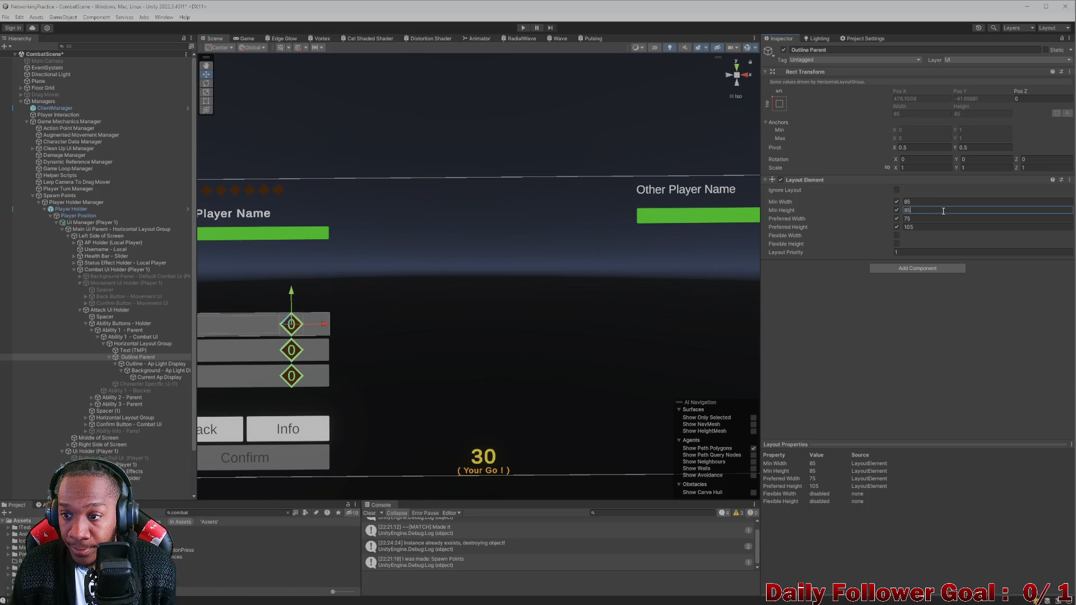
left_click(939, 219)
type("85")
left_click(939, 227)
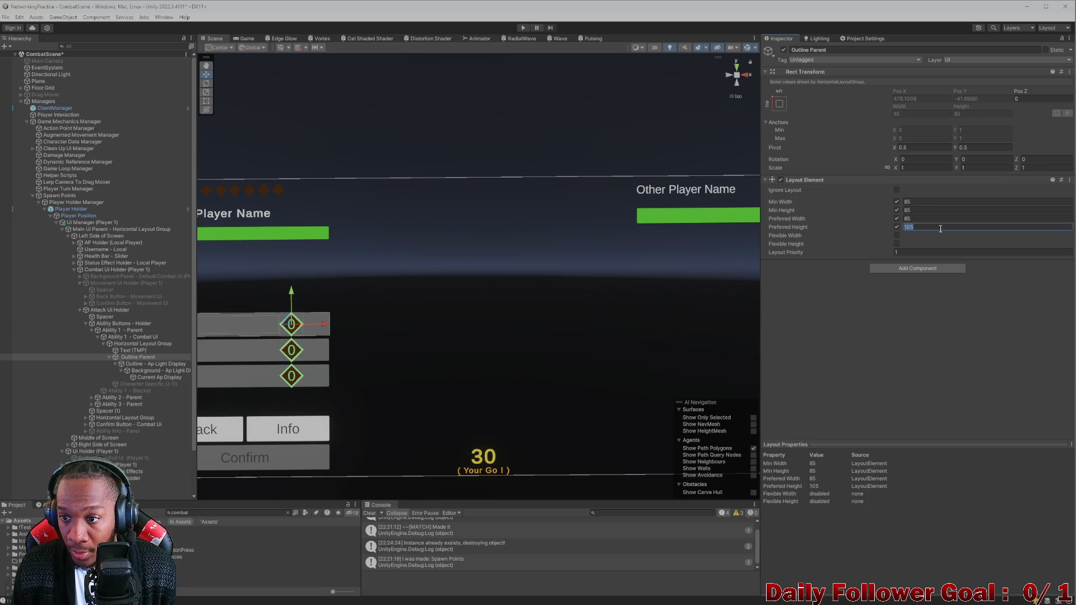
type("85")
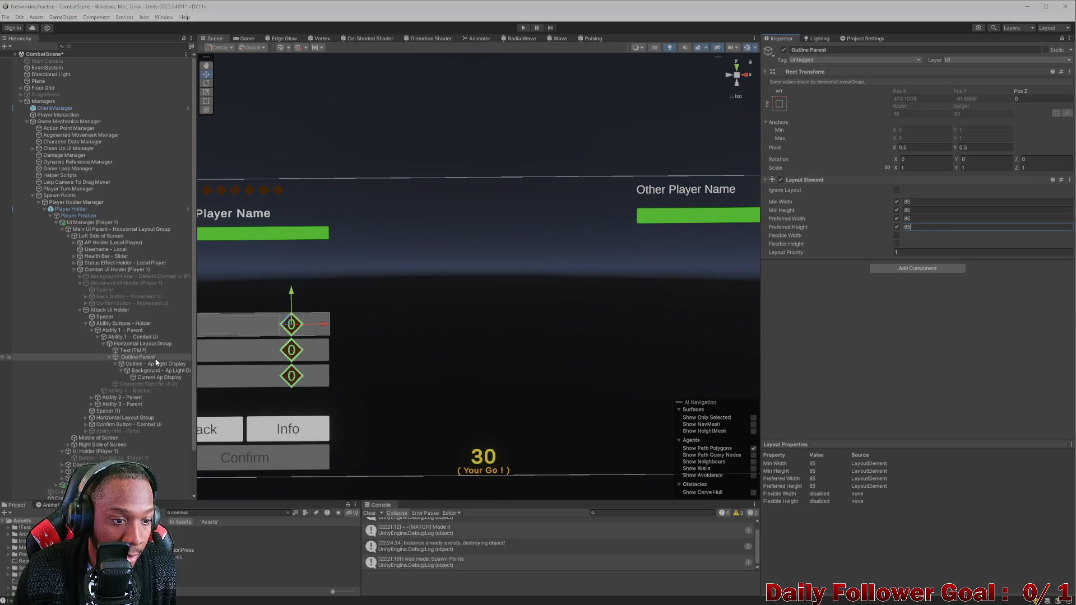
Collapse Ability 1's outline children and expand Ability 2's Combat Ui hierarchy
left_click(110, 357)
left_click(110, 358)
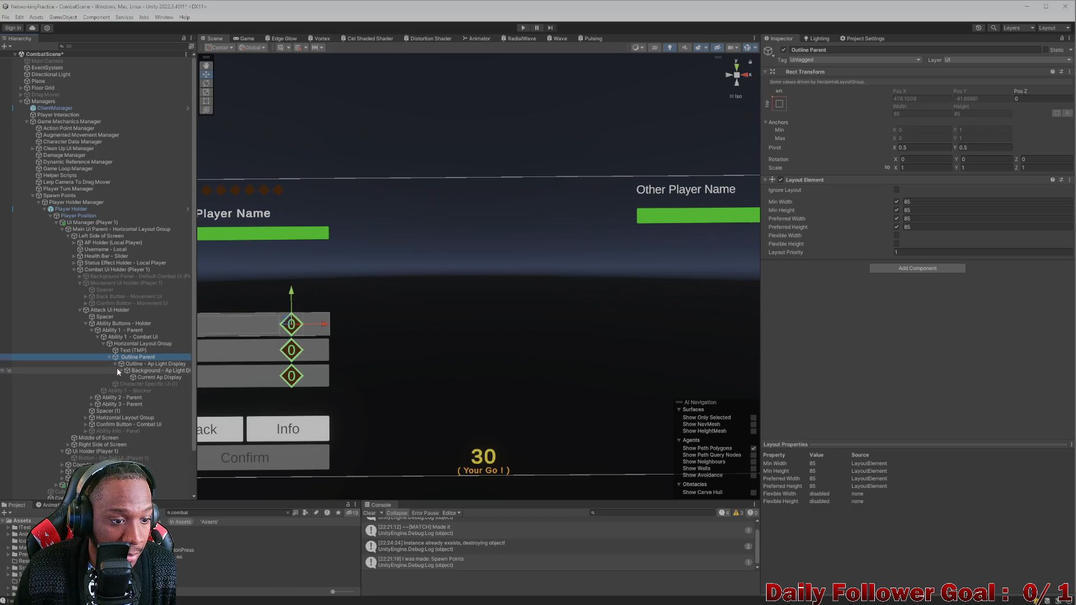
left_click(114, 365)
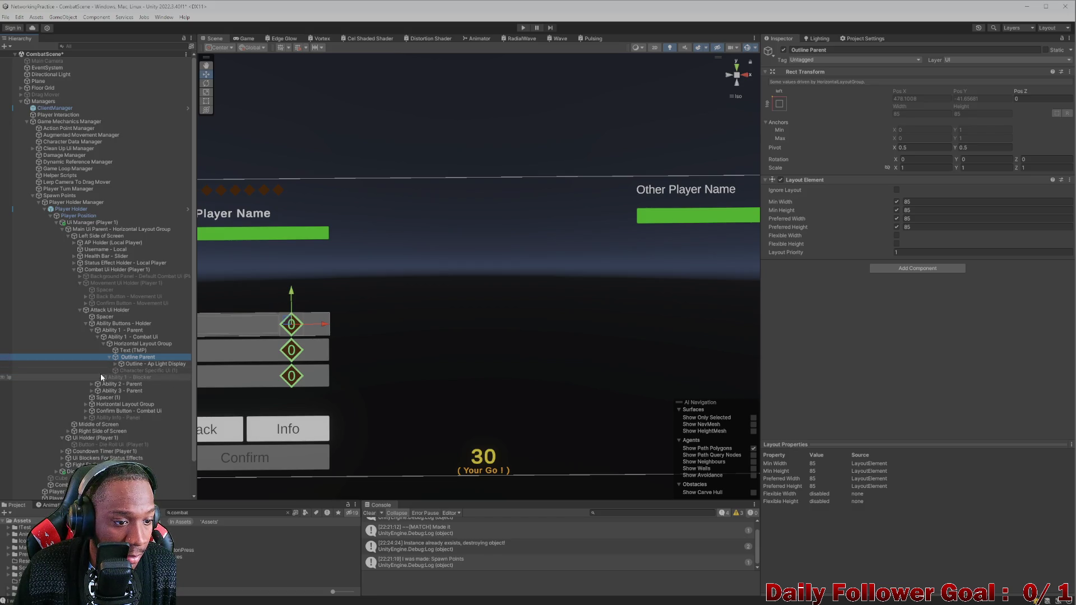
left_click(92, 384)
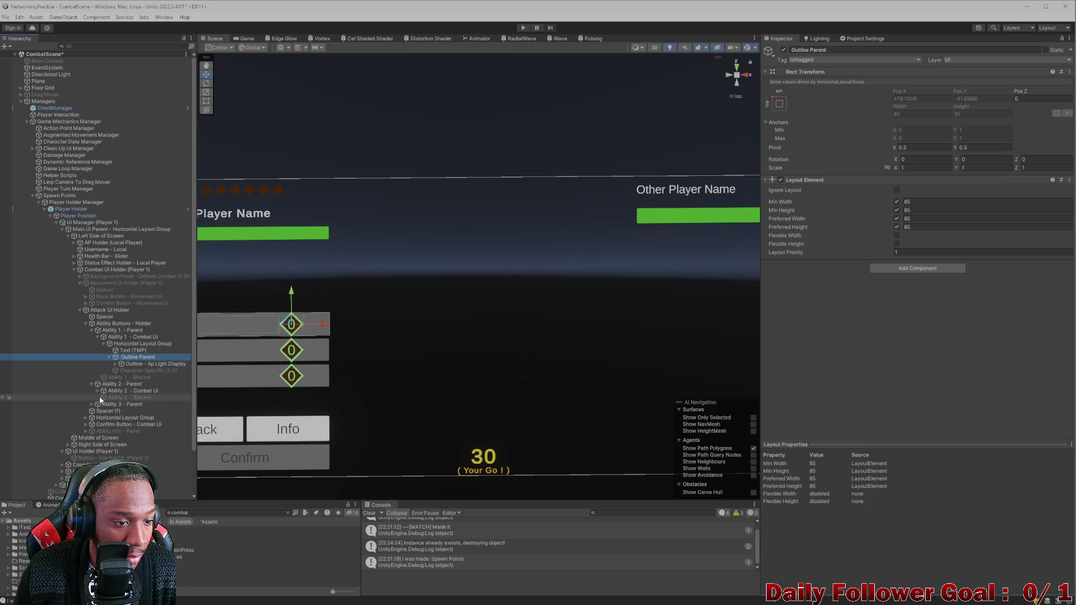
left_click(98, 393)
left_click(97, 390)
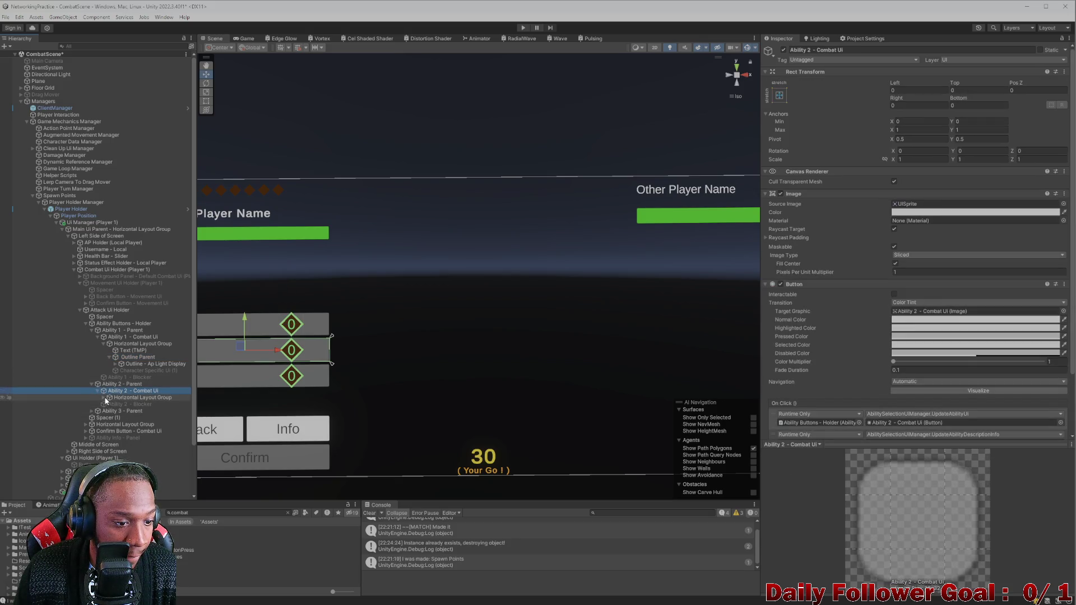
left_click(104, 398)
Expand Ability 3's Combat Ui hierarchy and select its Outline Parent
left_click(91, 431)
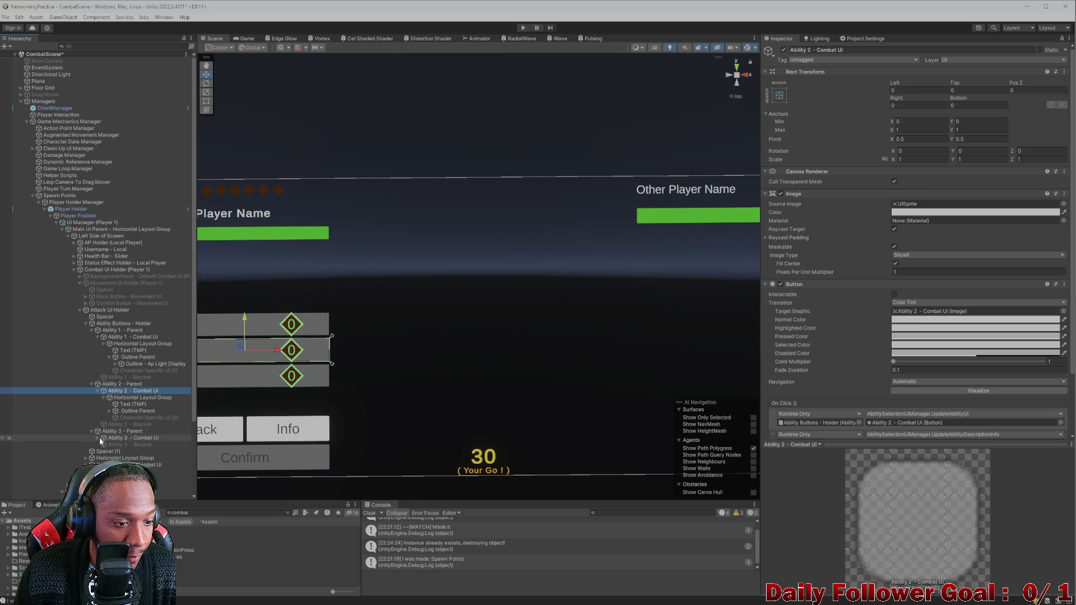
left_click(101, 438)
left_click(97, 437)
left_click(102, 444)
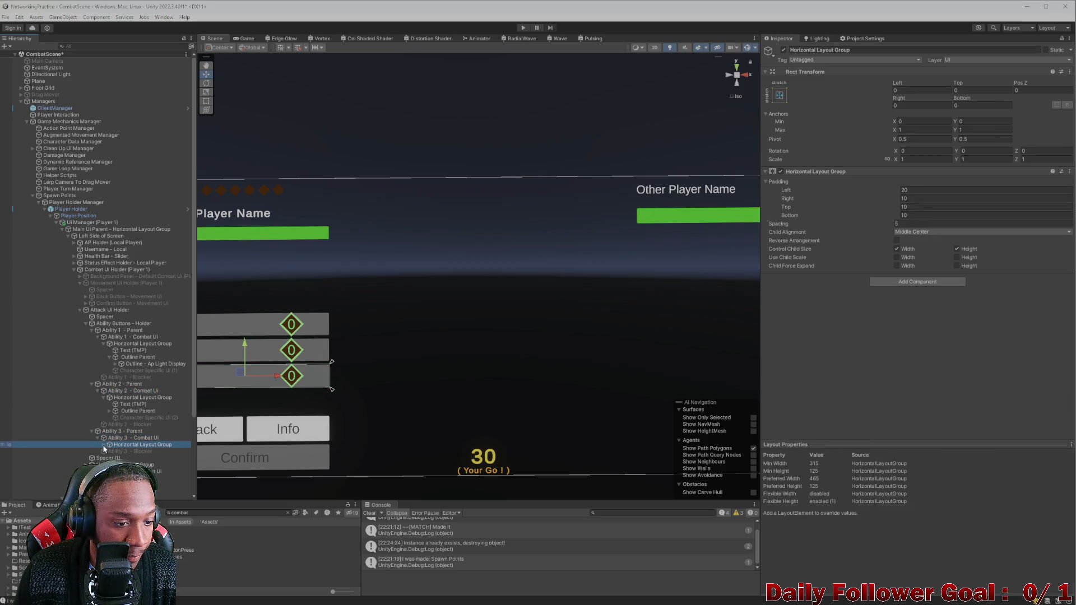
left_click(103, 445)
left_click(130, 457)
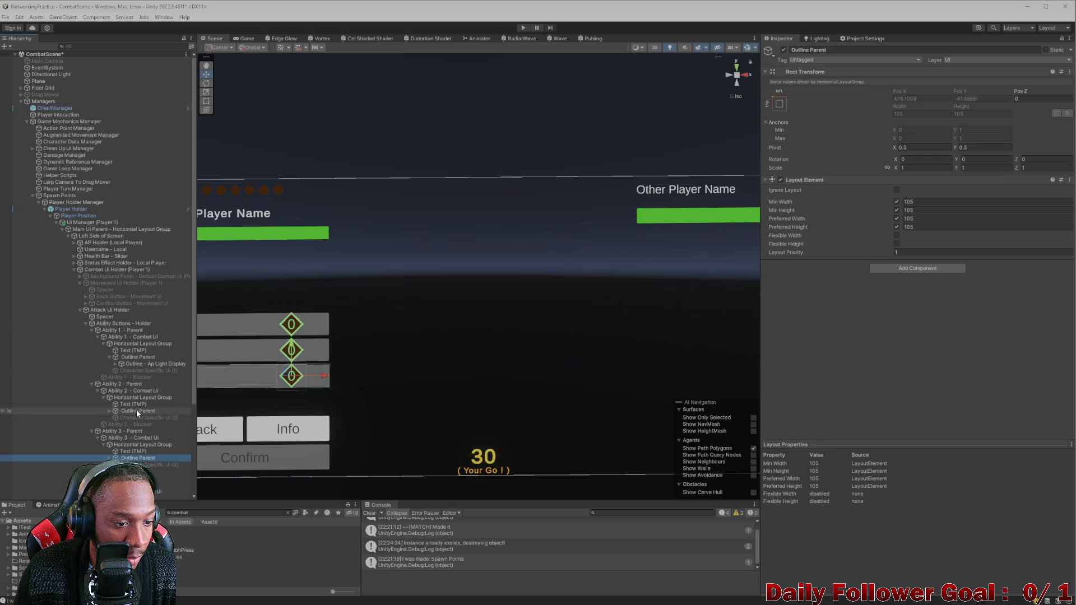
Set min and preferred width and height to 85 on Ability 2 and 3 Outline Parents
left_click(137, 411, "ctrl")
left_click(950, 203)
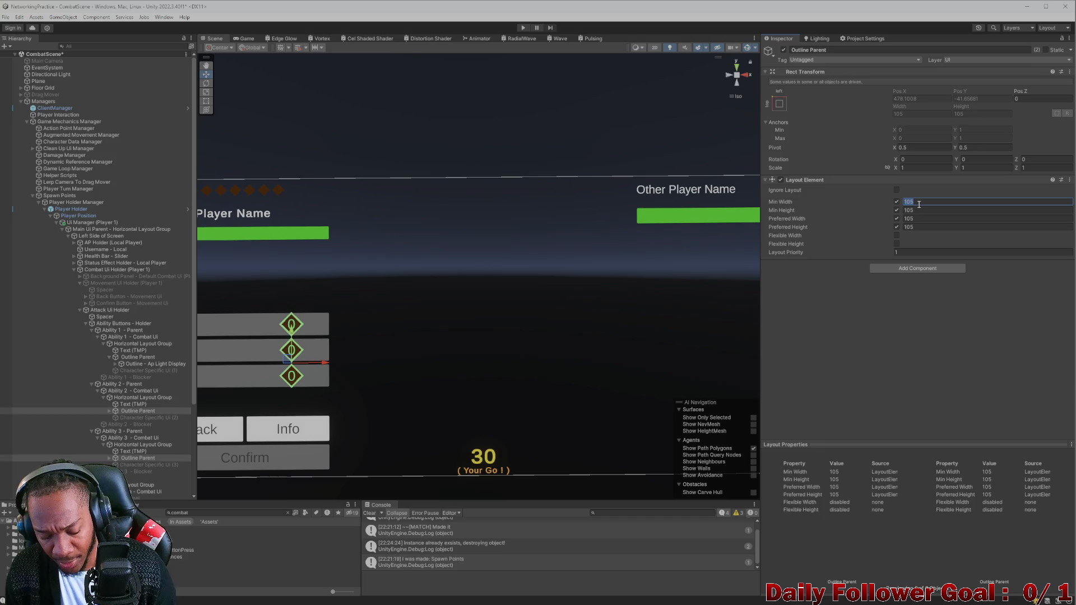
type("85")
key("Tab")
type("85")
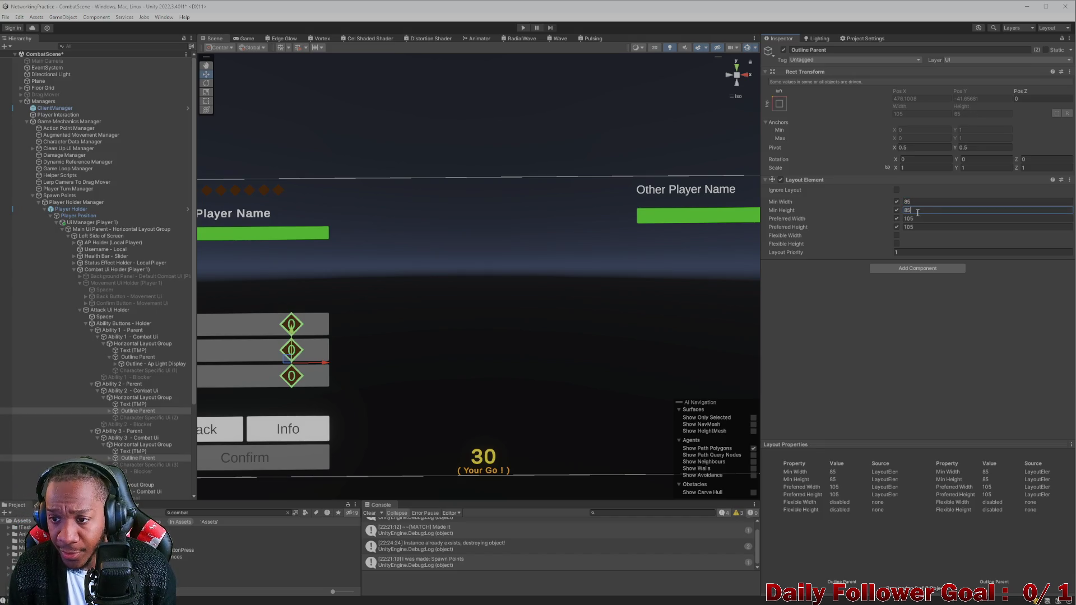
key("Tab")
type("85")
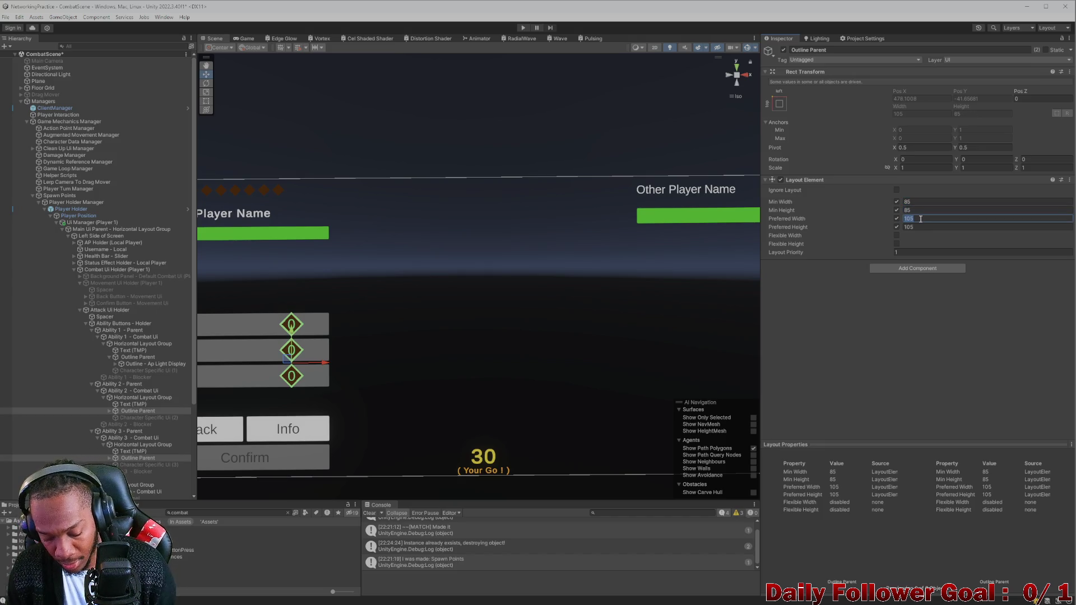
key("Tab")
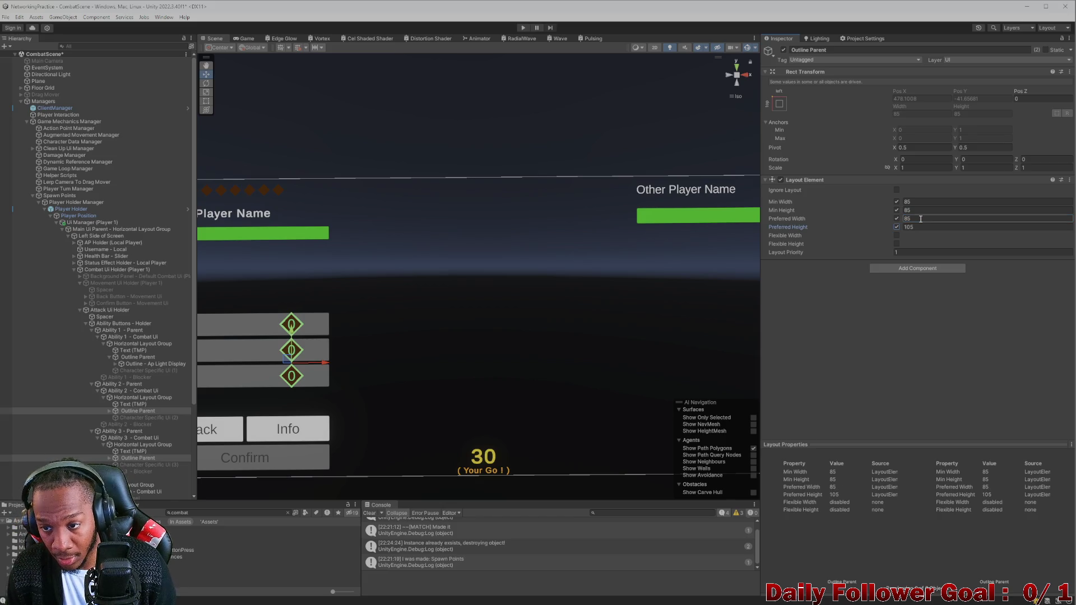
key("Tab")
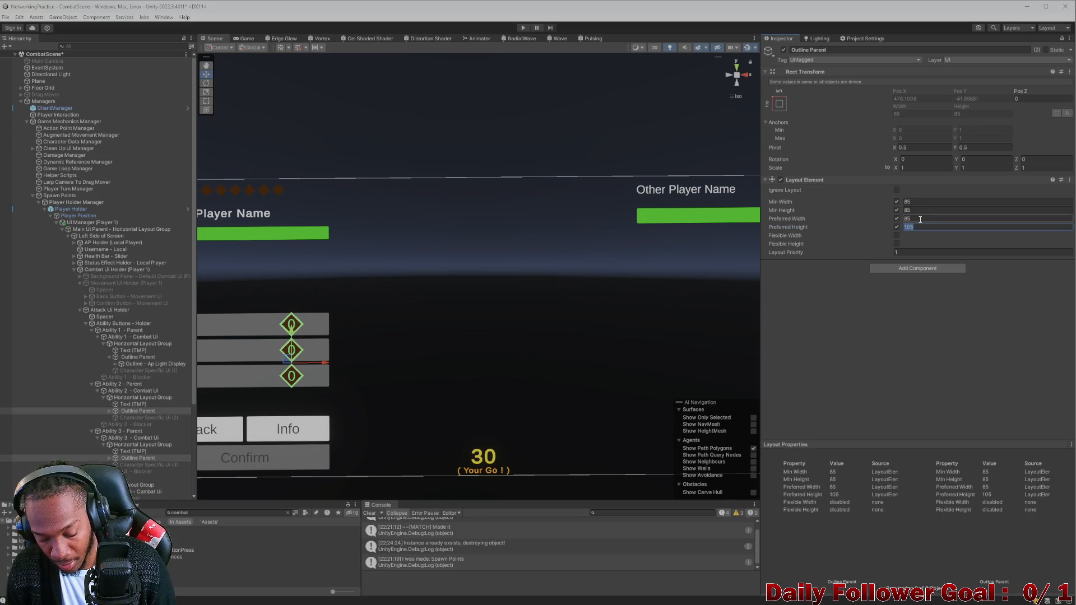
type("85")
left_click(882, 345)
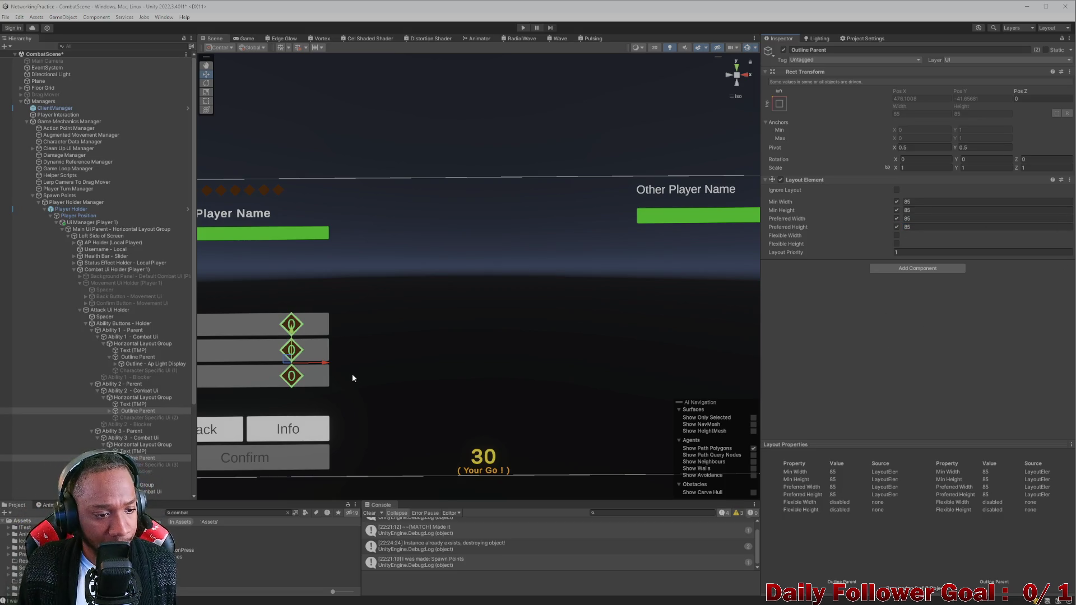
Check each Outline Parent, then select Ability 3's Outline - Ap Light Display
left_click(127, 411)
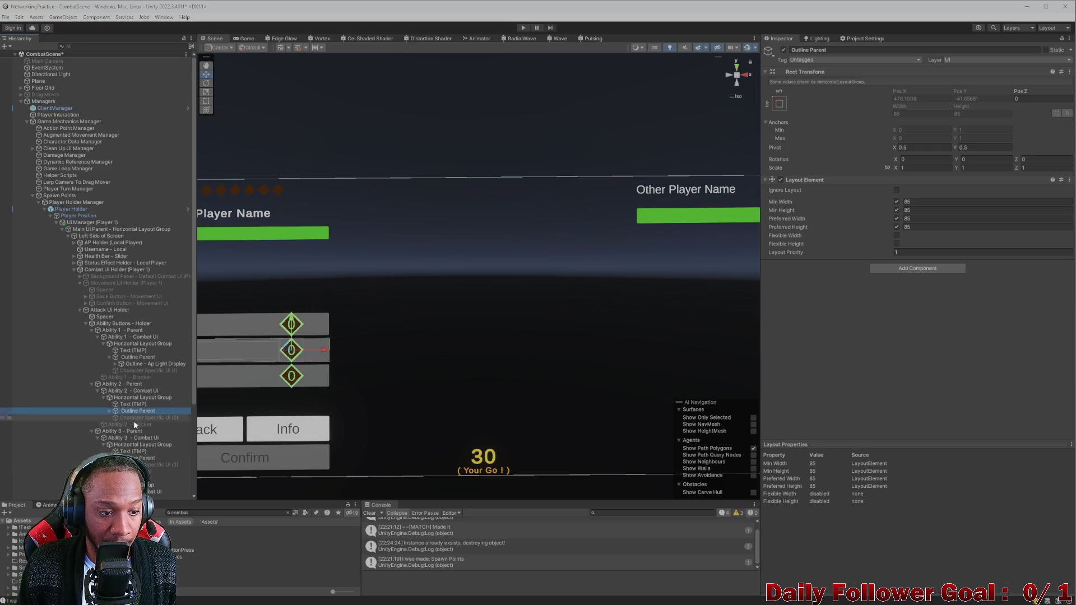
left_click(146, 458)
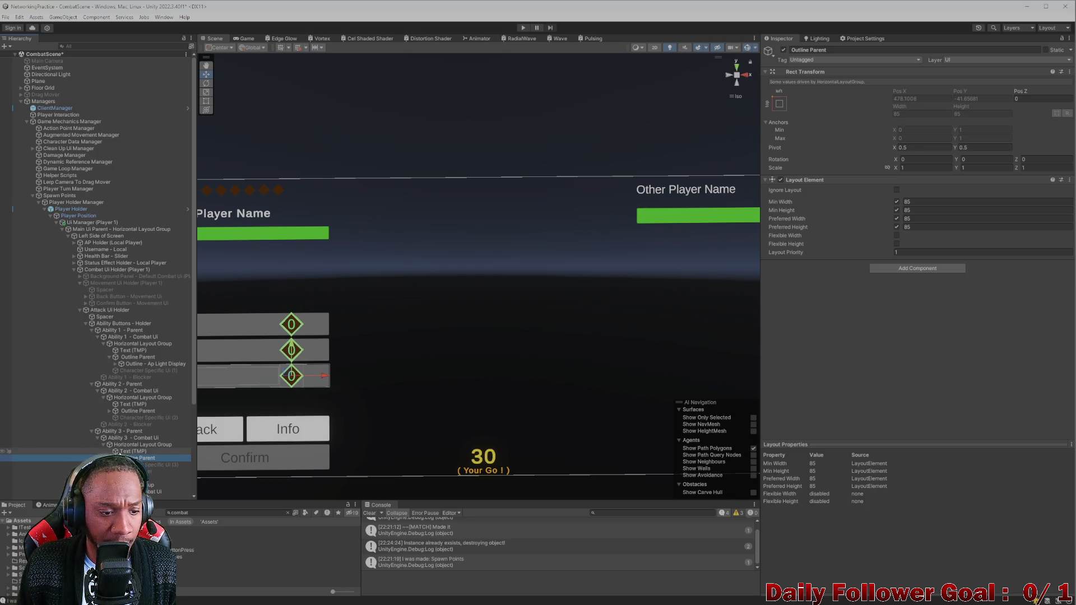
left_click(109, 458)
left_click(140, 464)
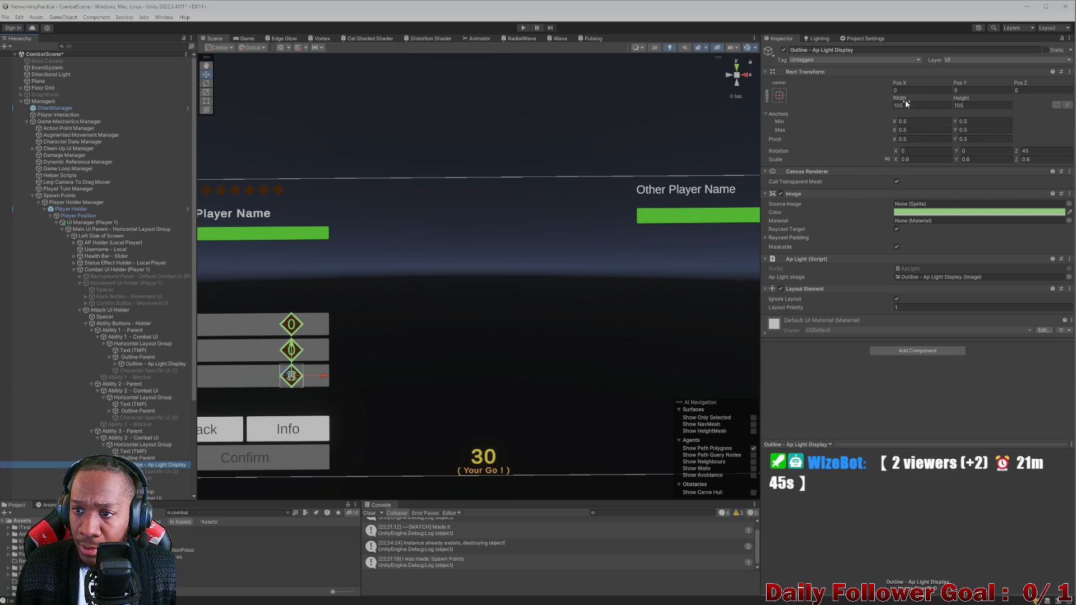
Set the first Outline - Ap Light Display's scale X, Y and Z to 1
left_click(925, 159)
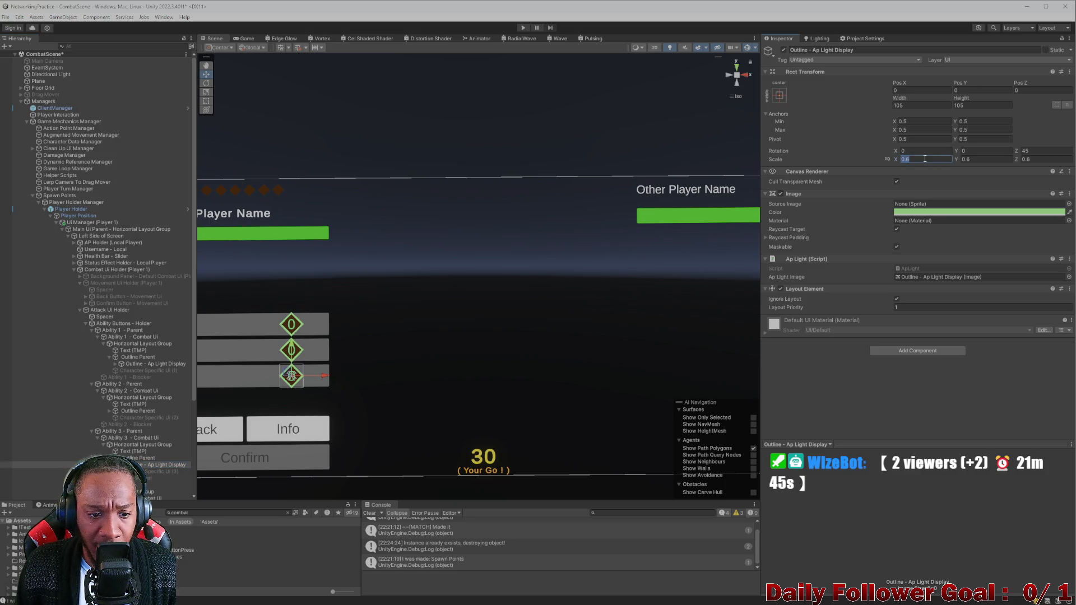
key("Tab")
type("1")
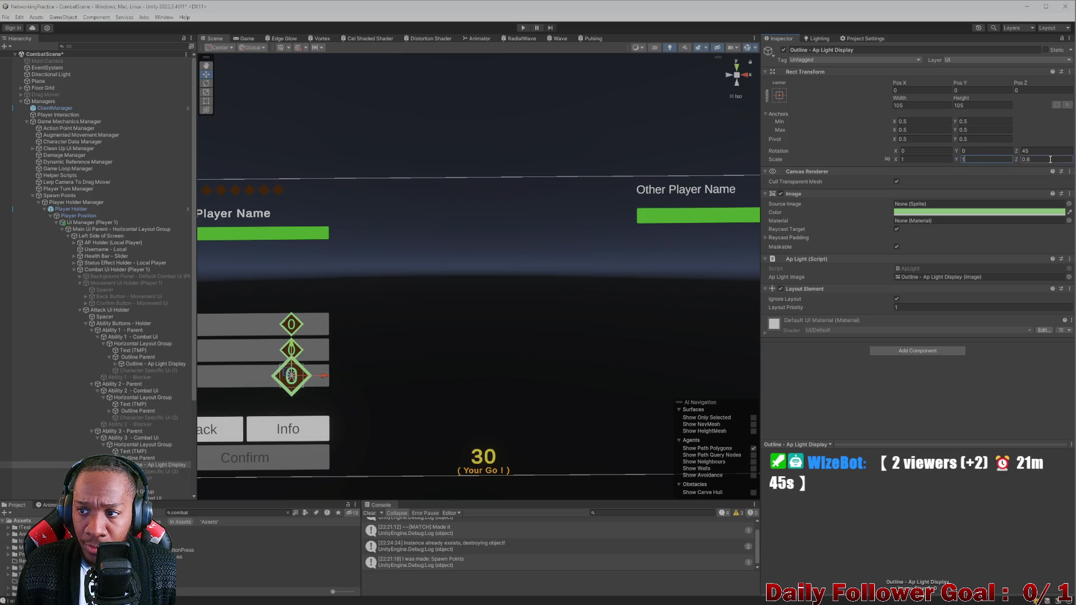
key("Tab")
type("1")
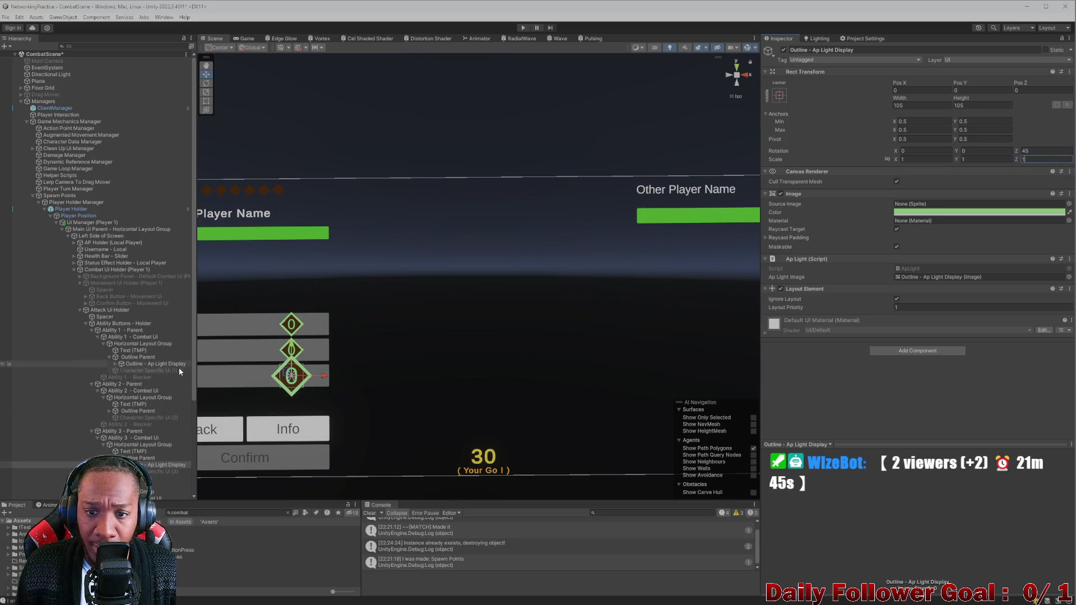
Select Ability 1 and Ability 2's outline displays together and set their scale to 1
left_click(129, 411)
left_click(140, 363, "ctrl")
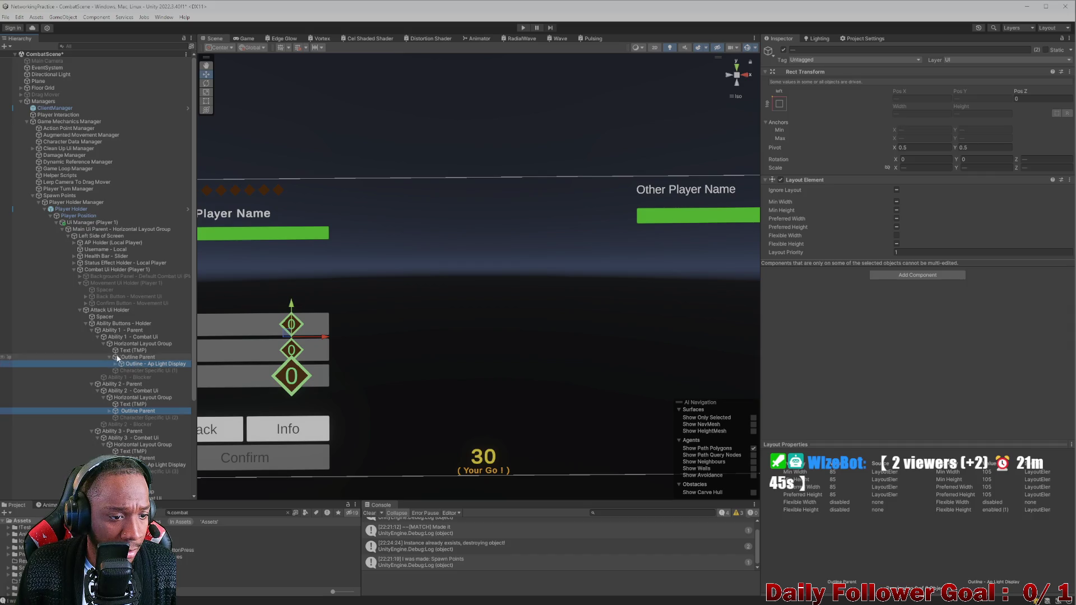
left_click(118, 357)
left_click(139, 412, "ctrl")
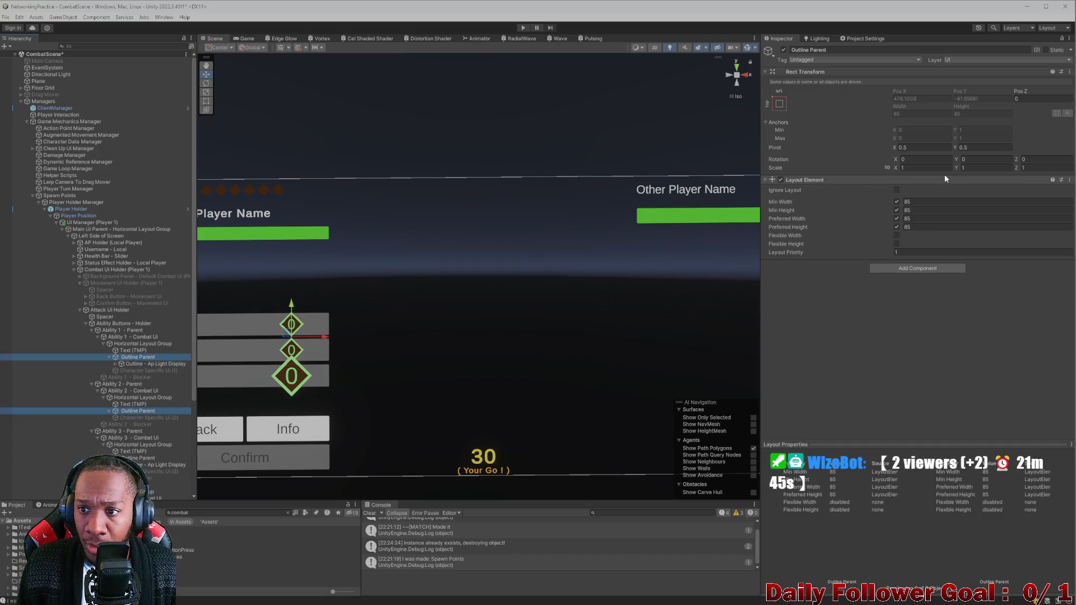
left_click(126, 363)
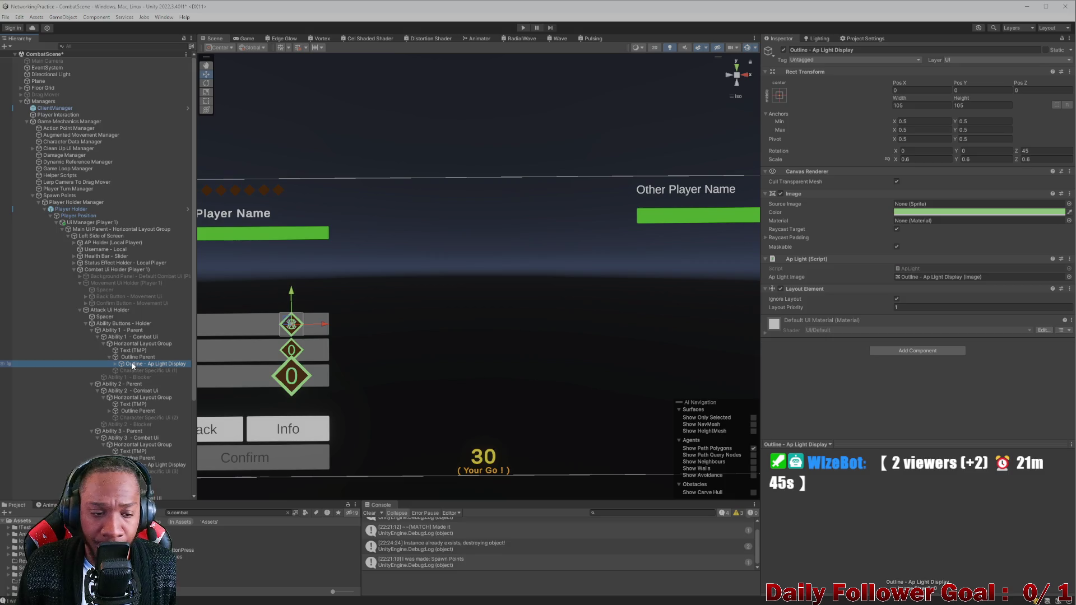
left_click(109, 411)
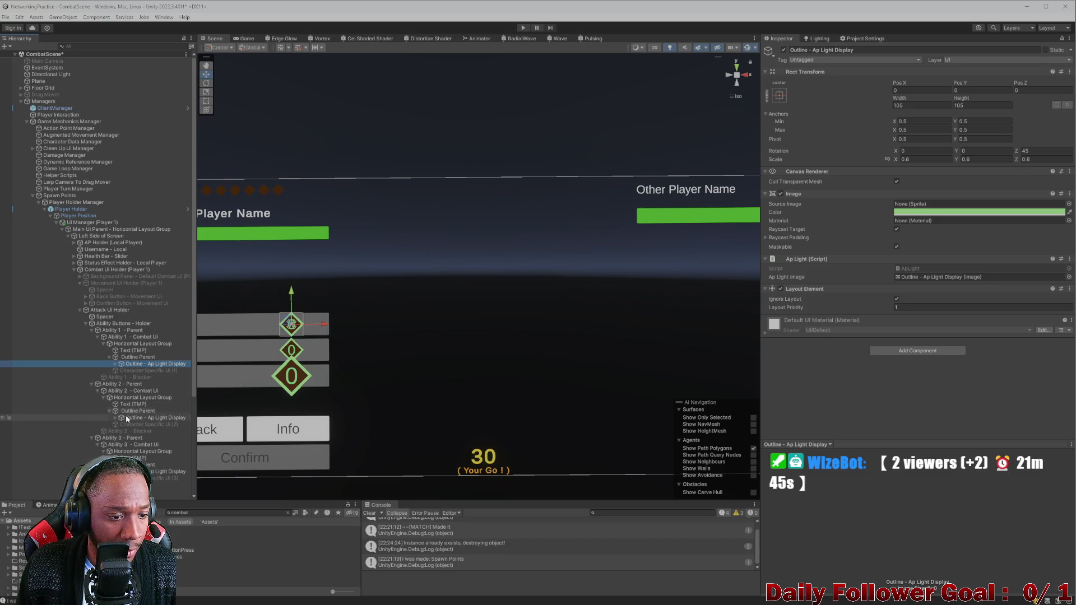
left_click(136, 418, "ctrl")
left_click(919, 158)
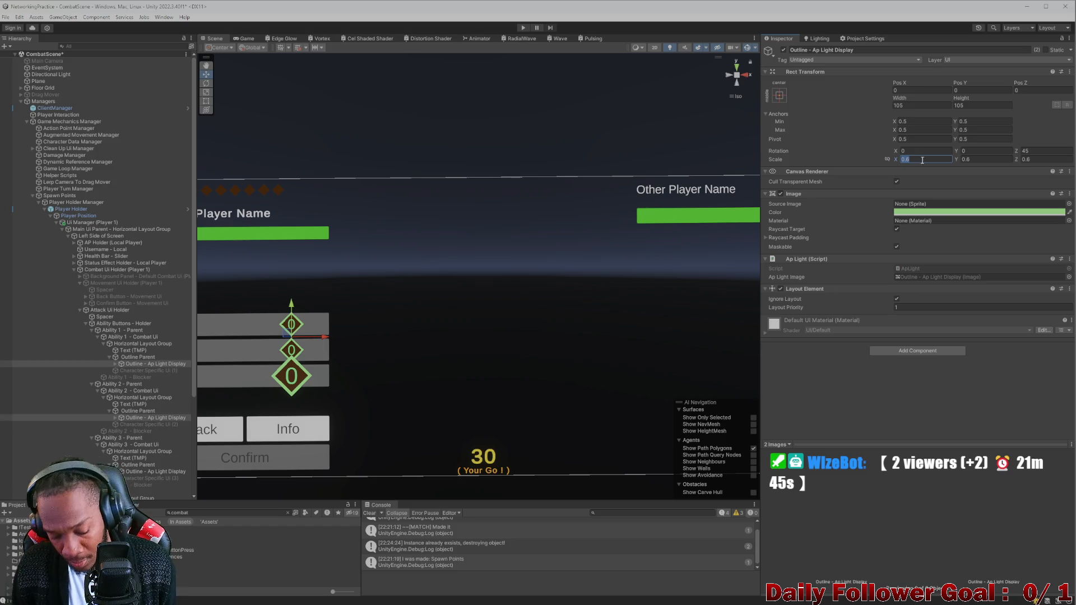
type("1")
key("Tab")
type("1")
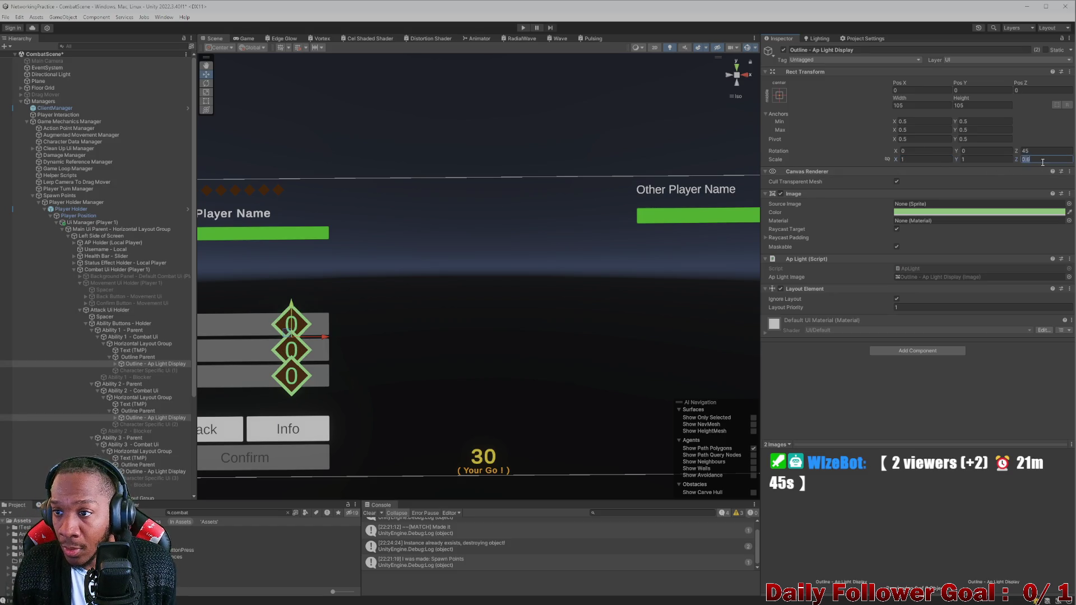
type("1")
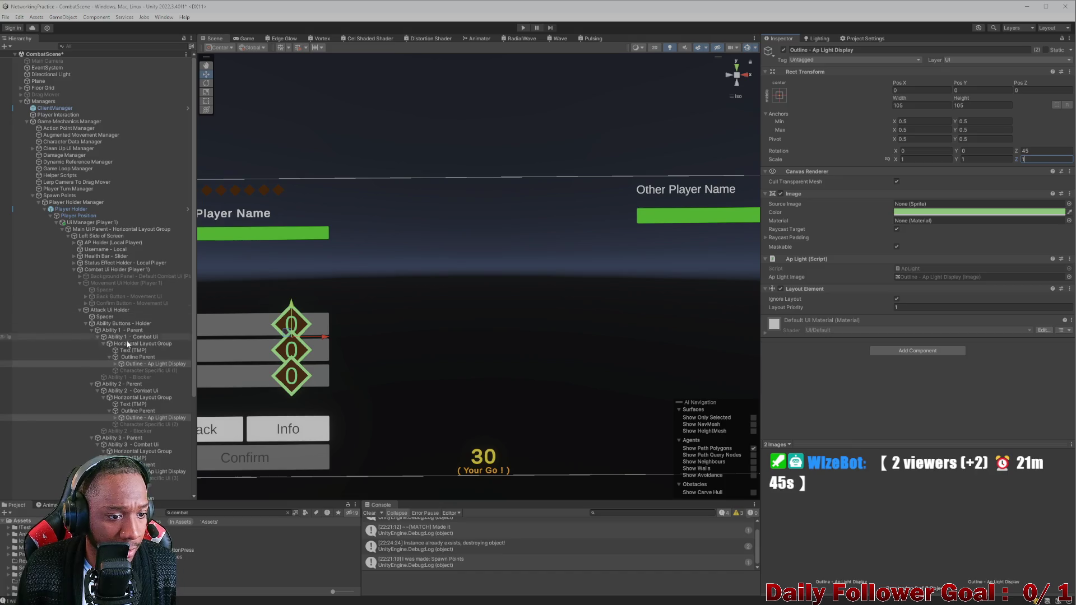
left_click(146, 364)
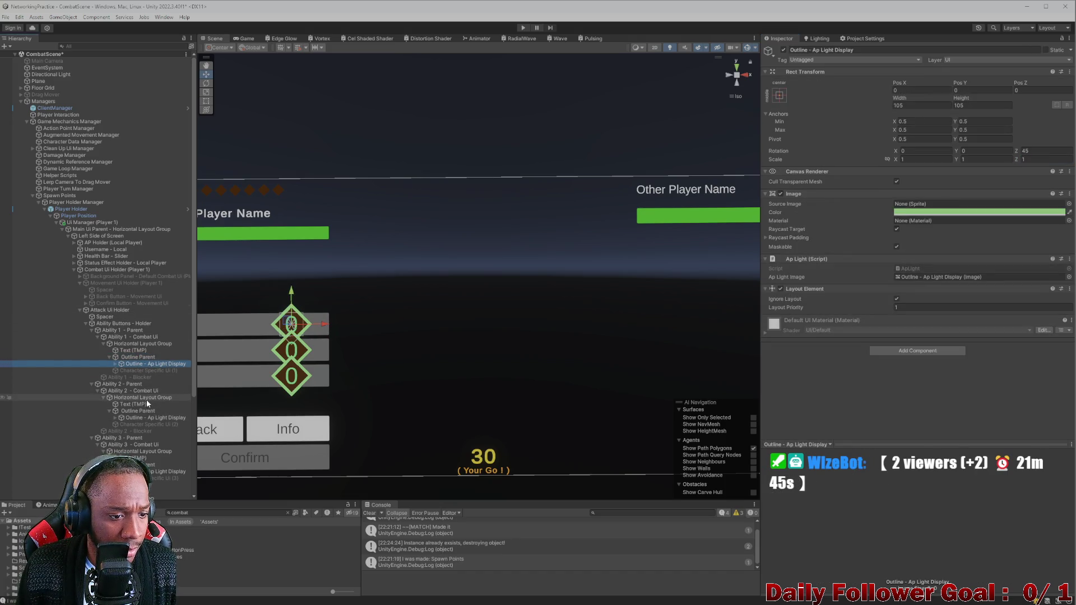
Resize all three Outline - Ap Light Display diamonds to 50 × 50, then select a Background child
left_click(155, 417, "ctrl")
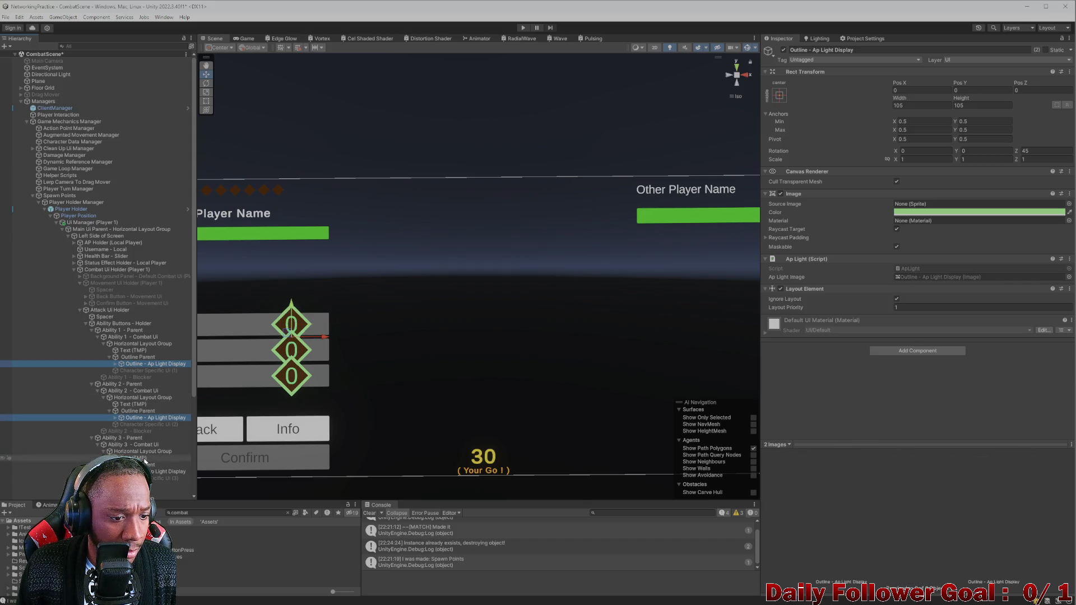
left_click(163, 471, "ctrl")
left_click(898, 101)
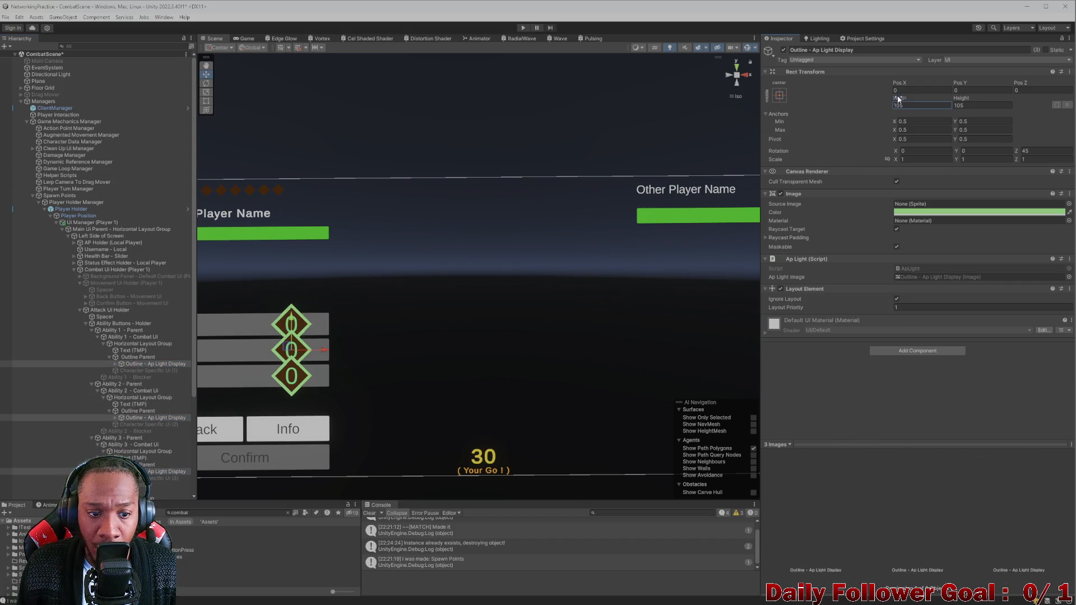
mouse_move(899, 98)
left_mouse_down()
mouse_move(808, 106)
mouse_move(818, 103)
left_mouse_up()
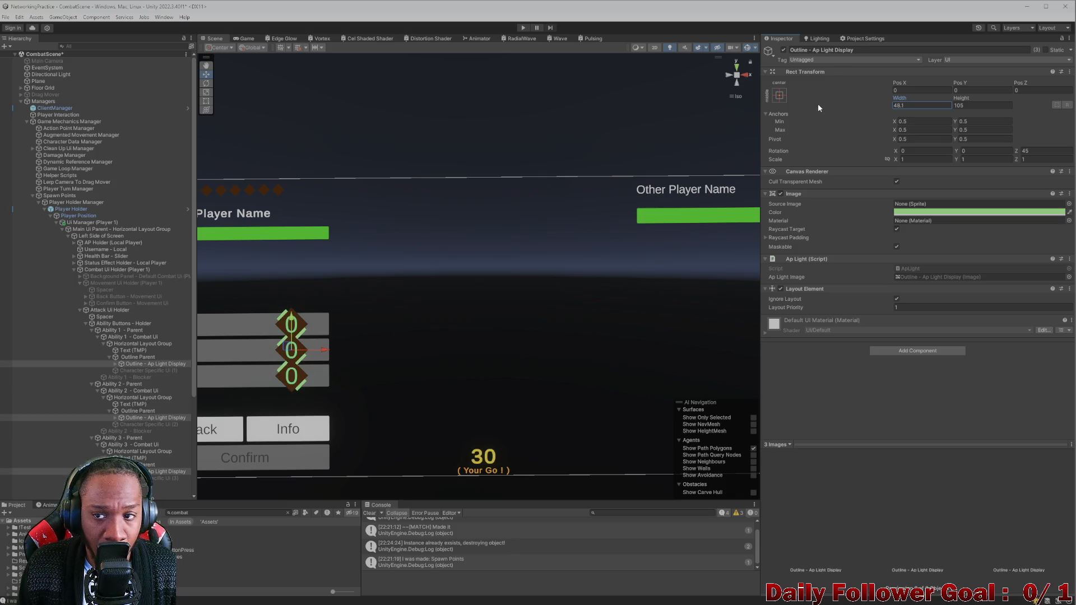
left_click(913, 107)
type("50")
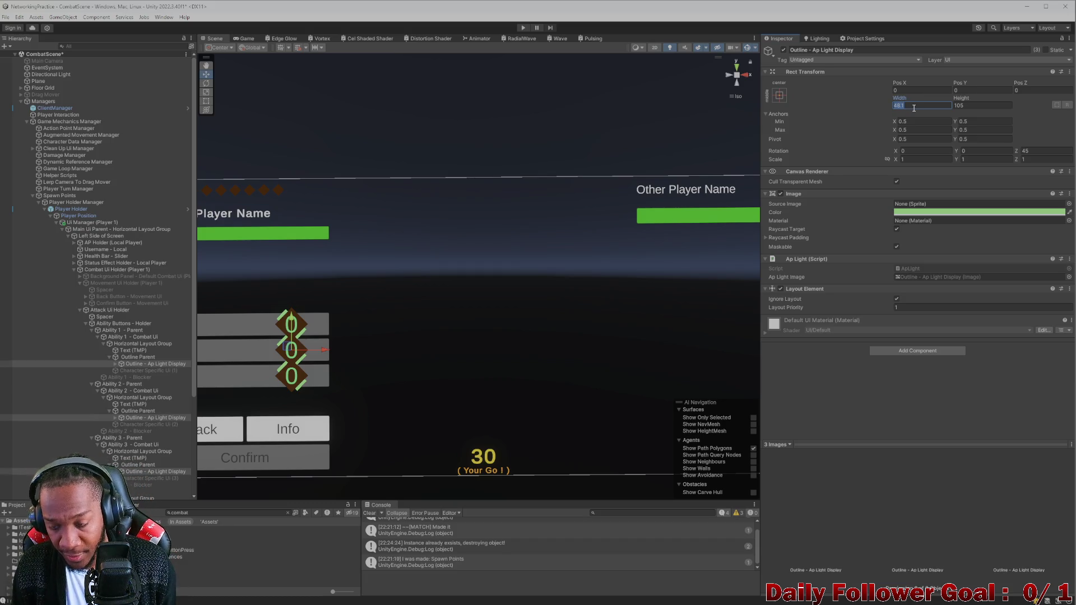
left_click(964, 105)
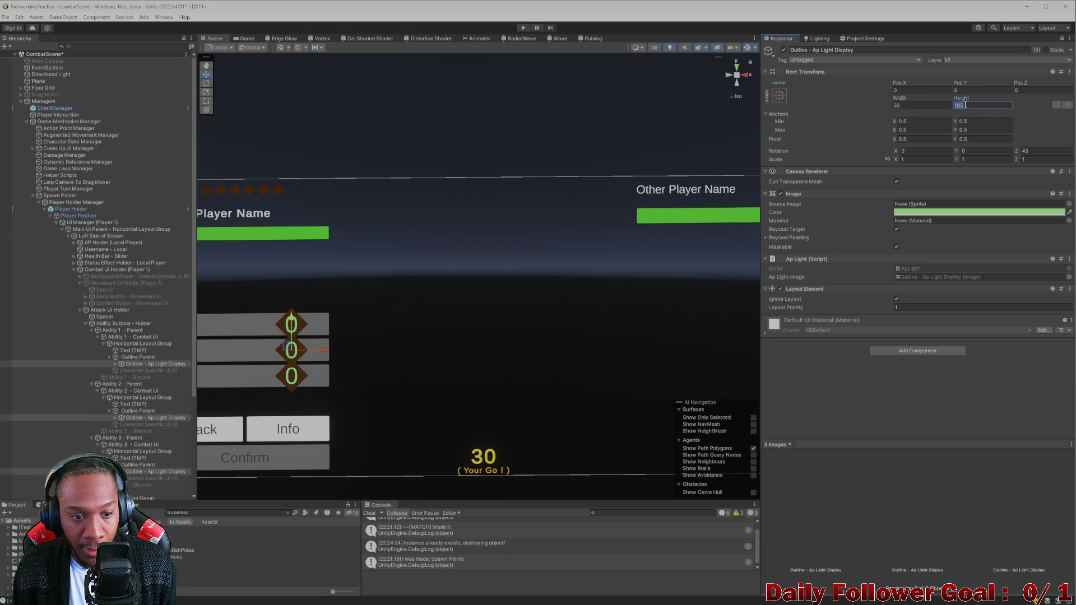
type("50")
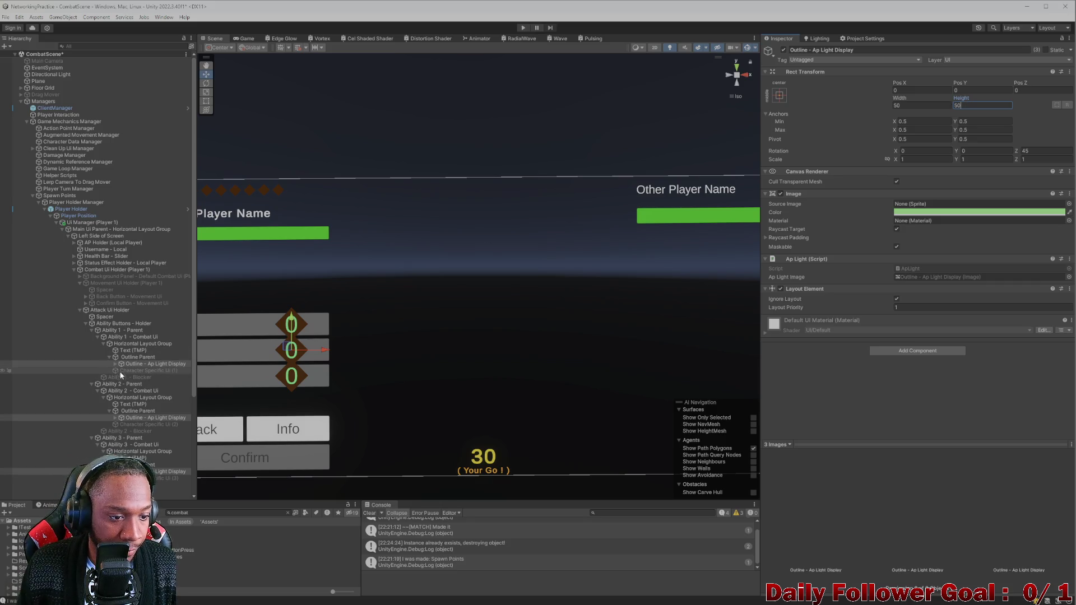
left_click(115, 363)
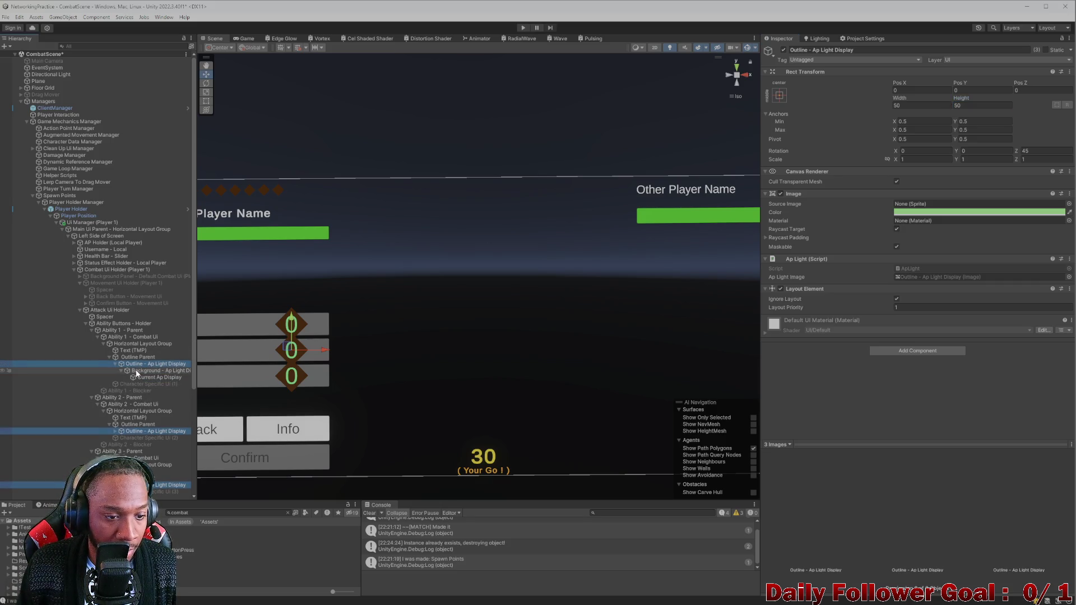
left_click(137, 371)
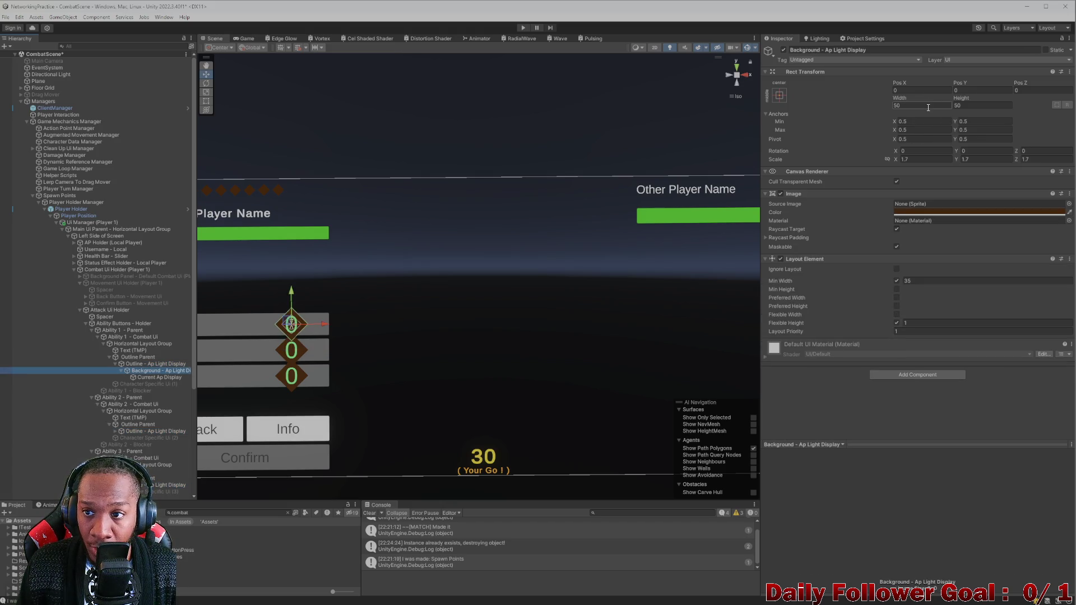
Try 25 × 25 on the Background - Ap Light Display diamonds, then undo back to original sizes
left_click(928, 108)
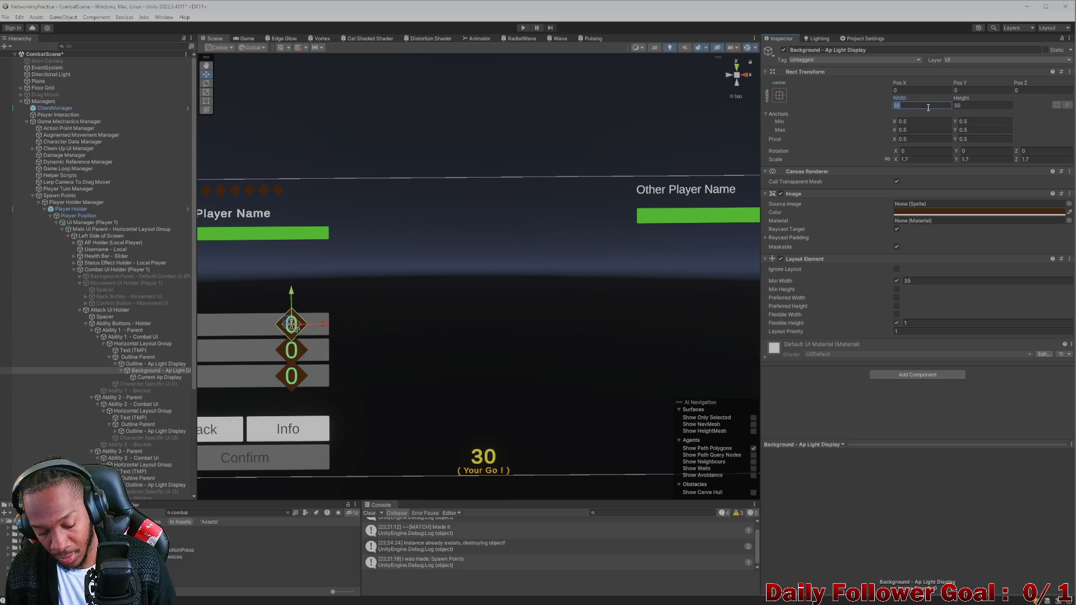
type("25")
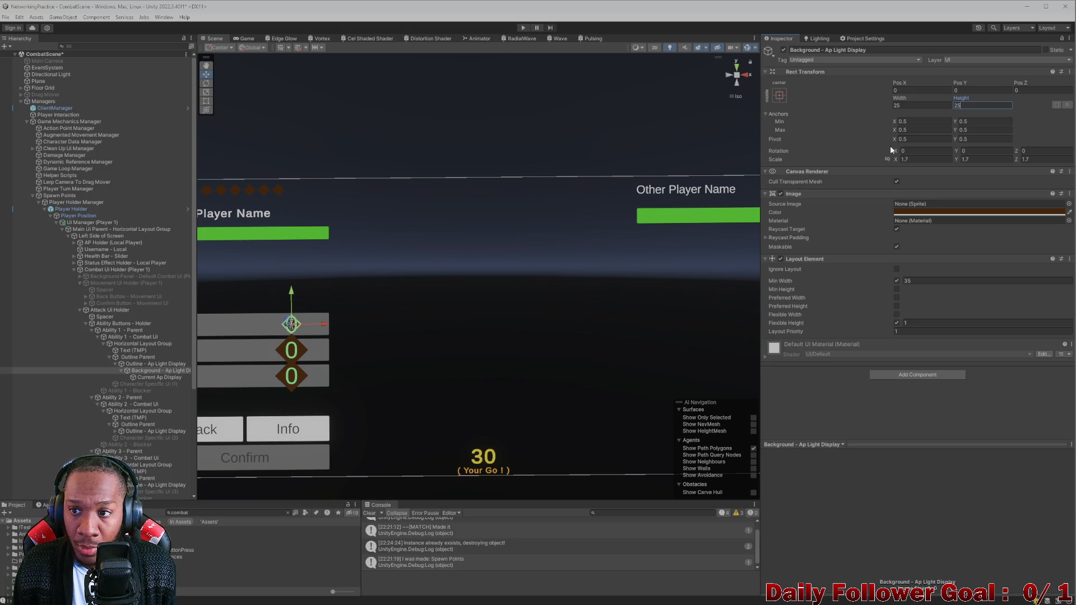
left_click(113, 430)
left_click(147, 437)
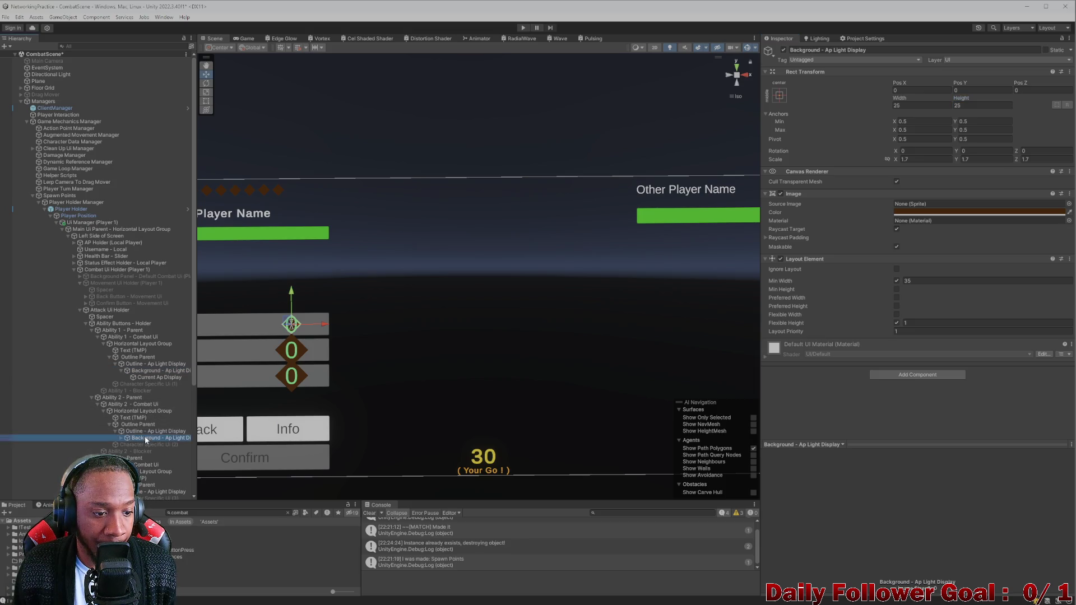
scroll(147, 437, "down", 1)
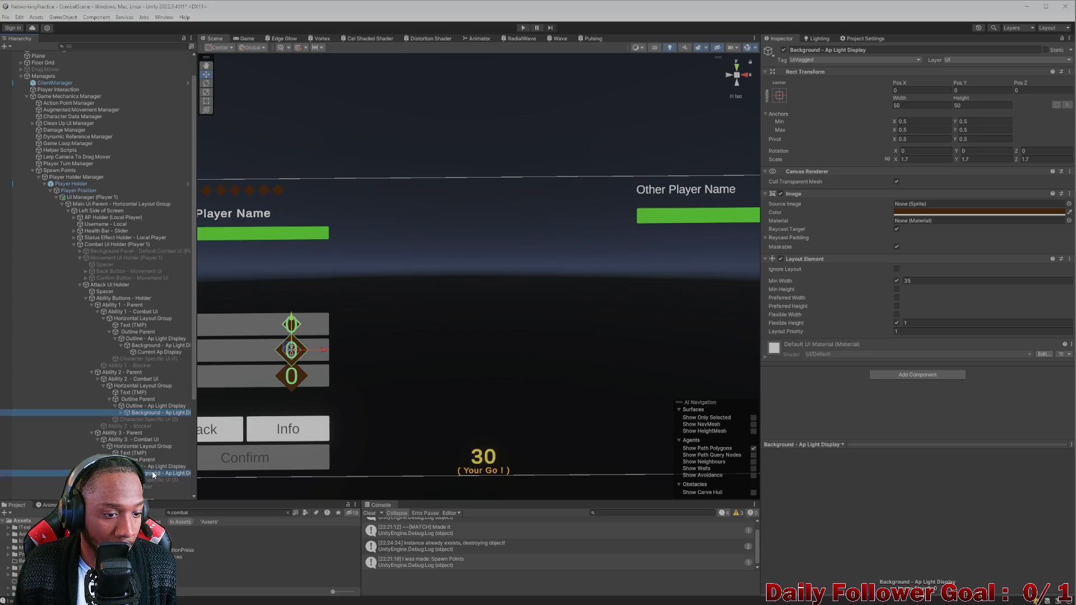
left_click(919, 104)
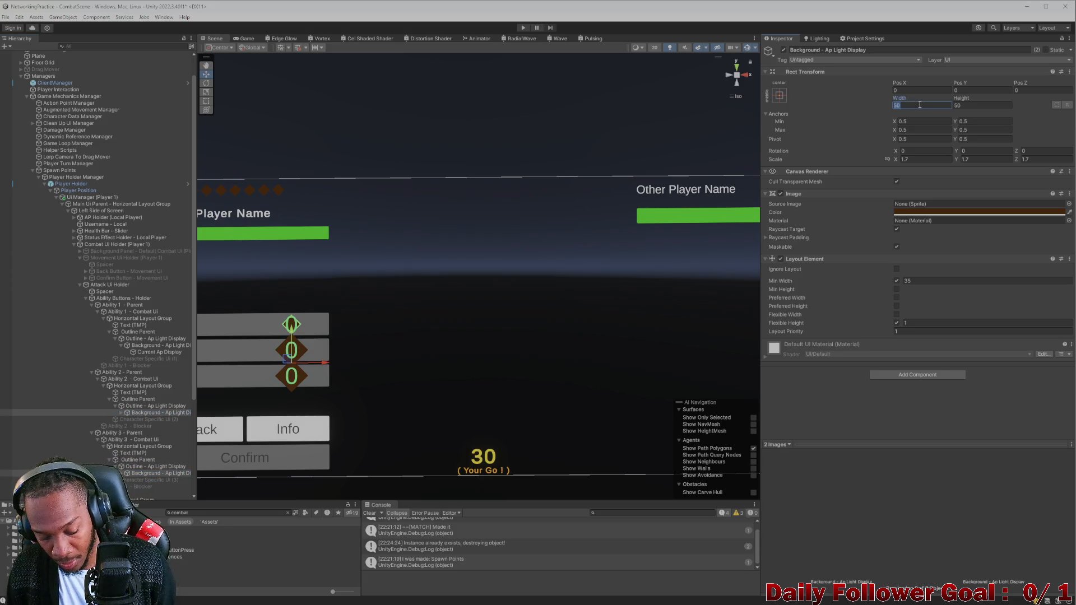
type("25")
left_click(973, 107)
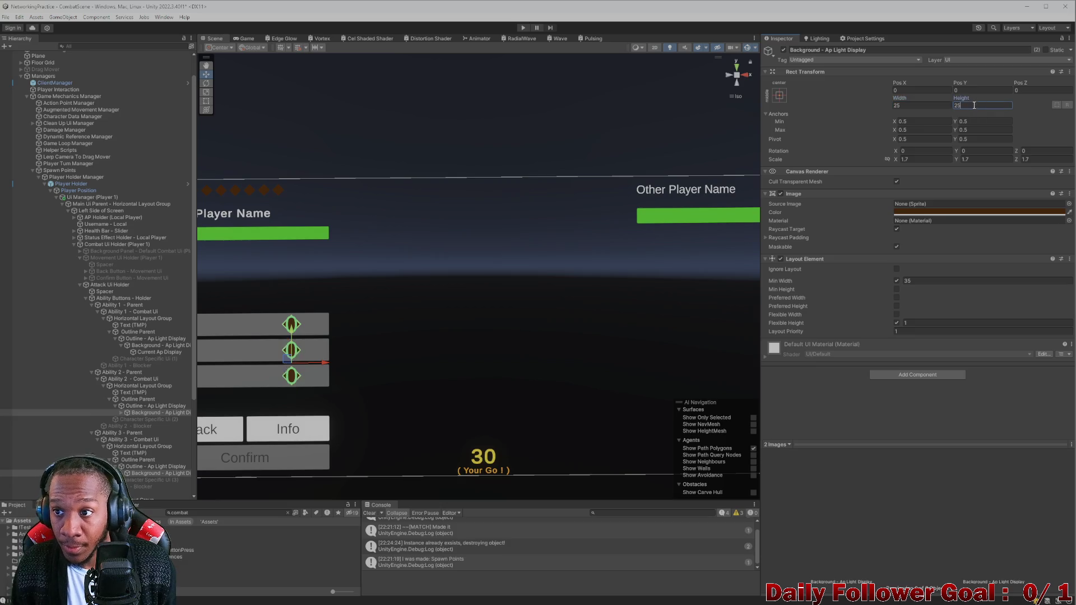
type("25")
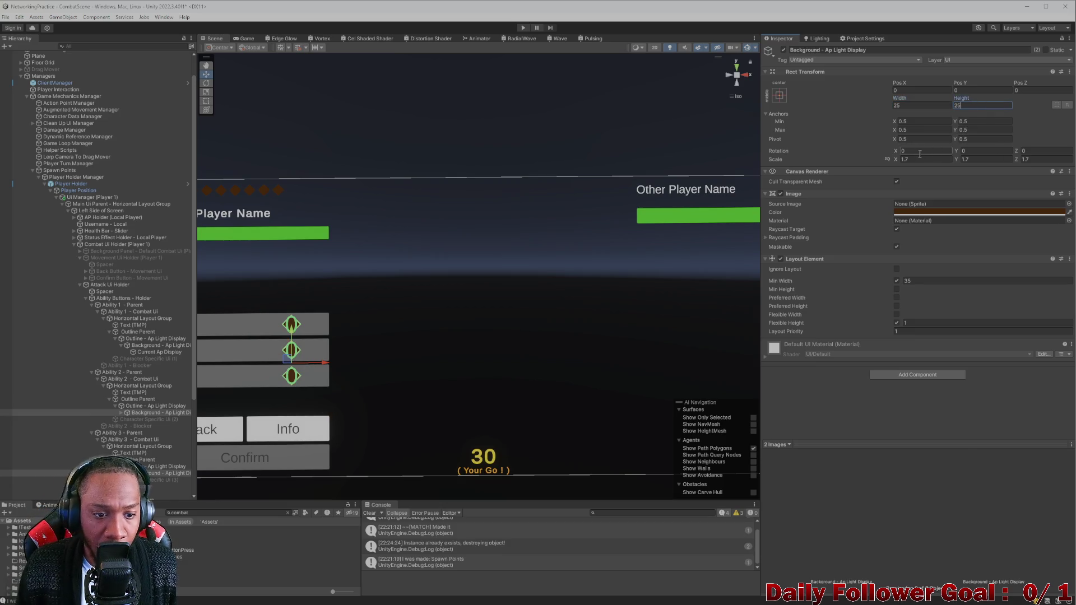
key("ctrl+z")
key("ctrl+z")
key("ctrl+z")
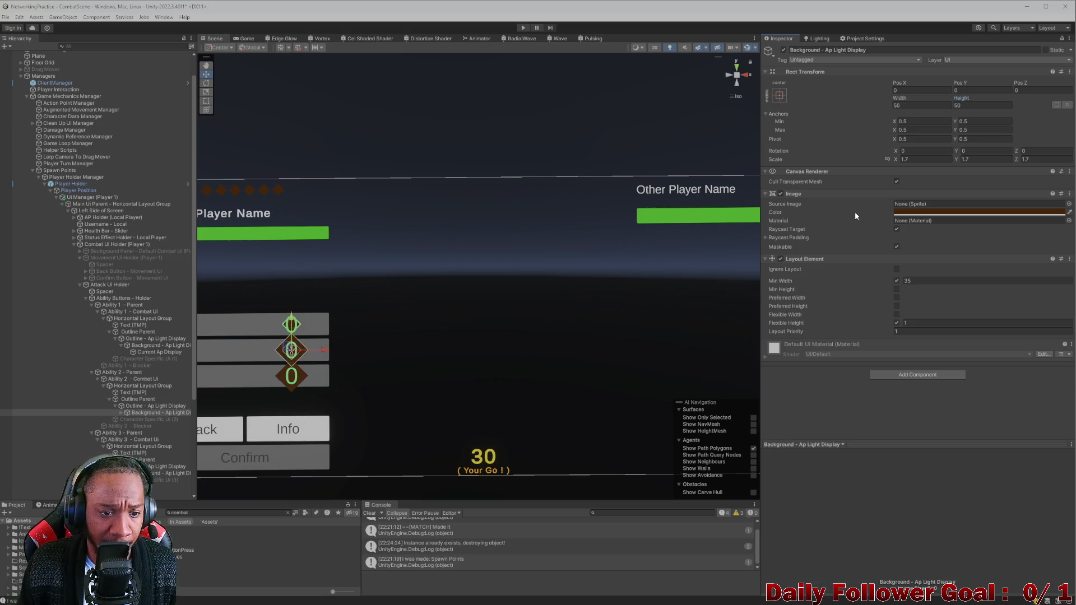
key("ctrl+z")
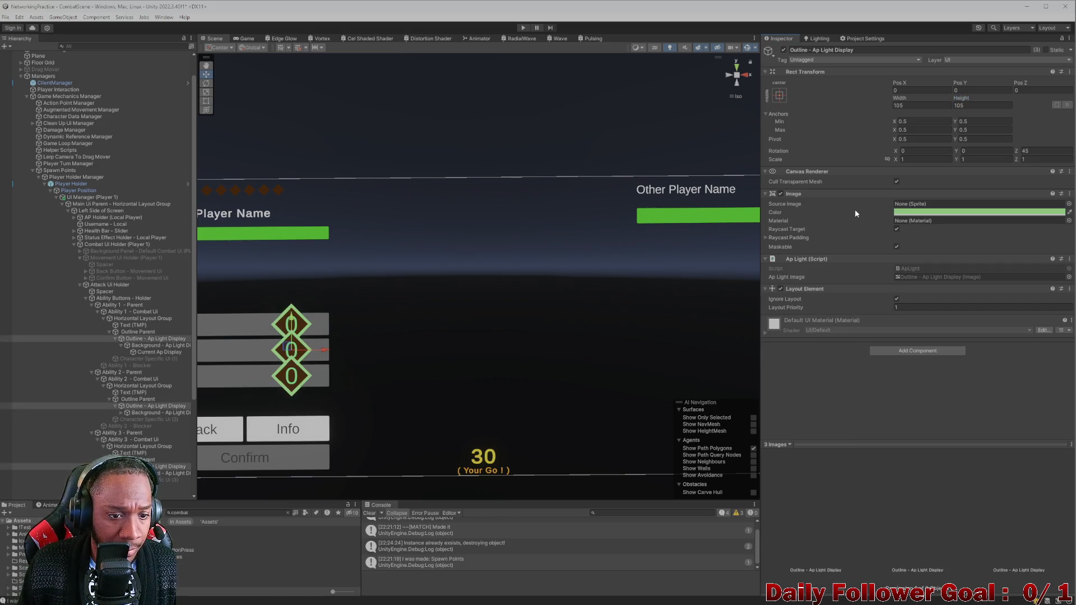
Select Ability 1's diamond outline and undo the recent size edits
left_click(163, 339)
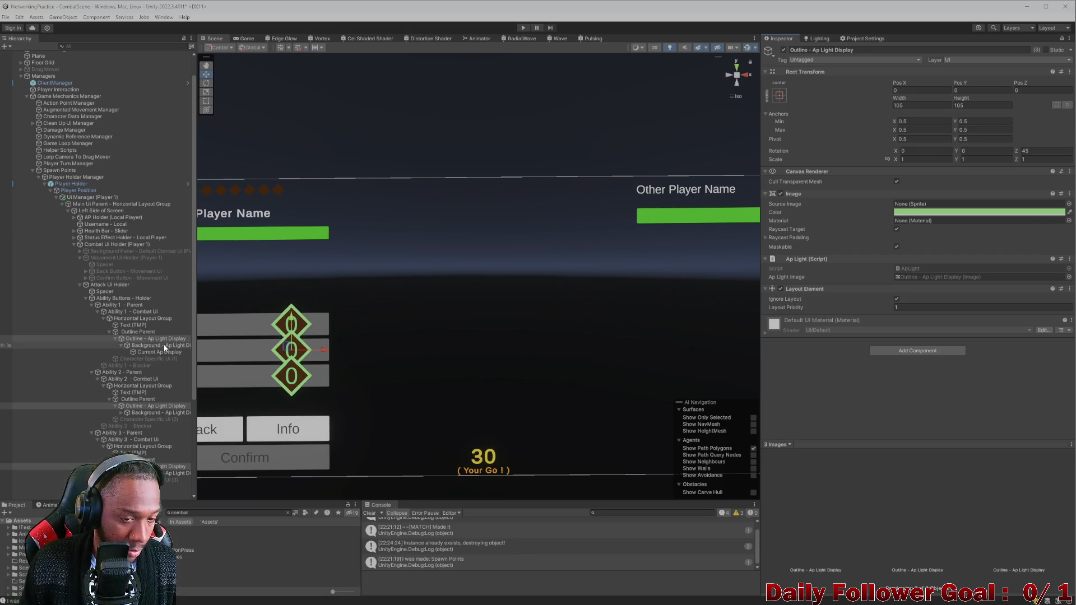
key("ctrl+z")
key("ctrl+z")
key("ctrl+z")
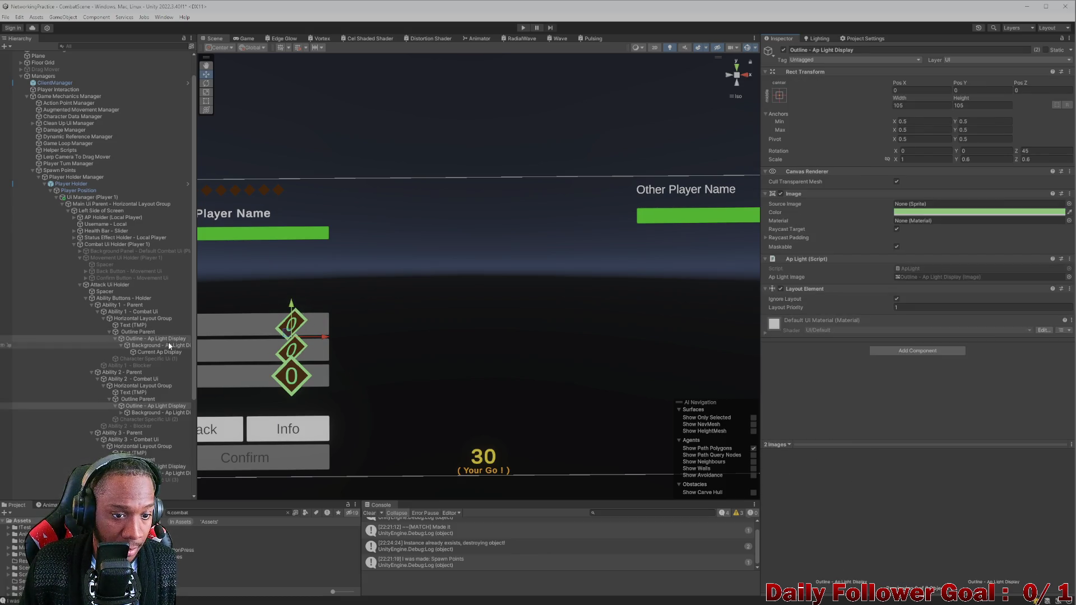
key("ctrl+z")
key("ctrl+z")
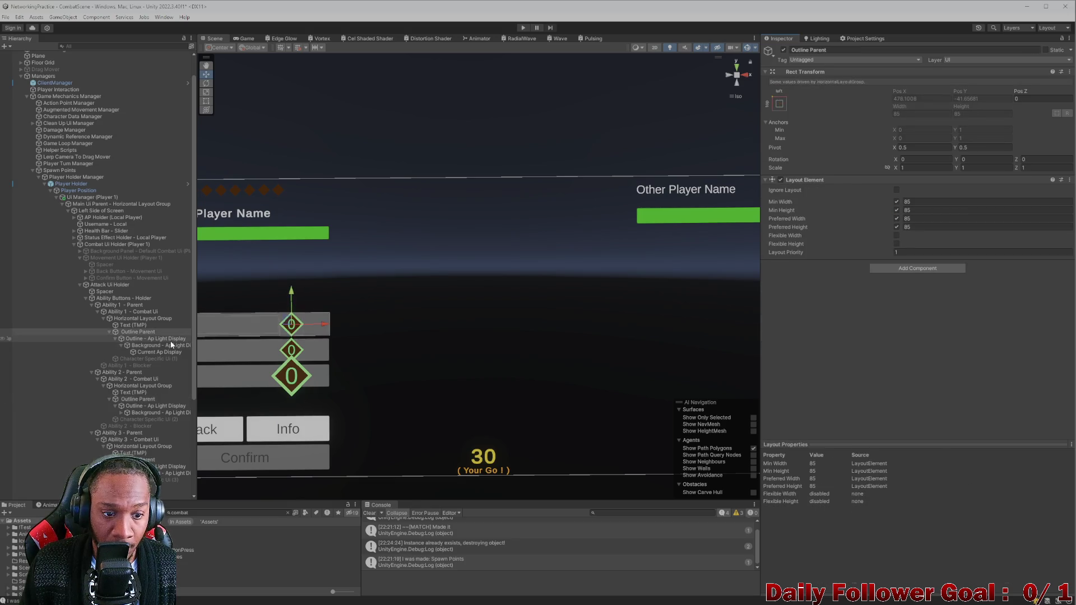
key("ctrl+z")
key("ctrl+z")
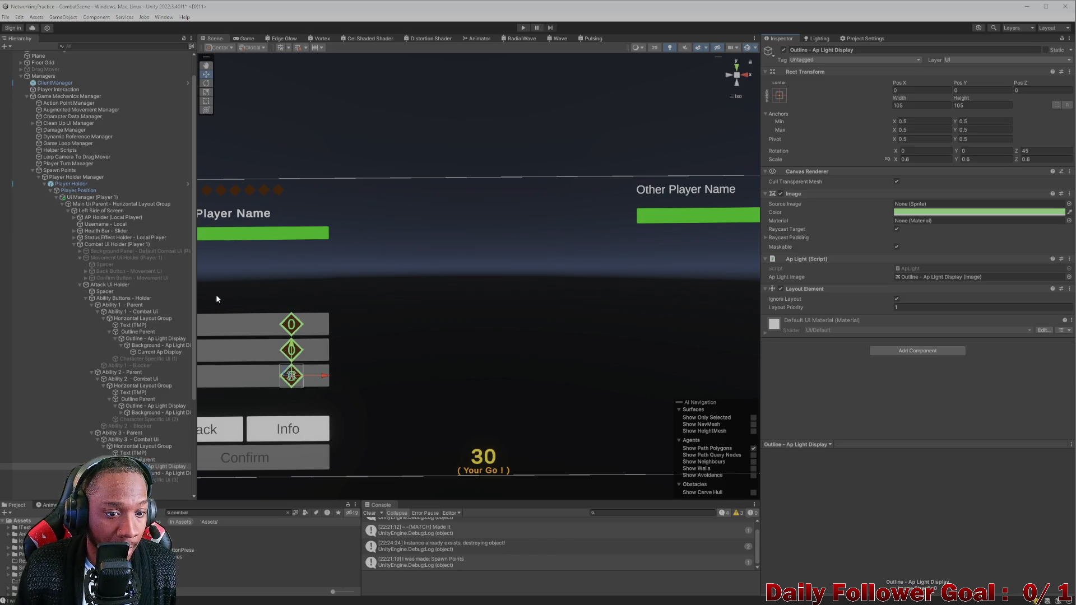
scroll(216, 298, "up", 2)
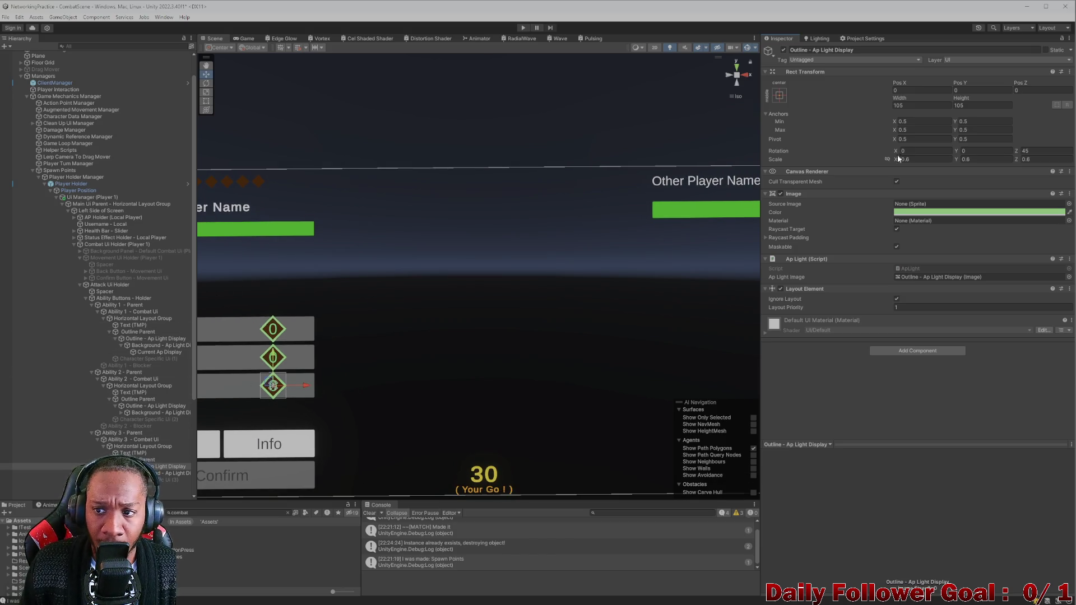
Multi-select the ability diamond outlines and set their scale to 0.5
left_click(162, 460)
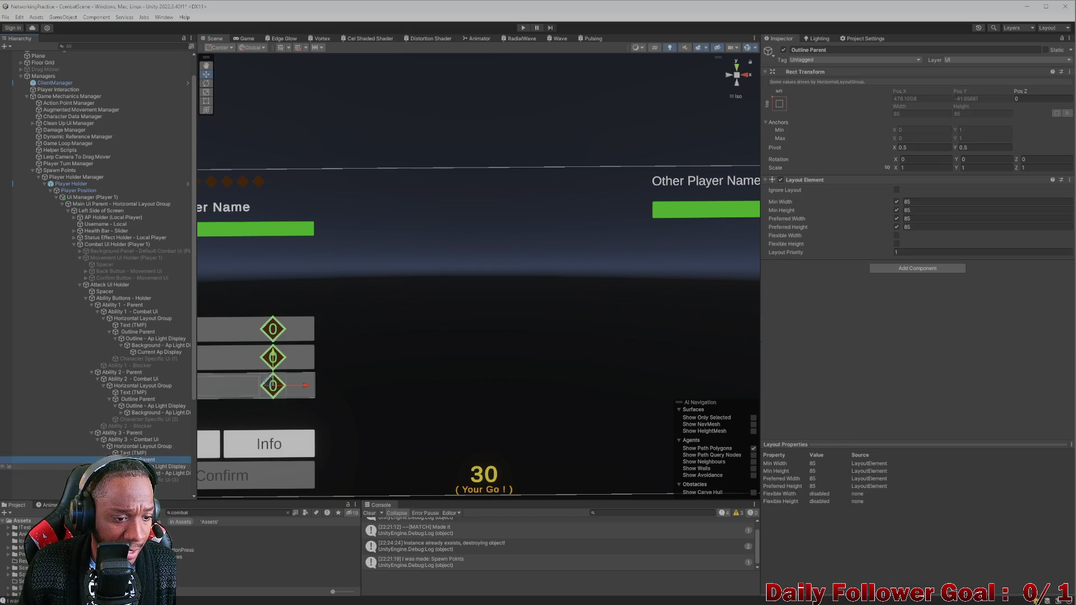
left_click(163, 466)
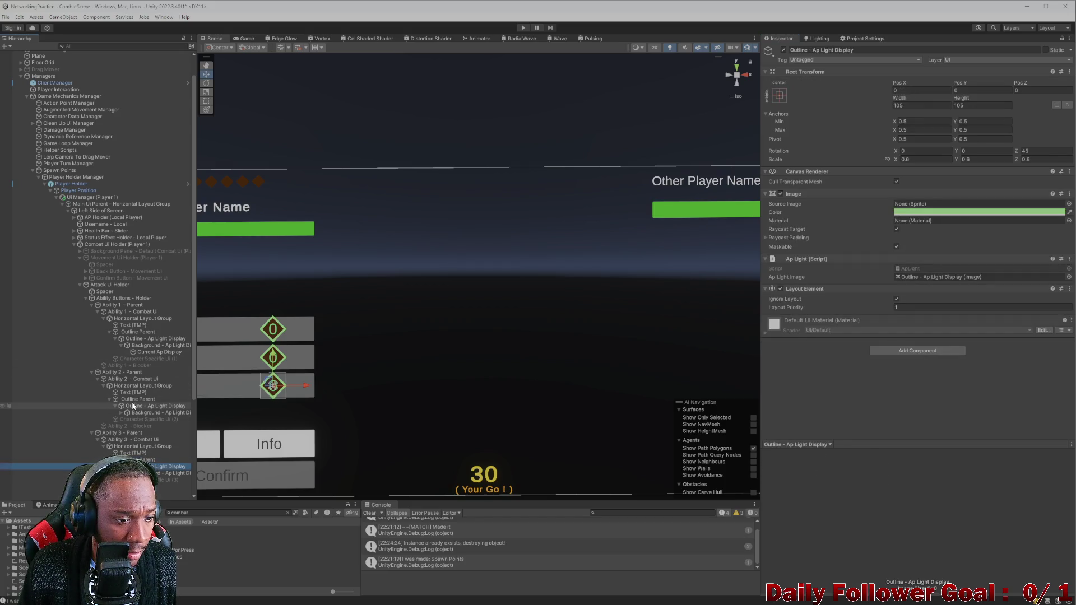
left_click(146, 339, "ctrl")
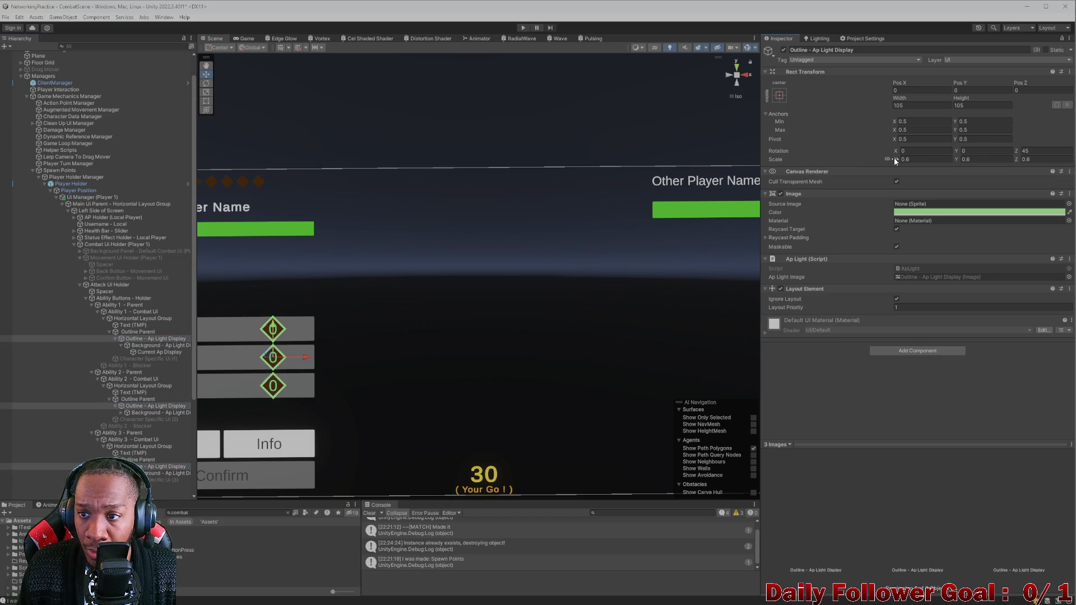
left_click_drag(893, 156, 889, 159)
left_click(917, 158)
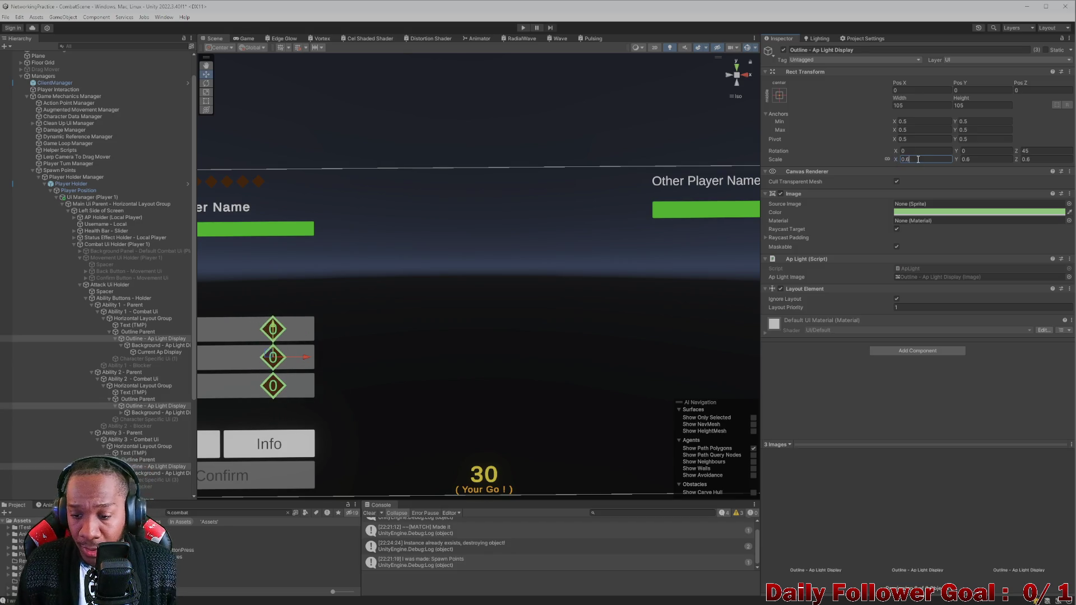
type("0.5")
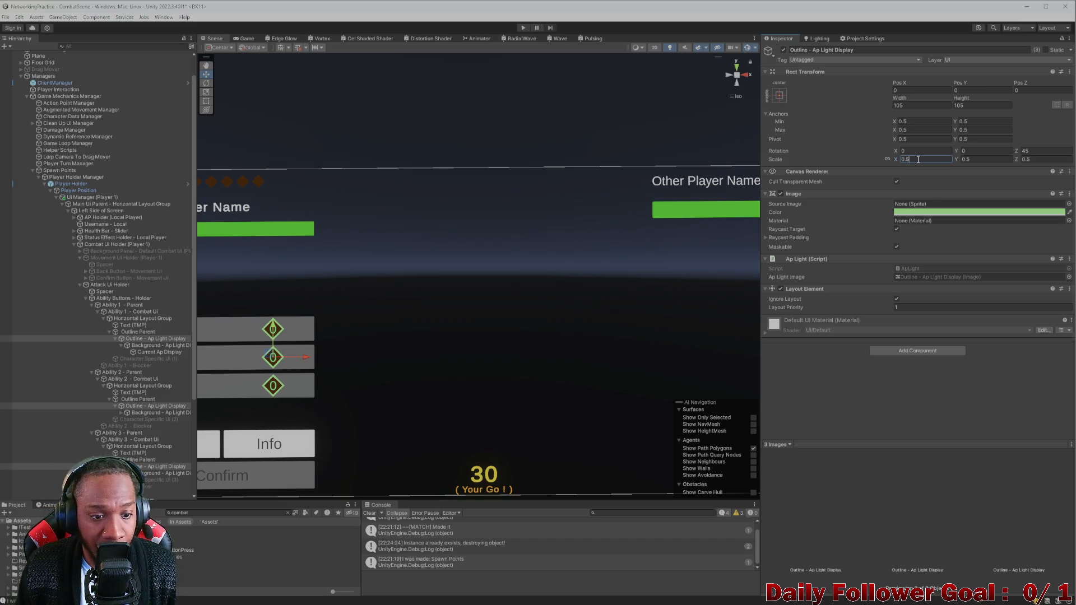
type("5")
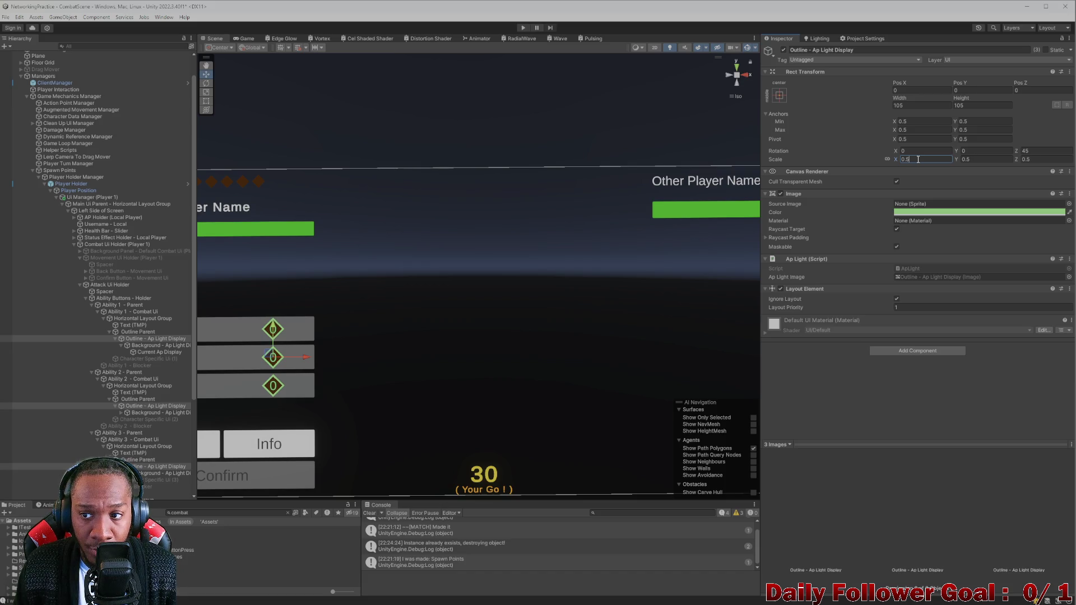
scroll(463, 297, "down", 3)
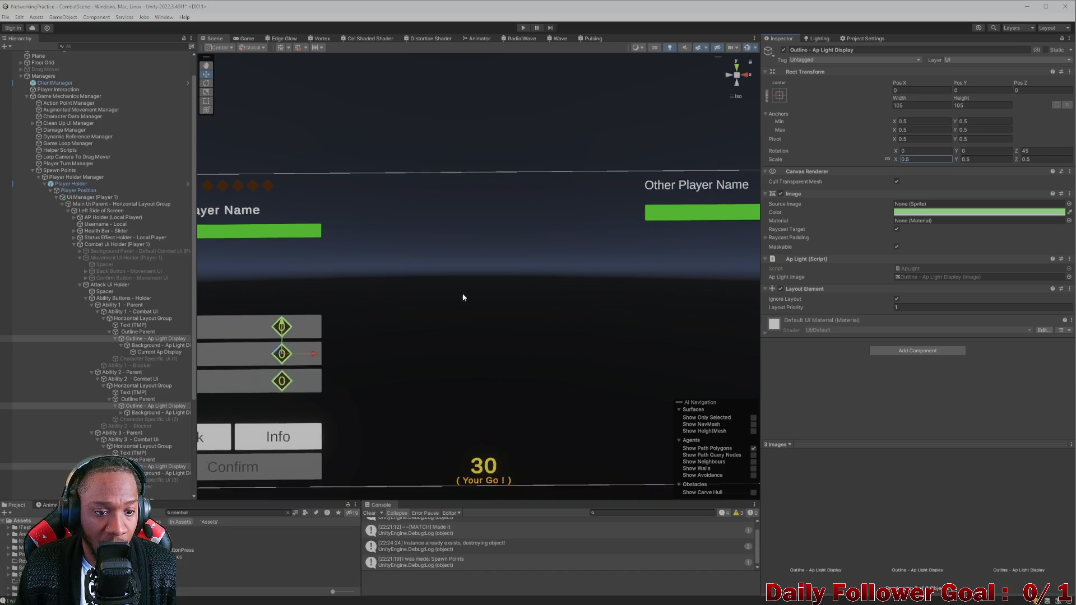
Preview the Game view at 4:3, 20:9 and Free Aspect, settling on 16:9
left_click(243, 39)
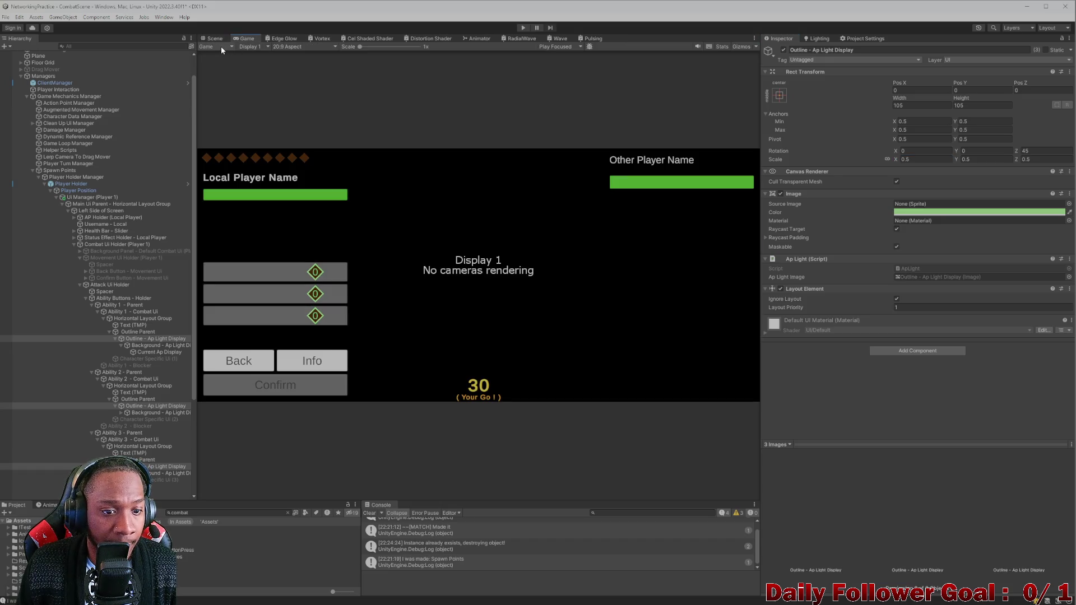
left_click(283, 48)
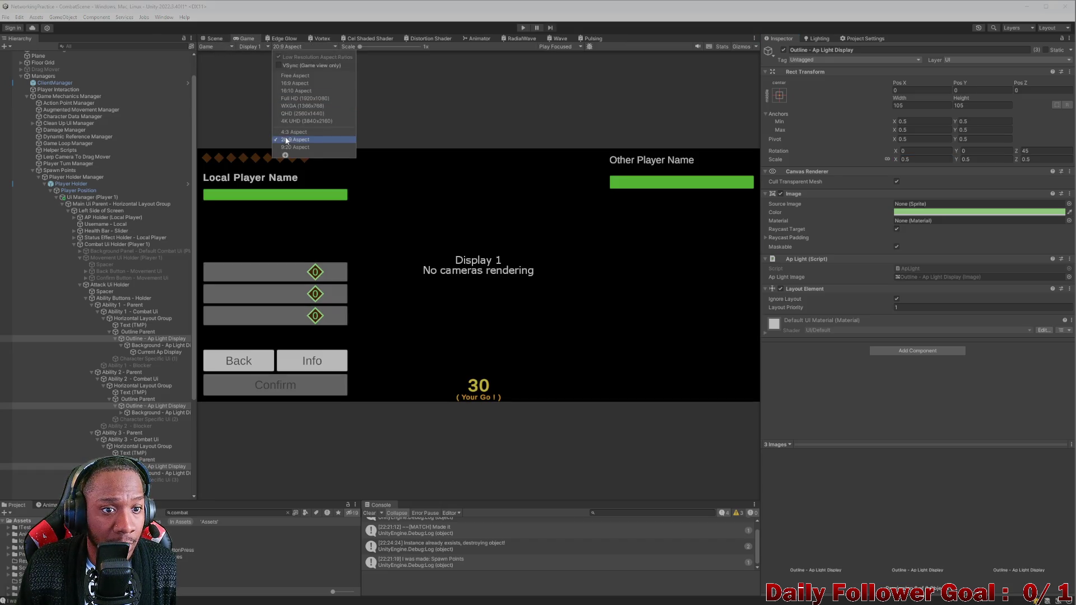
left_click(291, 133)
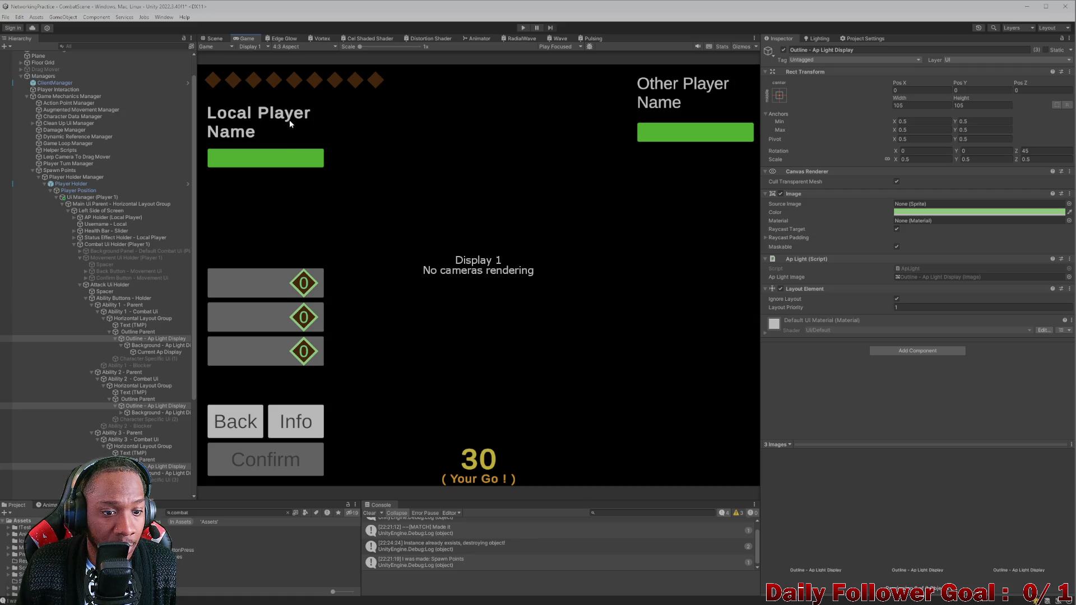
left_click(296, 48)
left_click(303, 140)
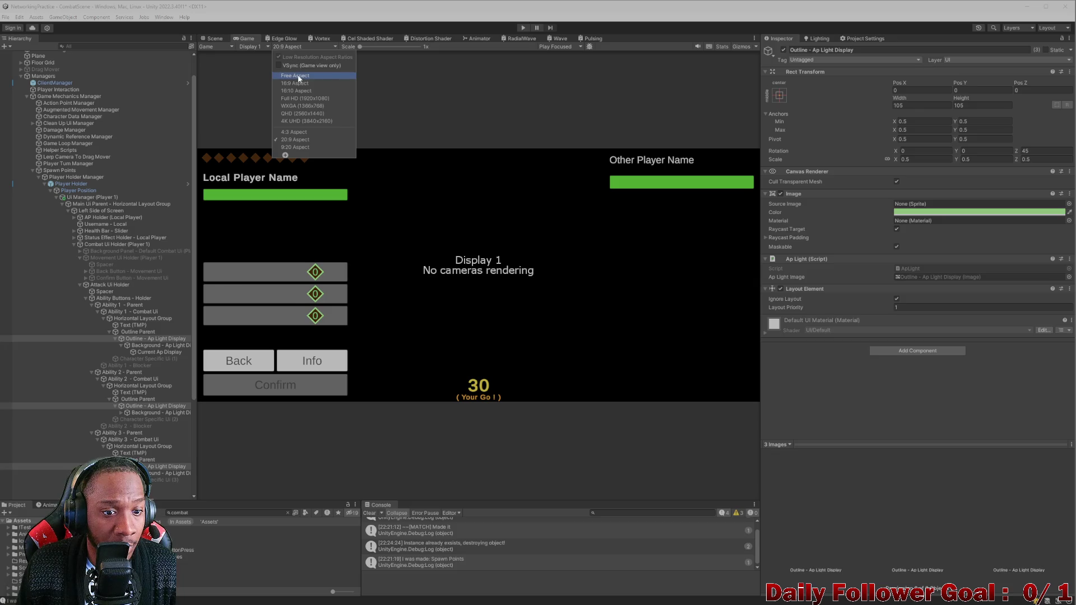
left_click(298, 76)
left_click(281, 47)
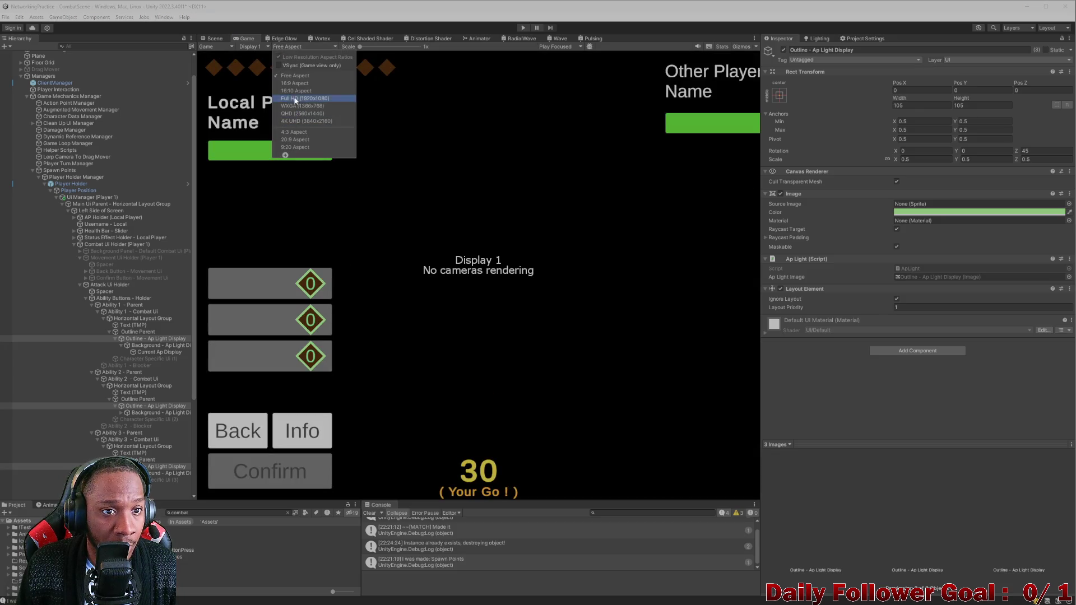
left_click(297, 84)
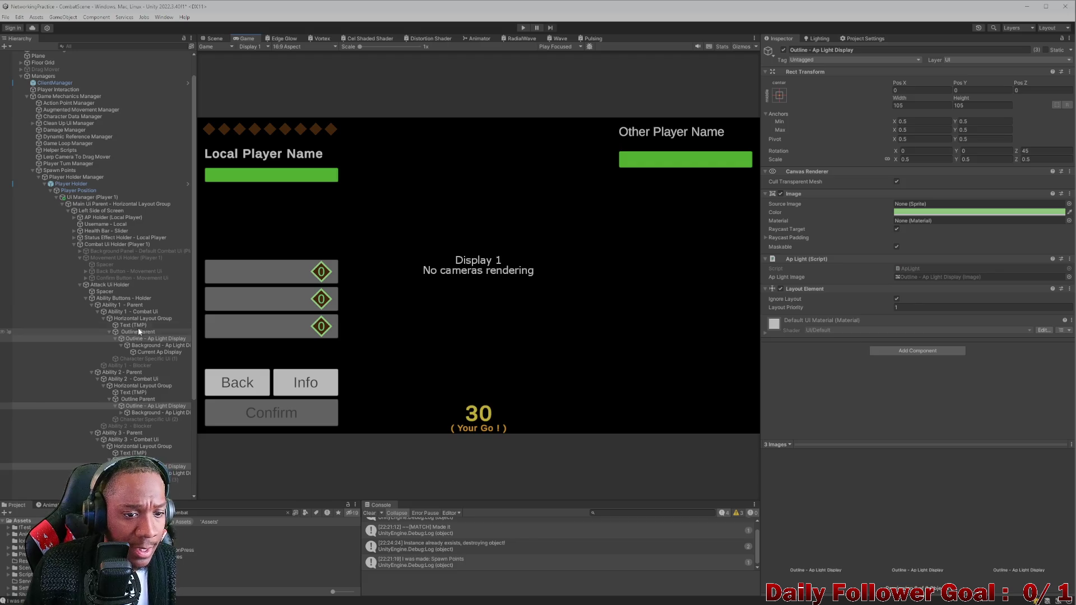
Check the to-do notes in Visual Studio and come back to Unity
mouse_move(672, 603)
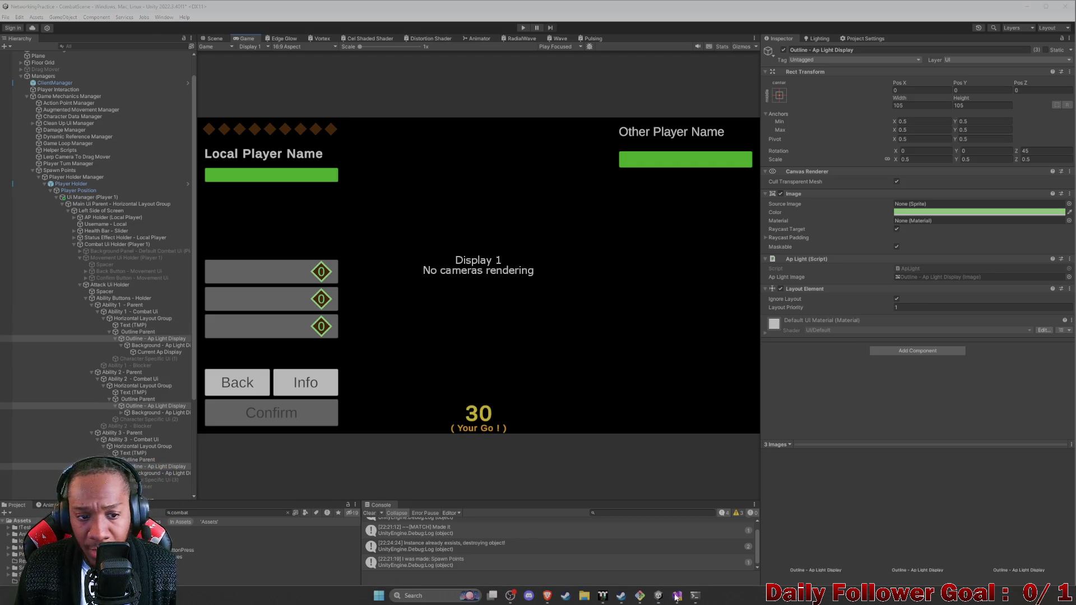
left_click(722, 557)
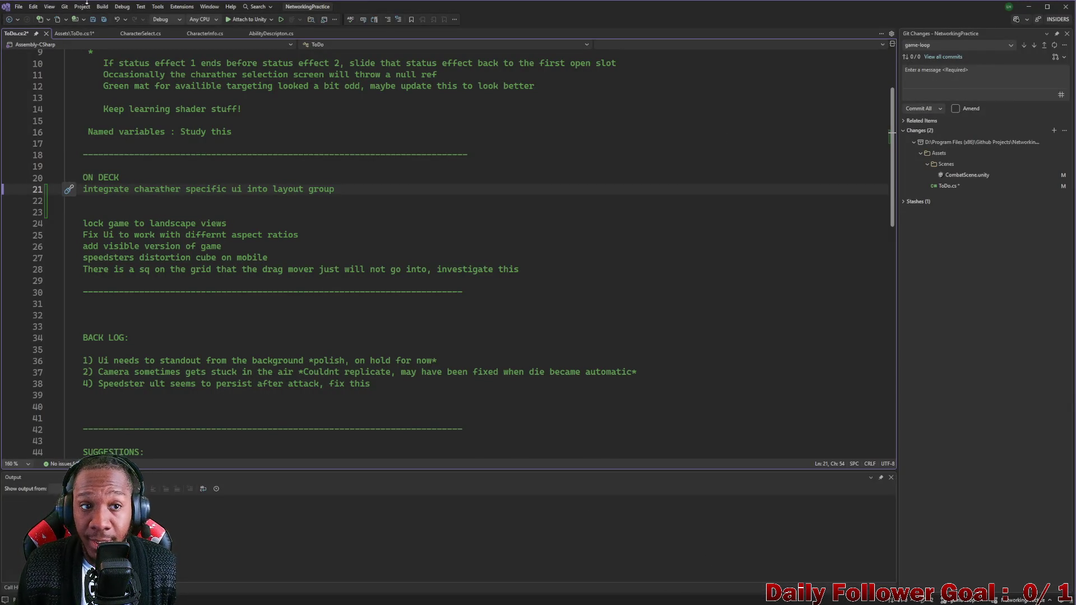
left_click(1028, 6)
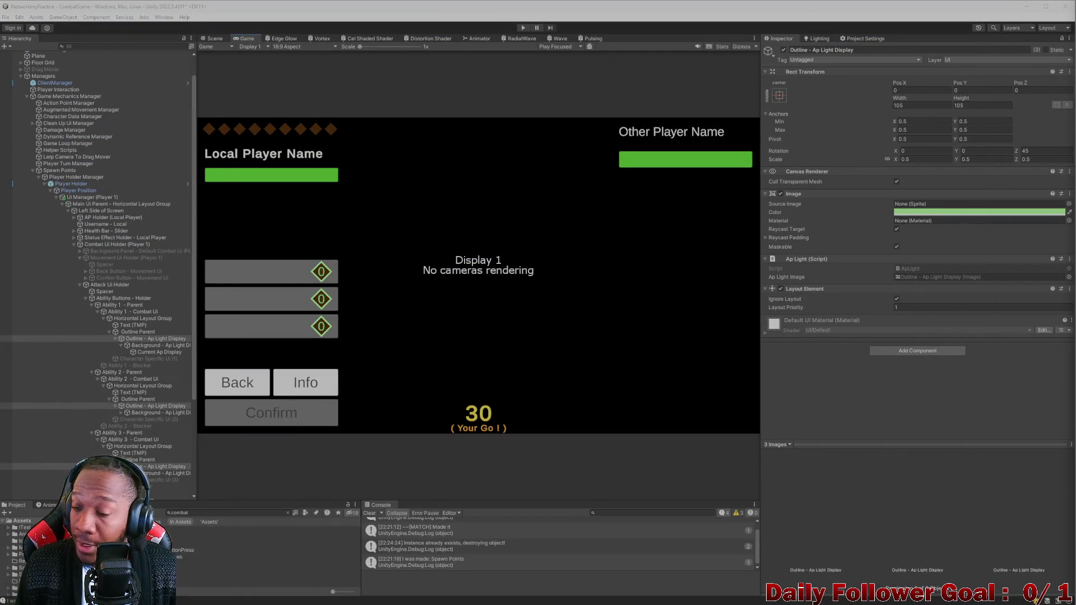
Collapse the Outline Parents and the Ability 1–3 entries in the Hierarchy
left_click(109, 331)
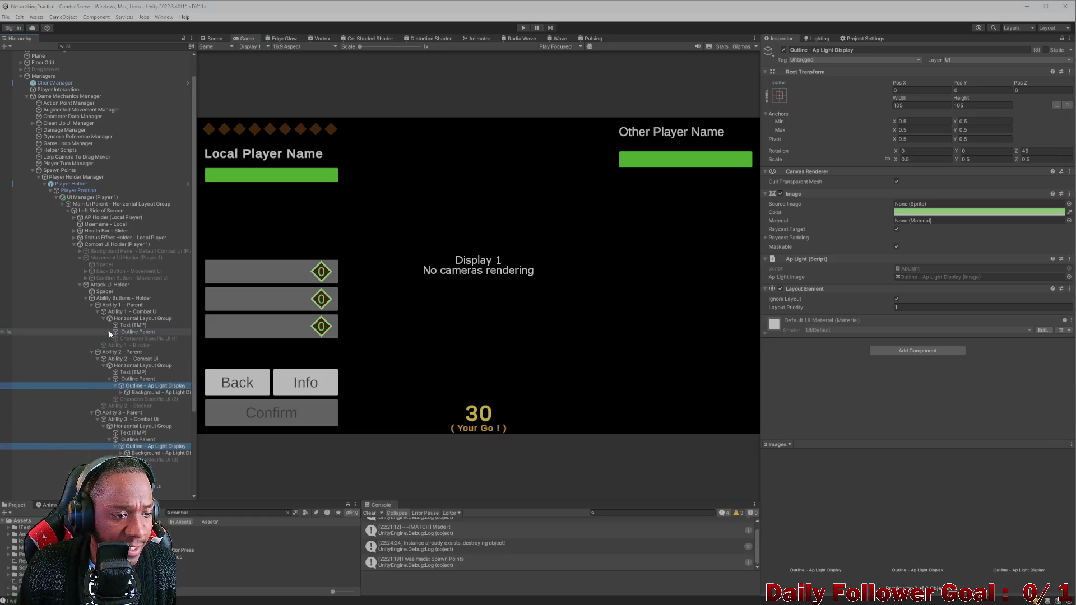
left_click(109, 379)
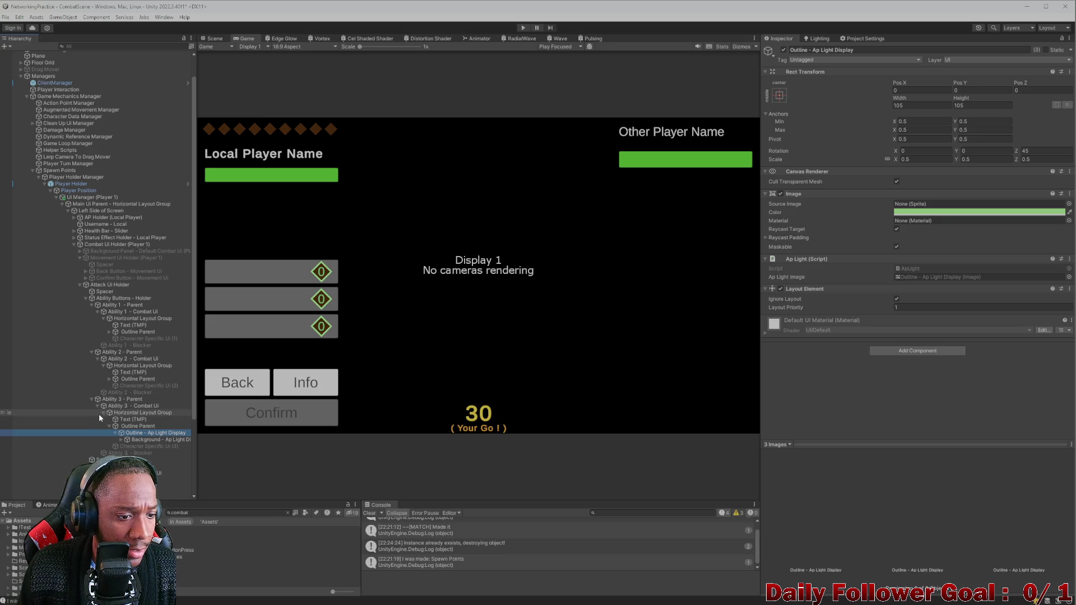
left_click(110, 426)
left_click(86, 398)
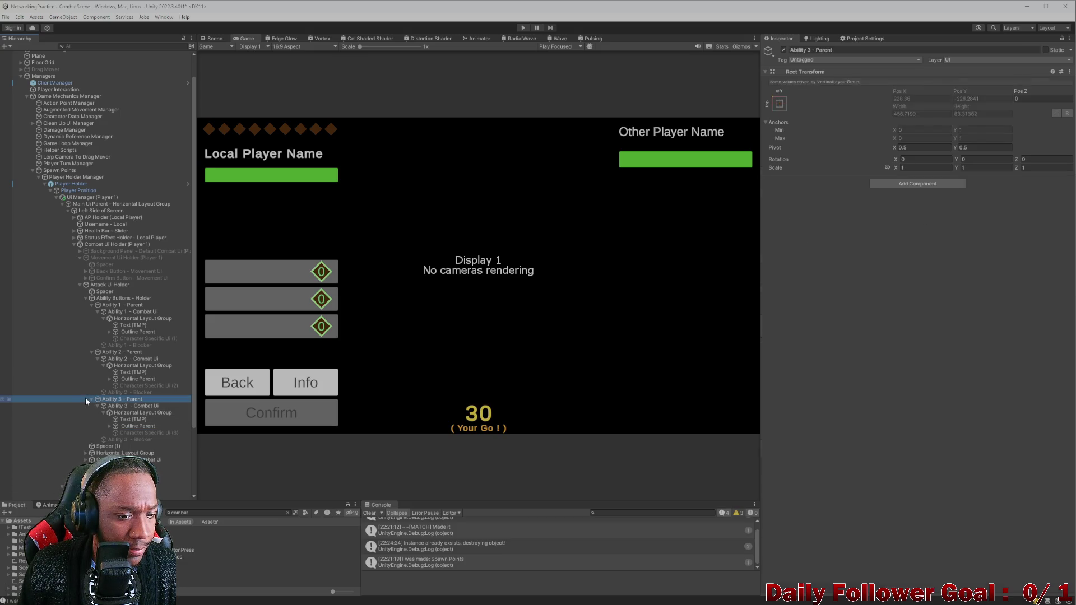
left_click(91, 398)
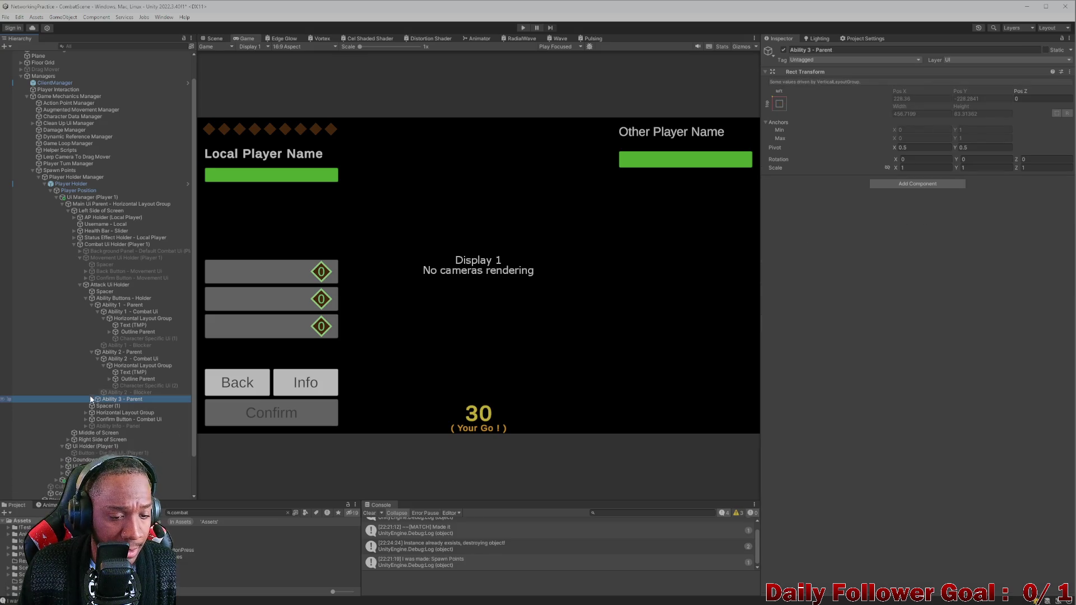
left_click(89, 351)
left_click(89, 352)
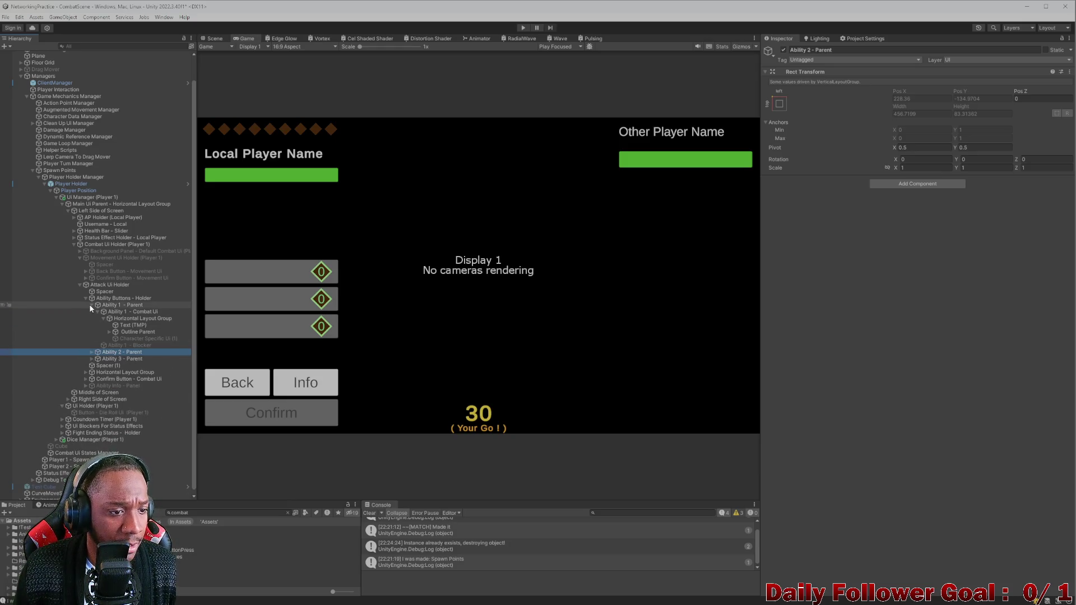
left_click(92, 306)
Collapse Ability Buttons - Holder and Attack Ui Holder, then disable Attack Ui Holder
left_click(92, 324)
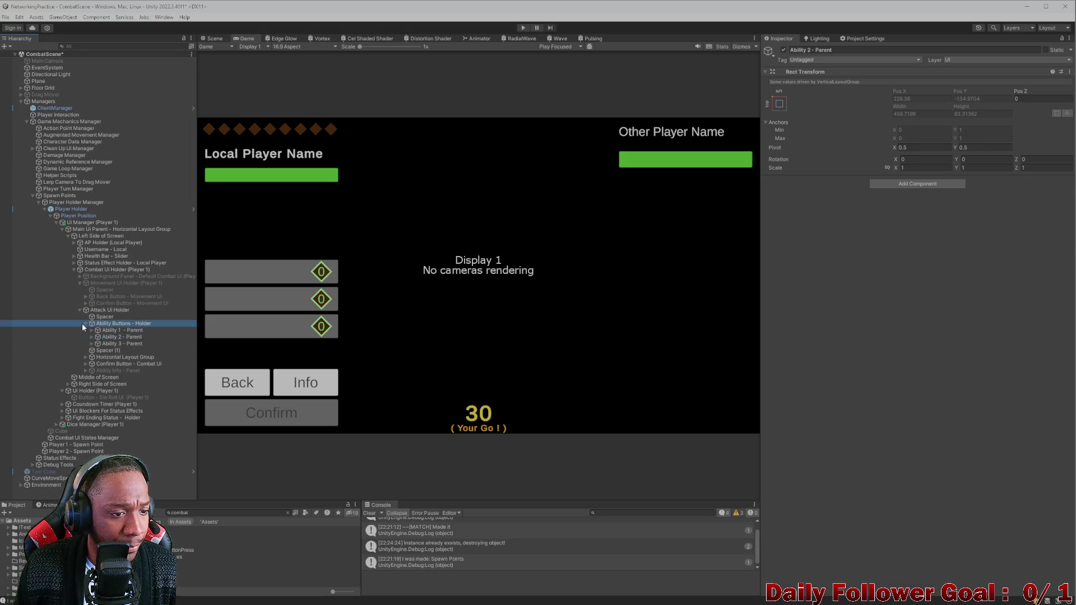
left_click(86, 323)
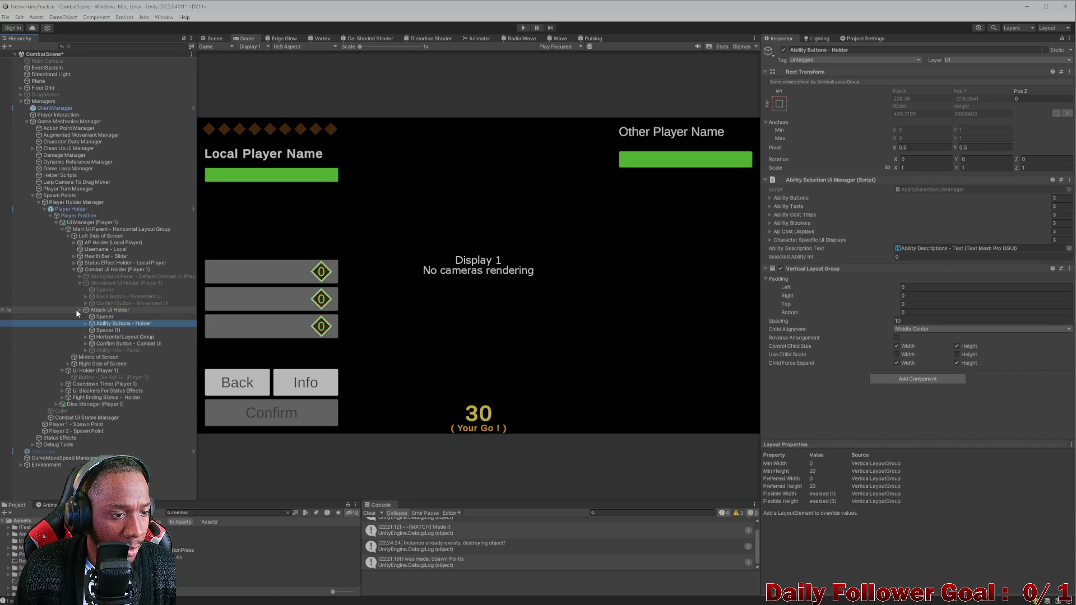
left_click(79, 310)
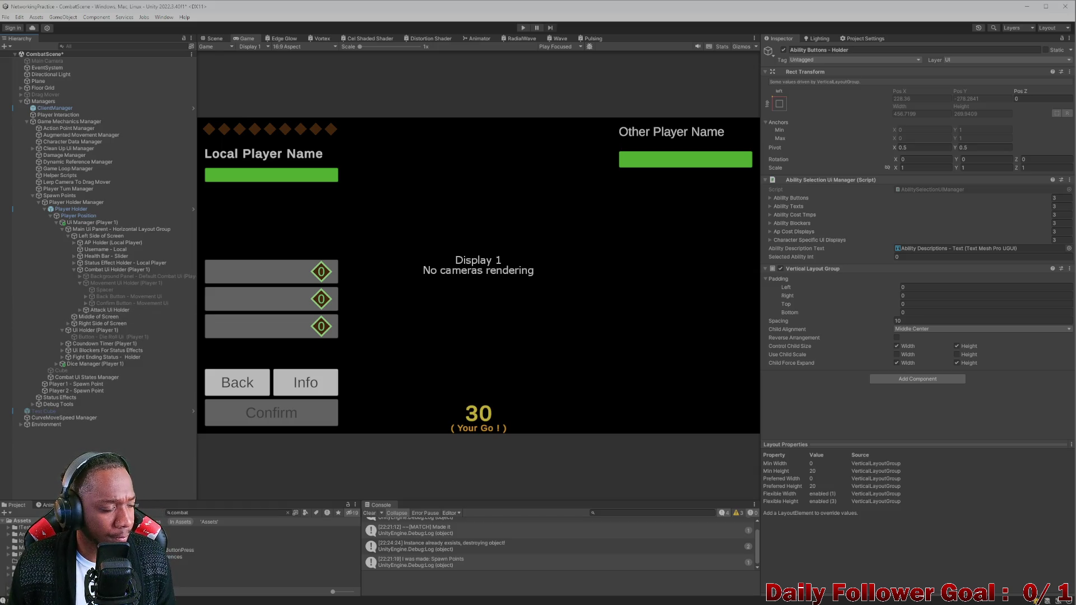
left_click(104, 309)
left_click(784, 51)
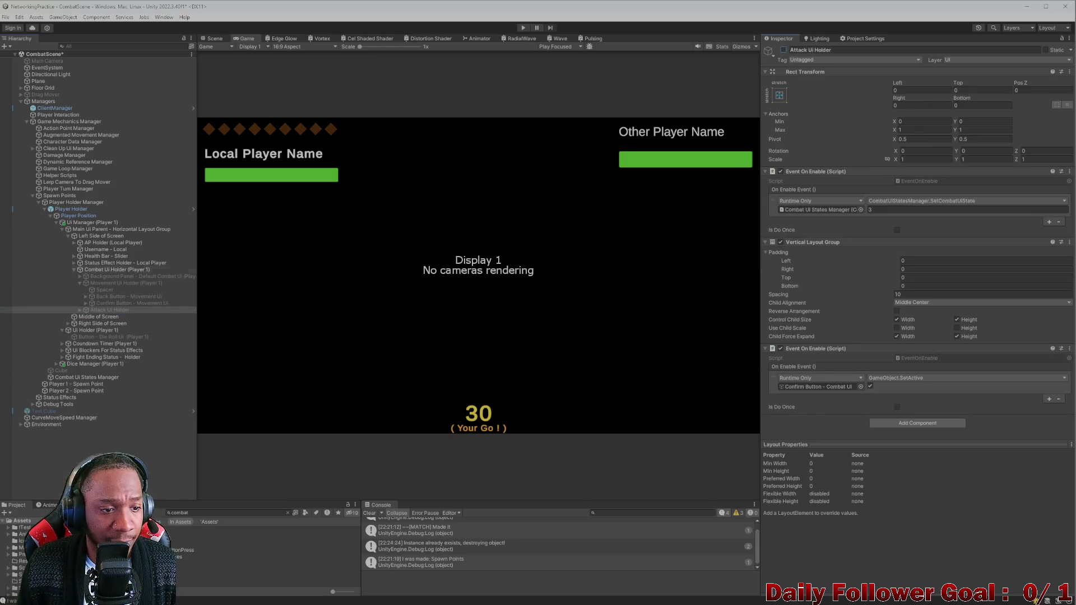
Toggle Movement Ui Holder and the Background Panel on and off to preview them
left_click(79, 282)
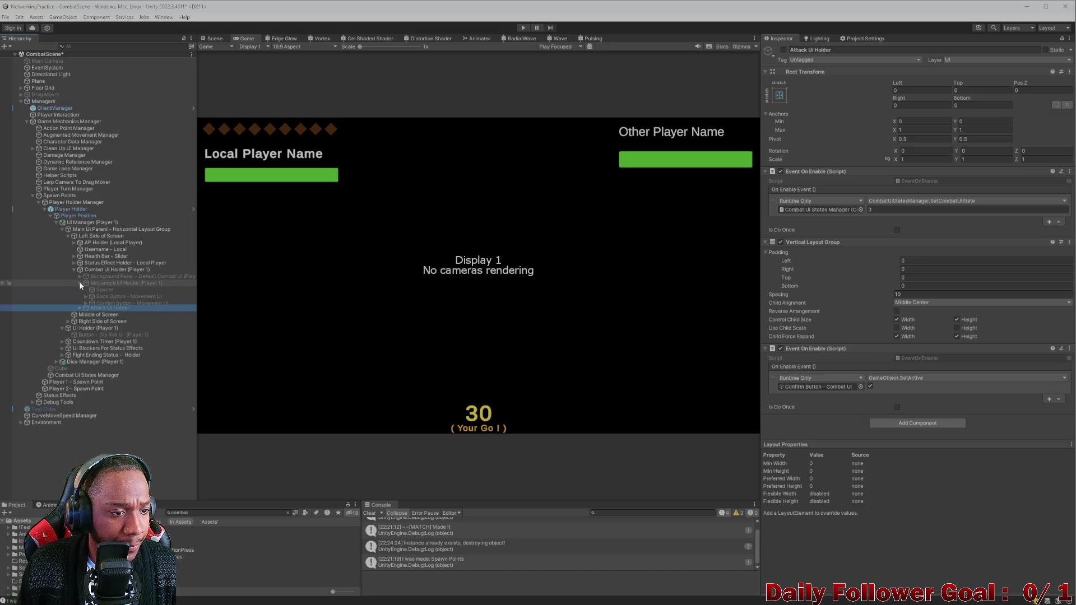
left_click(121, 282)
left_click(784, 50)
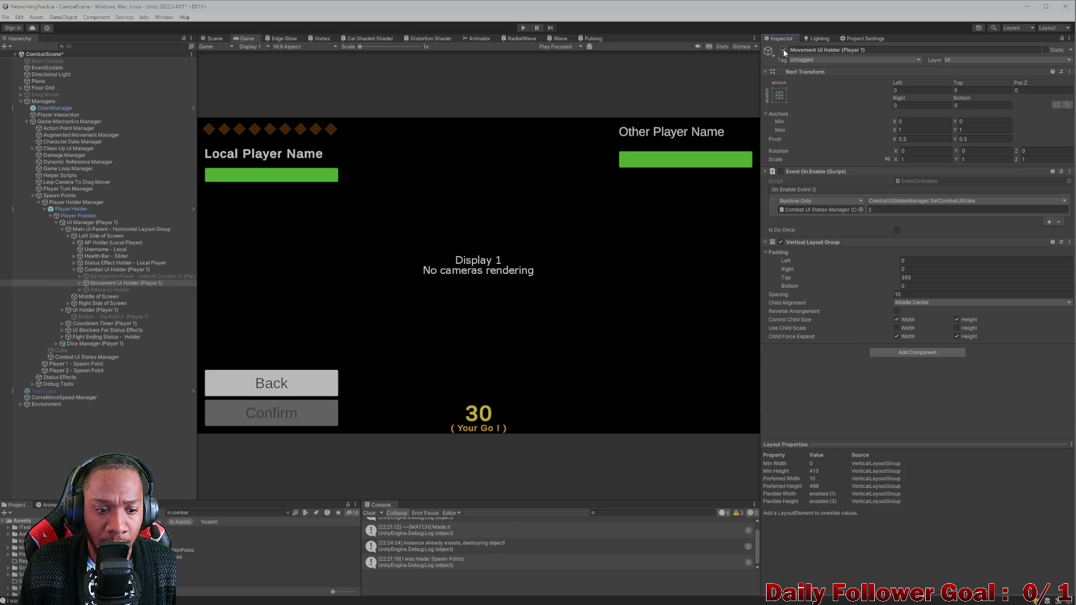
left_click(783, 49)
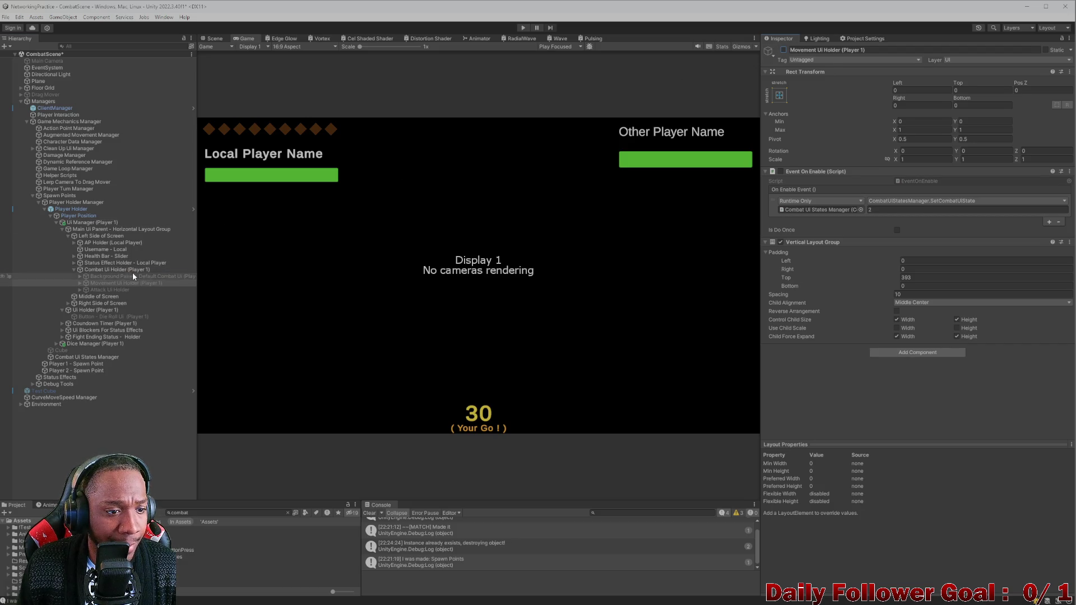
left_click(132, 276)
left_click(784, 51)
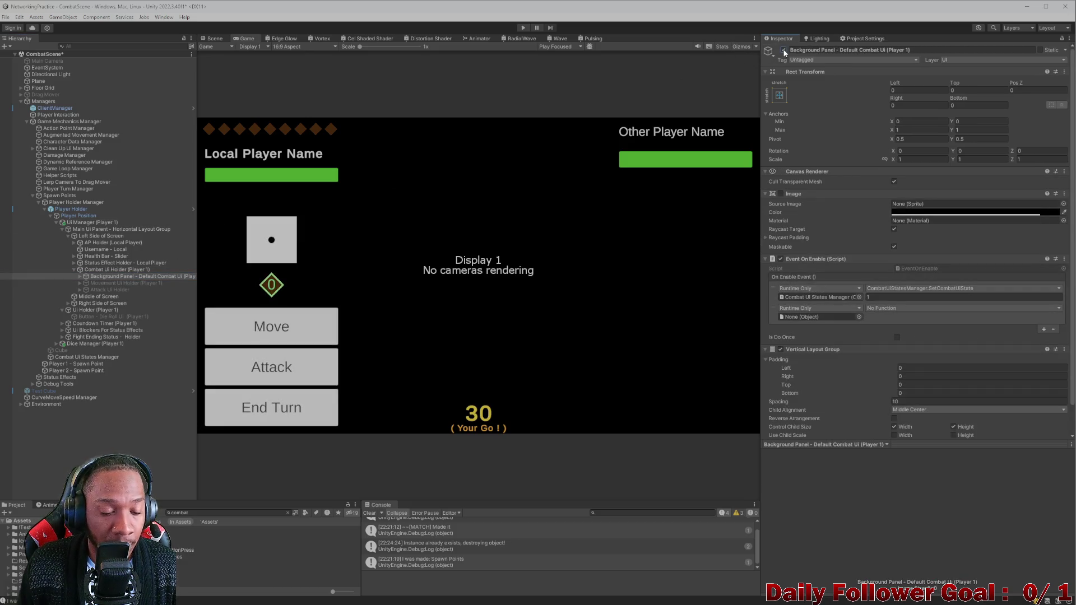
left_click(782, 50)
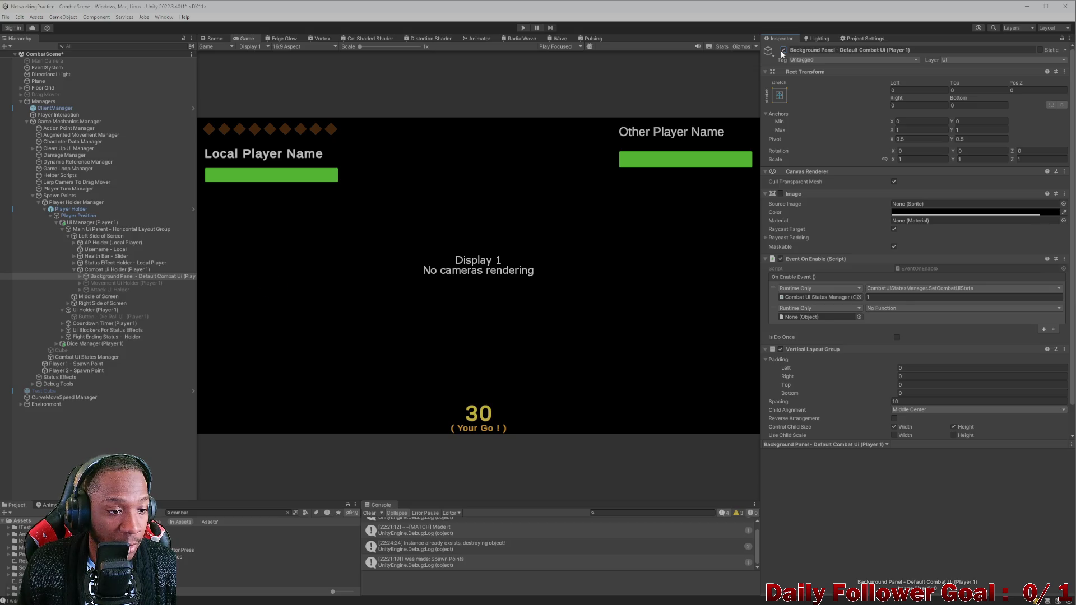
Toggle Movement Ui Holder once more, then re-enable Attack Ui Holder and expand it
left_click(96, 283)
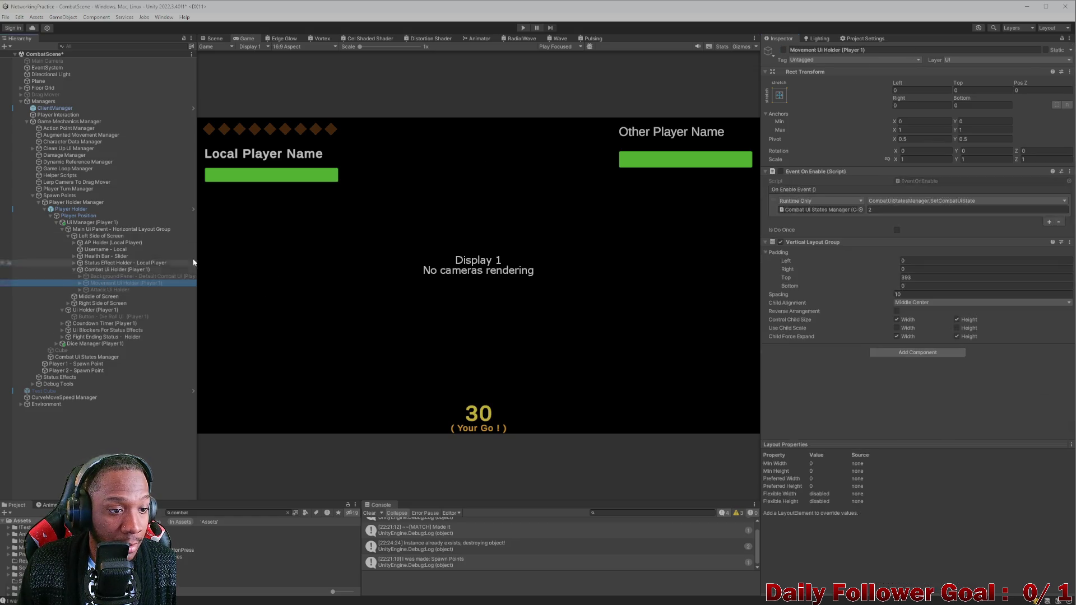
left_click(783, 50)
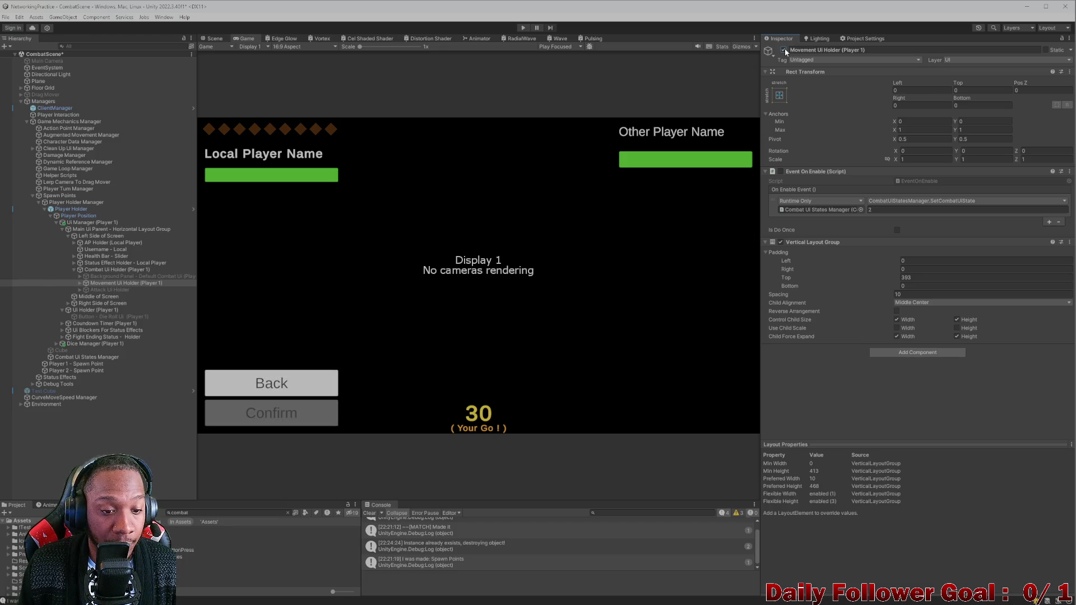
left_click(783, 50)
left_click(110, 289)
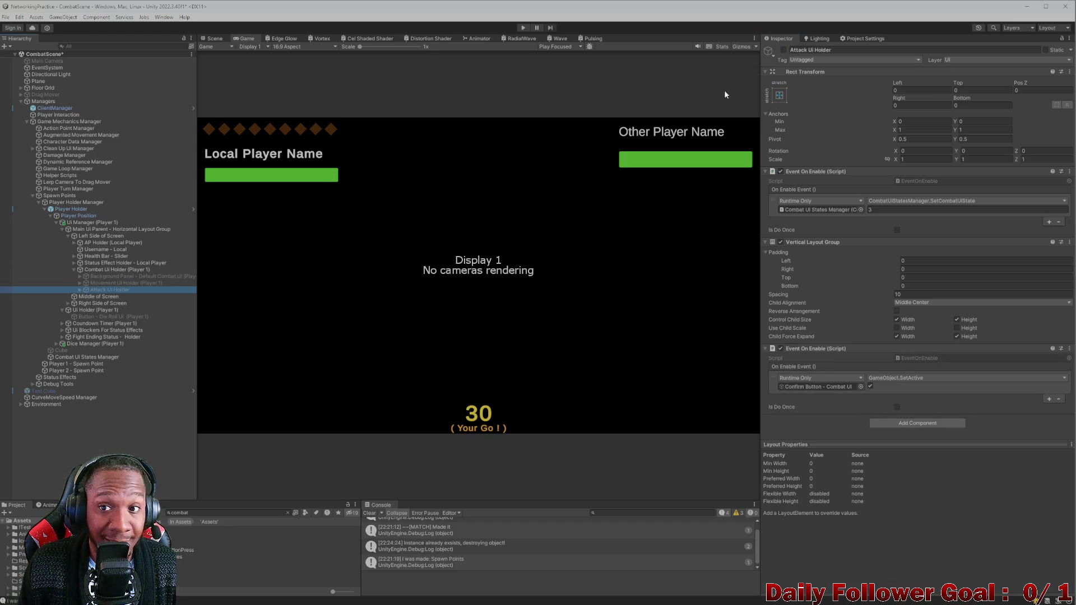
left_click(783, 49)
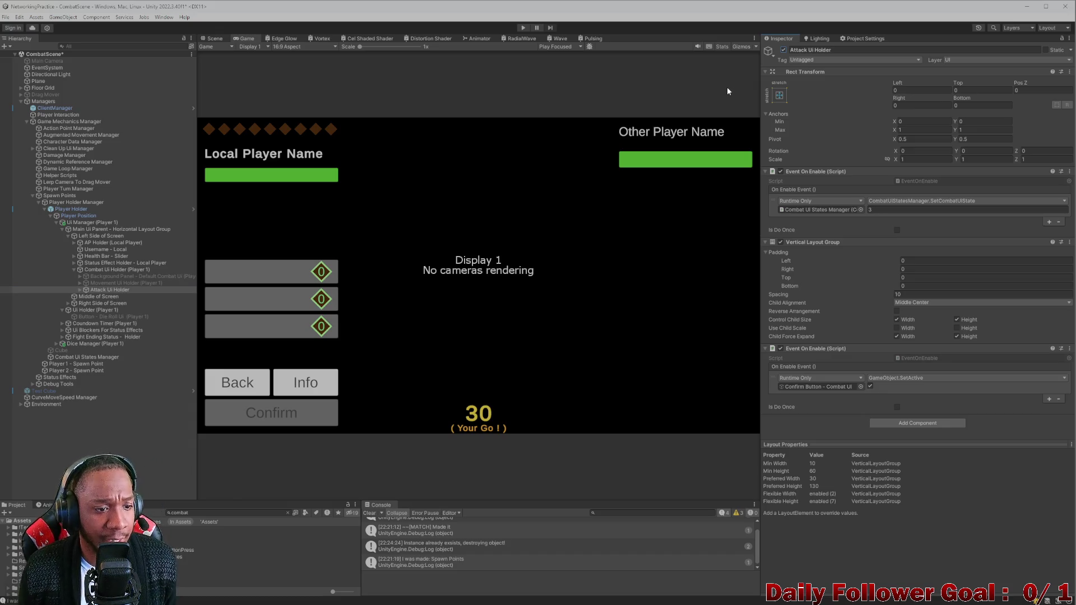
left_click(80, 289)
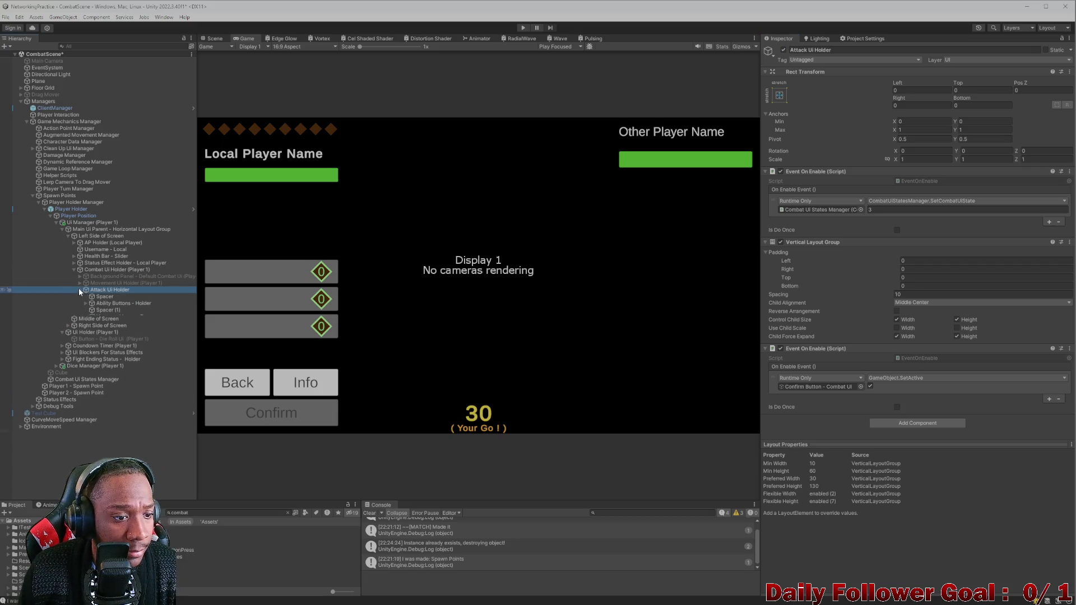
Briefly switch the Ability Info - Panel on and back off
left_click(109, 330)
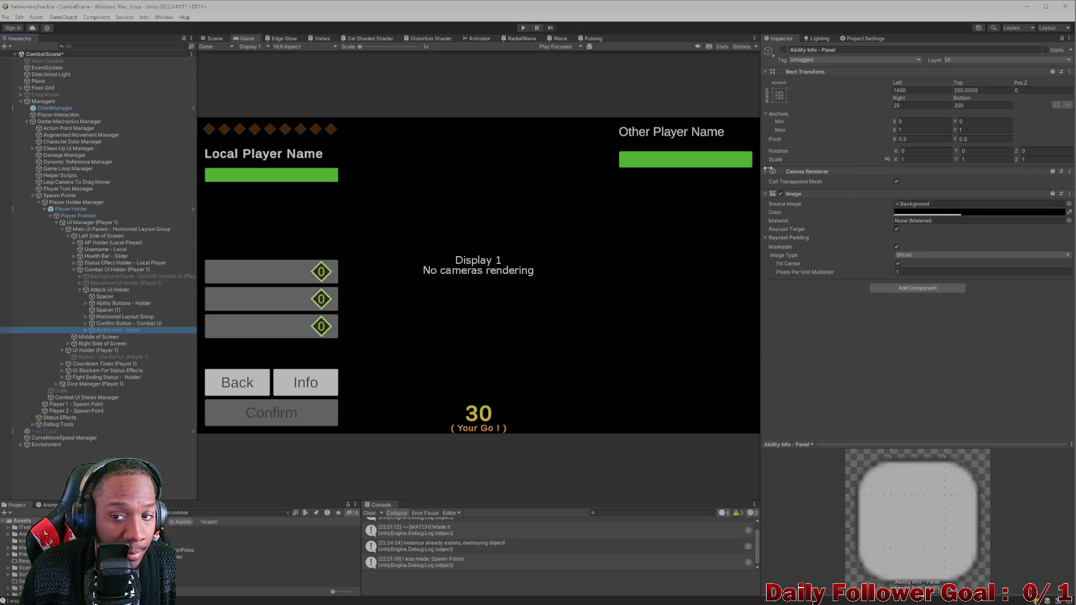
left_click(783, 50)
left_click(780, 49)
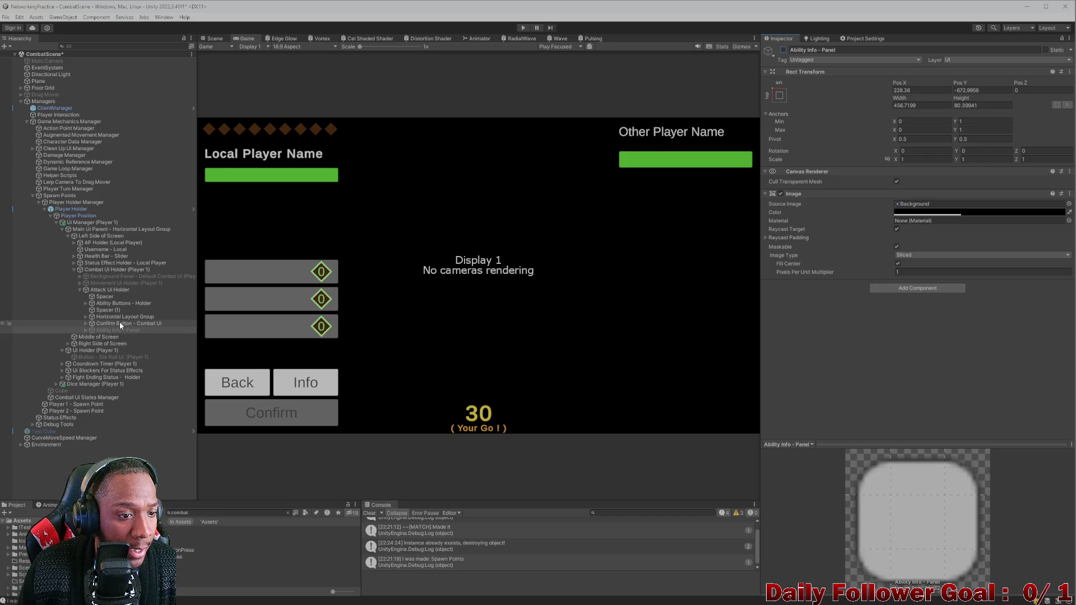
In the Scene view, select Info Button - Combat Ui and scroll to its On Click event
left_click(215, 38)
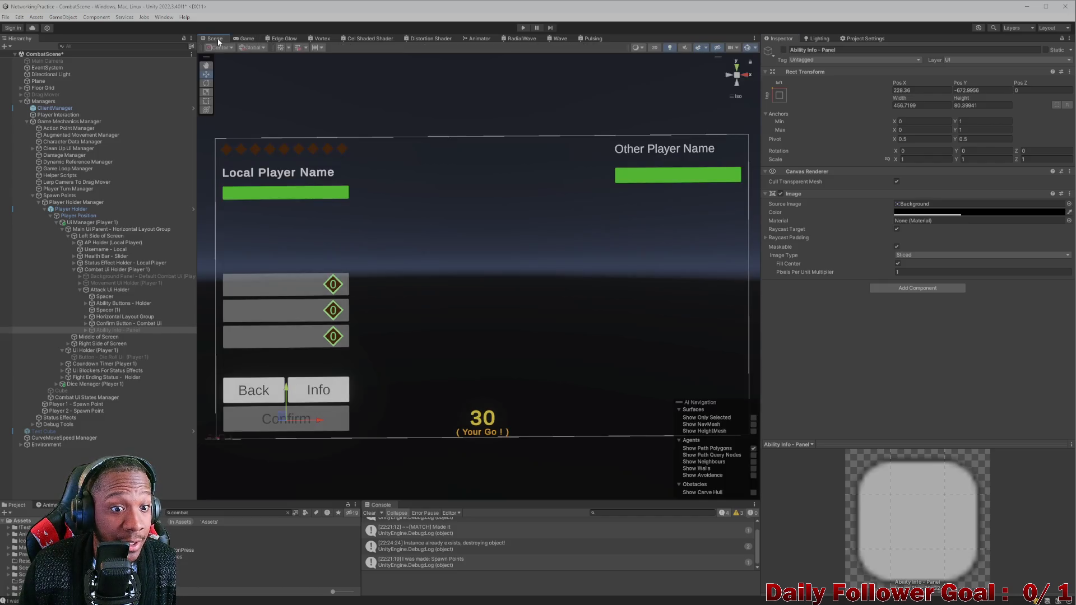
left_click(315, 379)
left_click(320, 390)
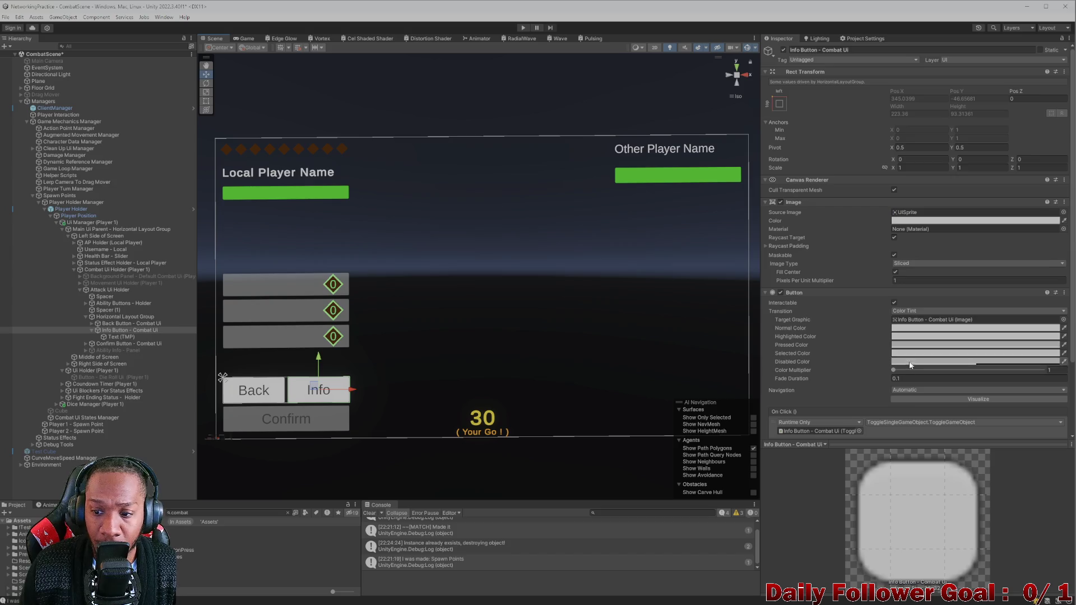
scroll(878, 413, "down", 2)
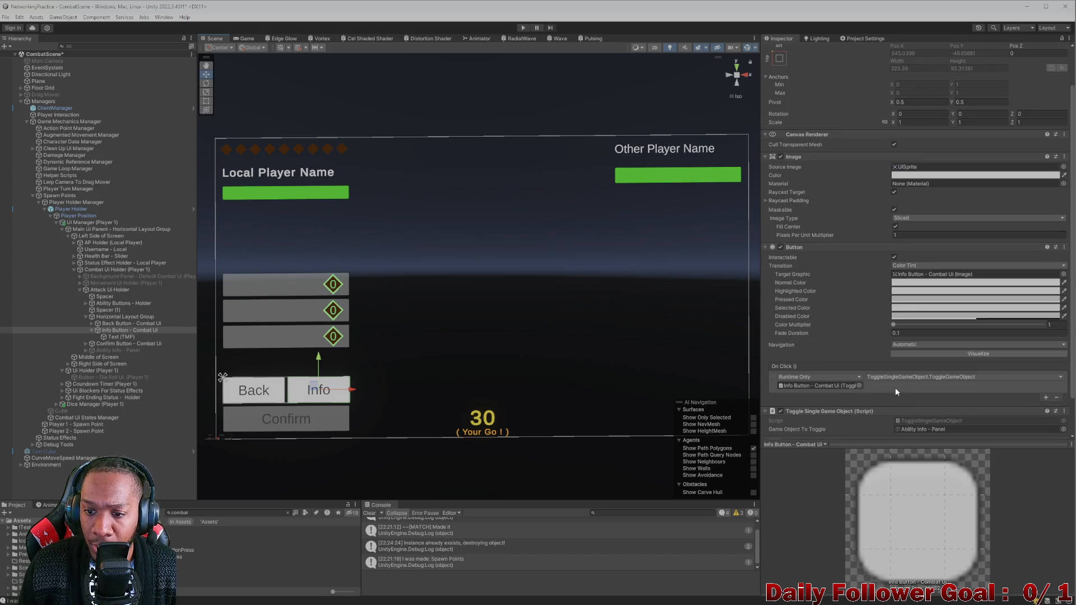
scroll(882, 385, "down", 2)
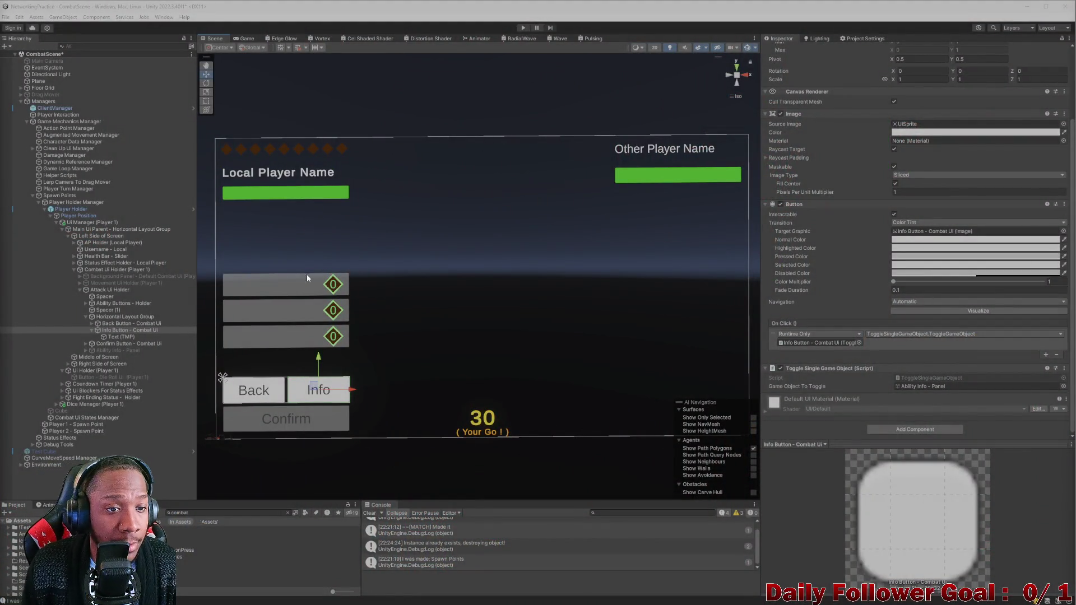
scroll(307, 274, "down", 1)
scroll(419, 323, "up", 2)
left_click_drag(419, 322, 418, 292)
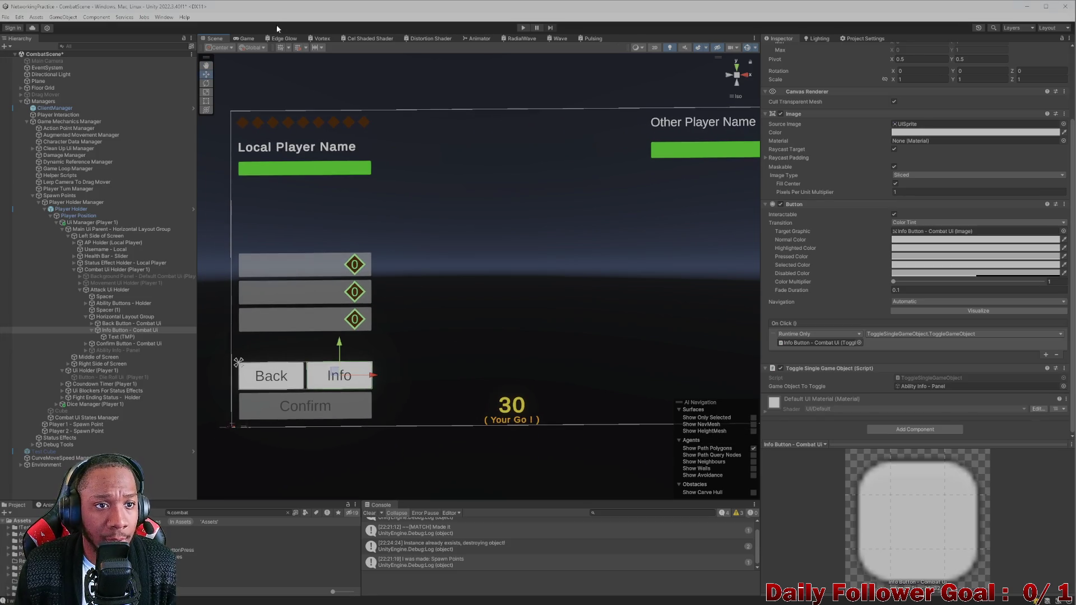
left_click(247, 38)
left_click(215, 39)
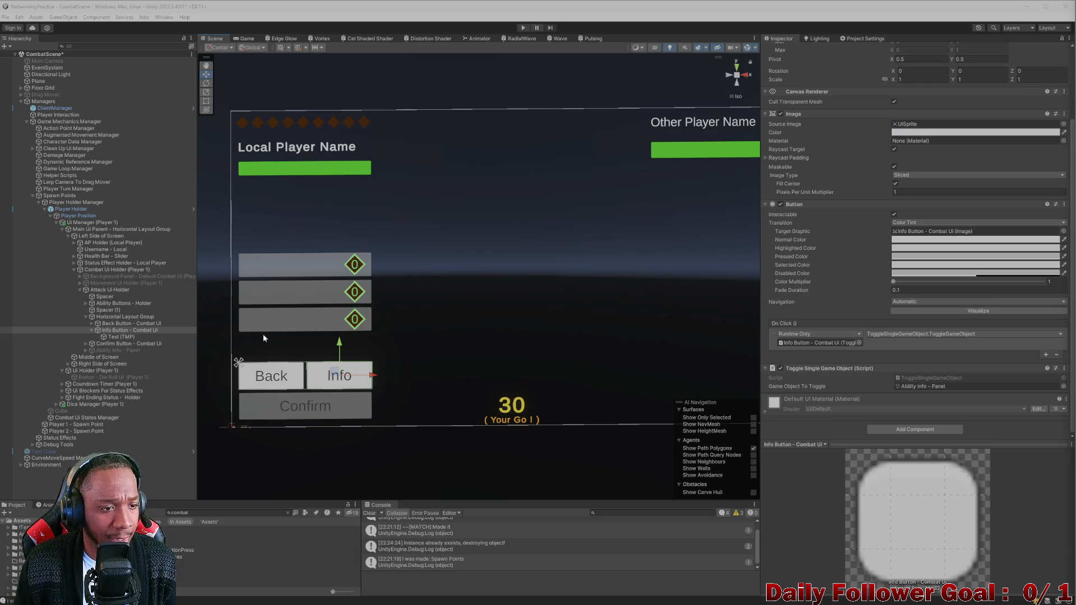
left_click(109, 324)
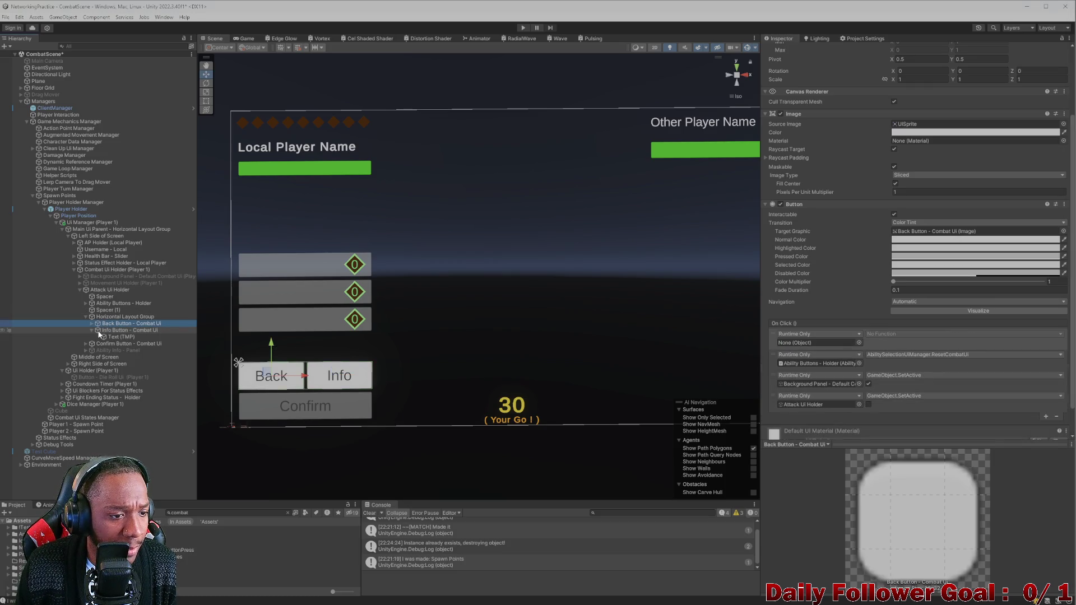
left_click(91, 331)
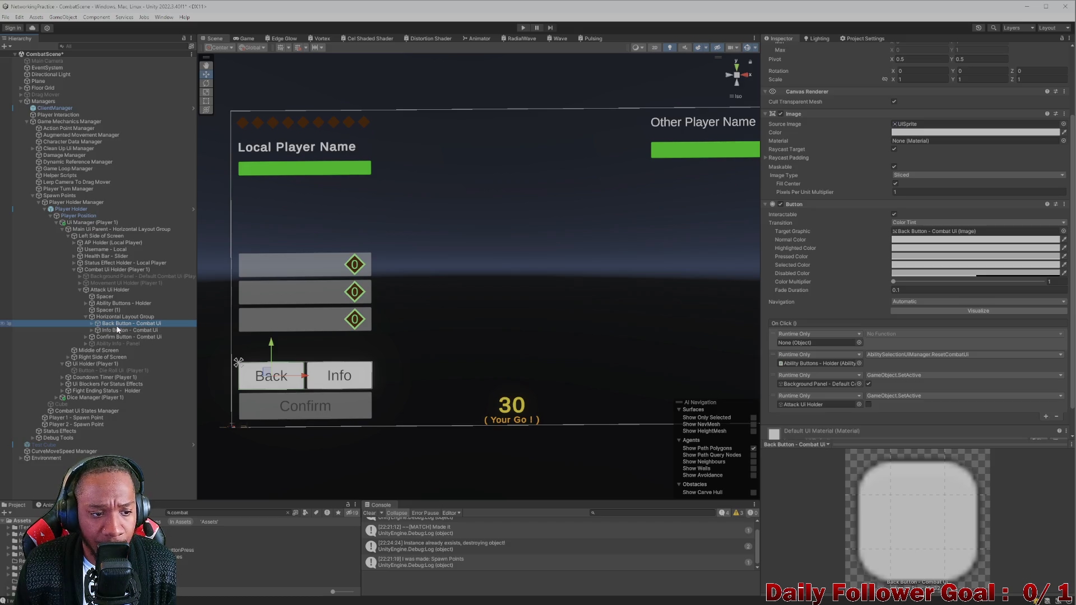
key("F2")
left_click(367, 379)
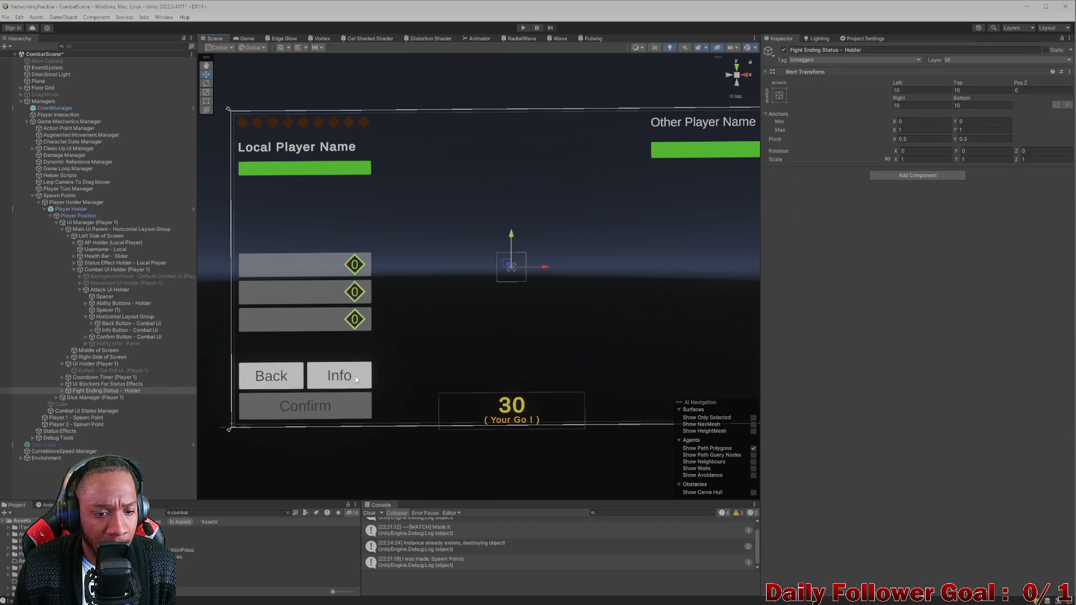
scroll(951, 313, "down", 2)
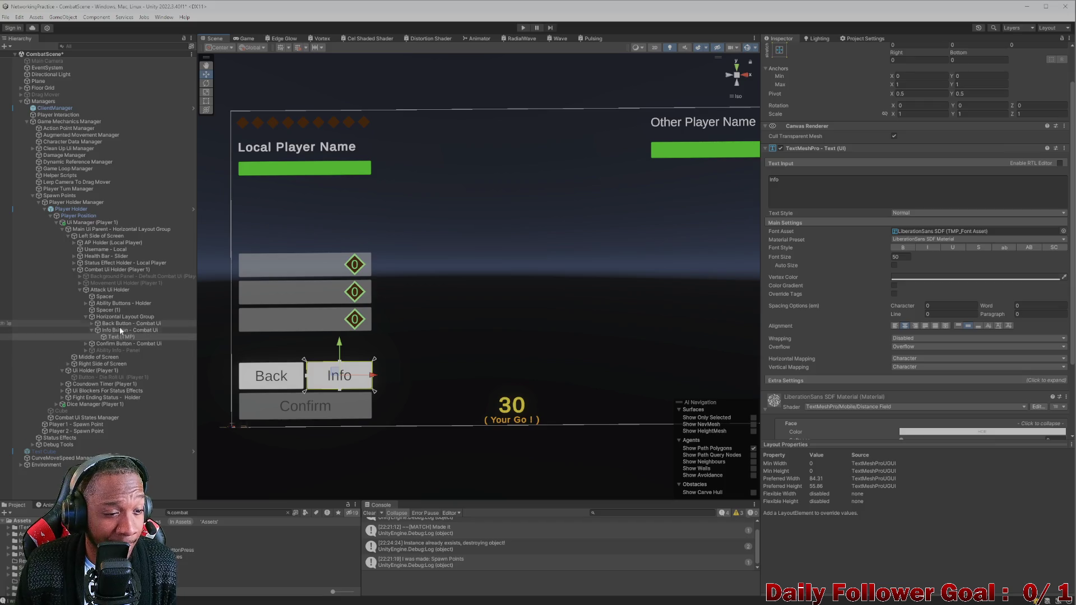
left_click(129, 330)
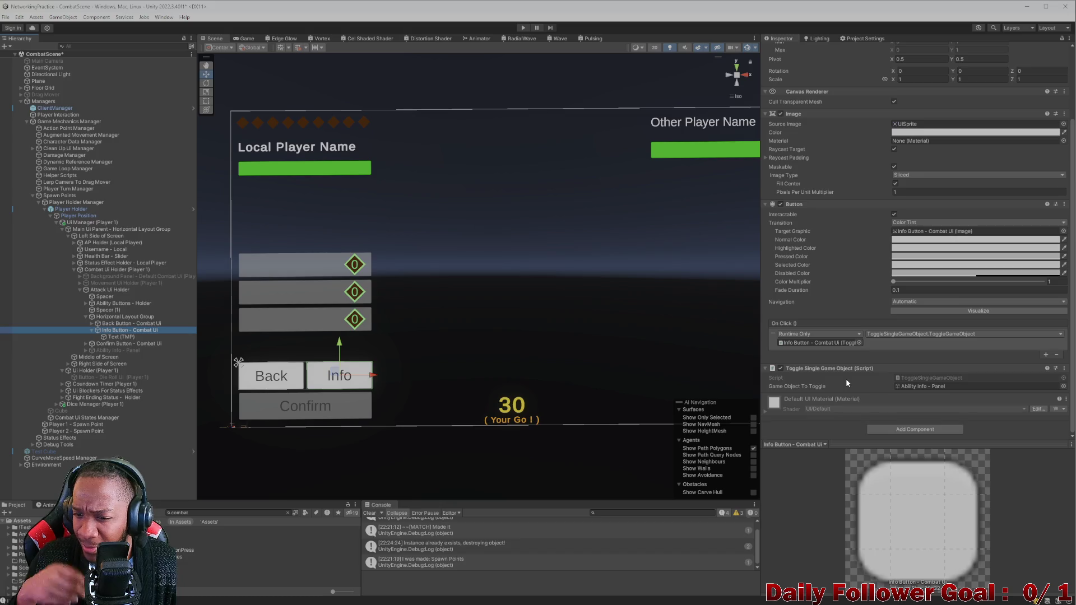
double_click(924, 378)
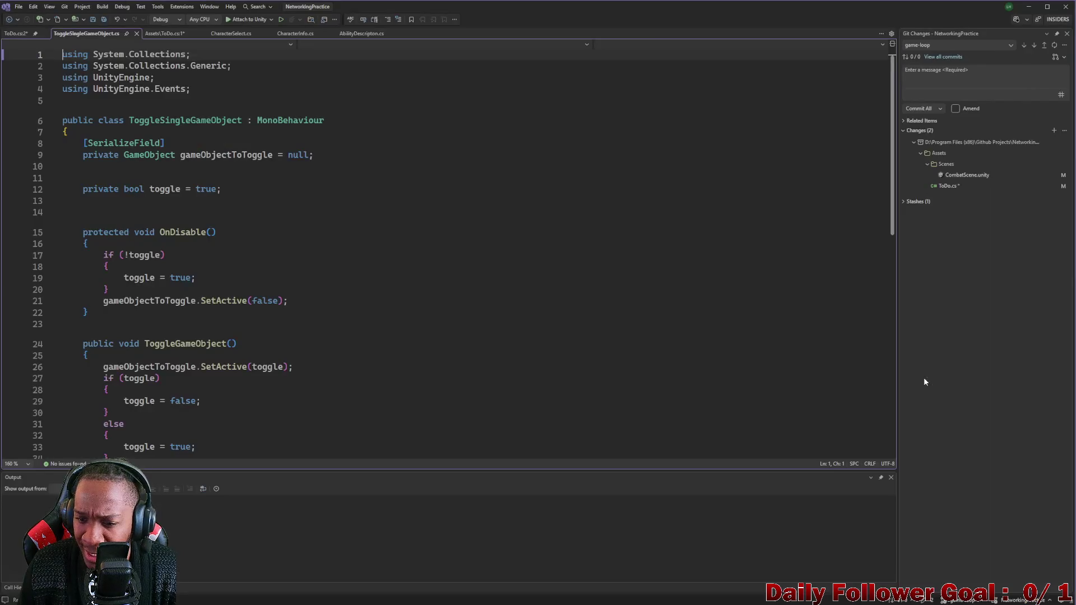
scroll(551, 204, "down", 3)
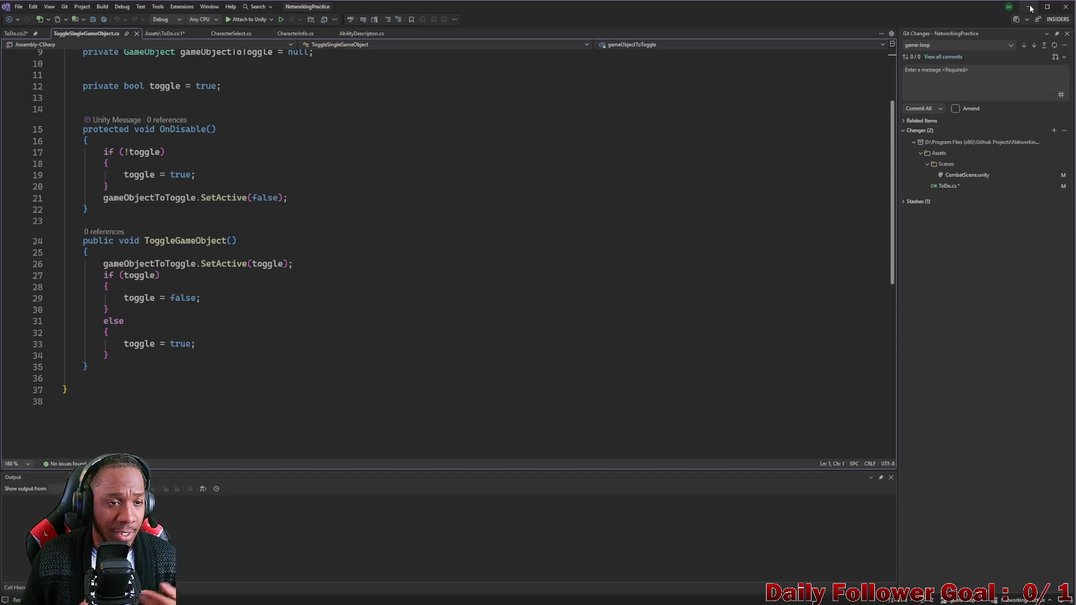
scroll(371, 144, "down", 1)
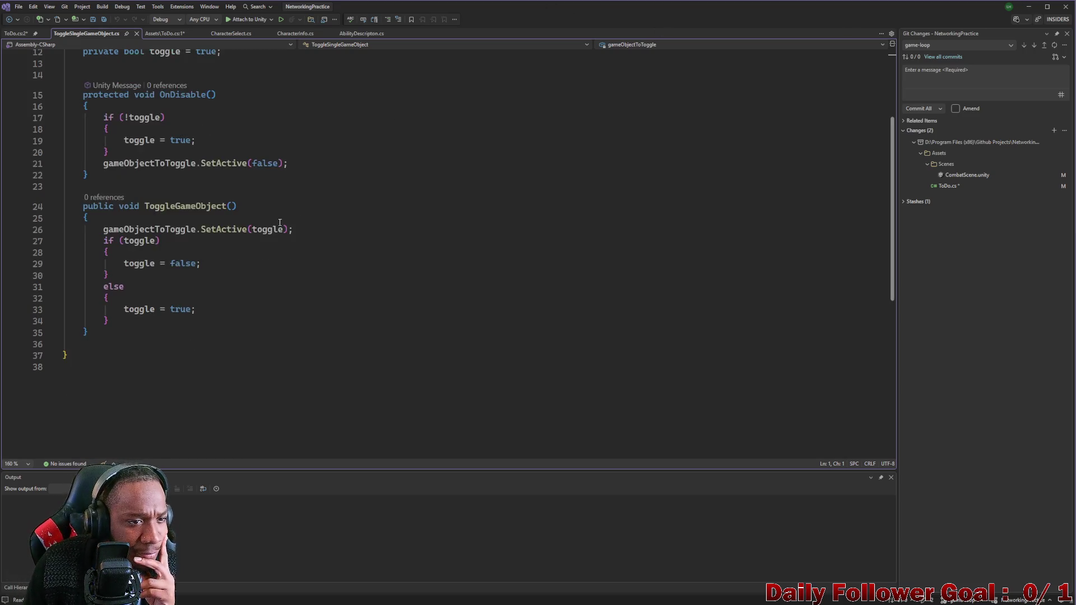
scroll(252, 281, "up", 4)
scroll(253, 283, "down", 2)
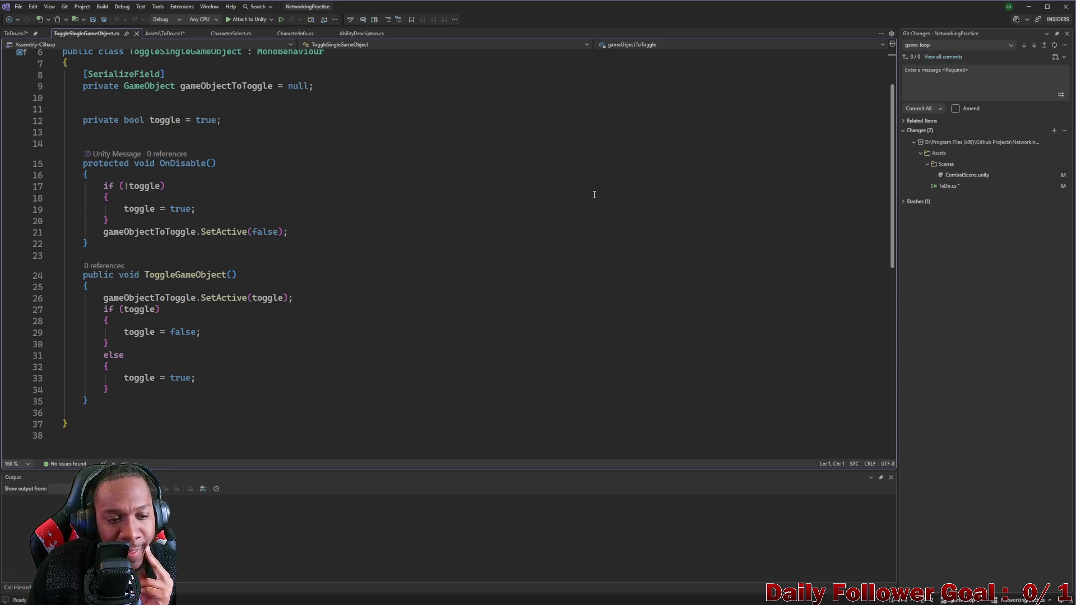
left_click(1034, 10)
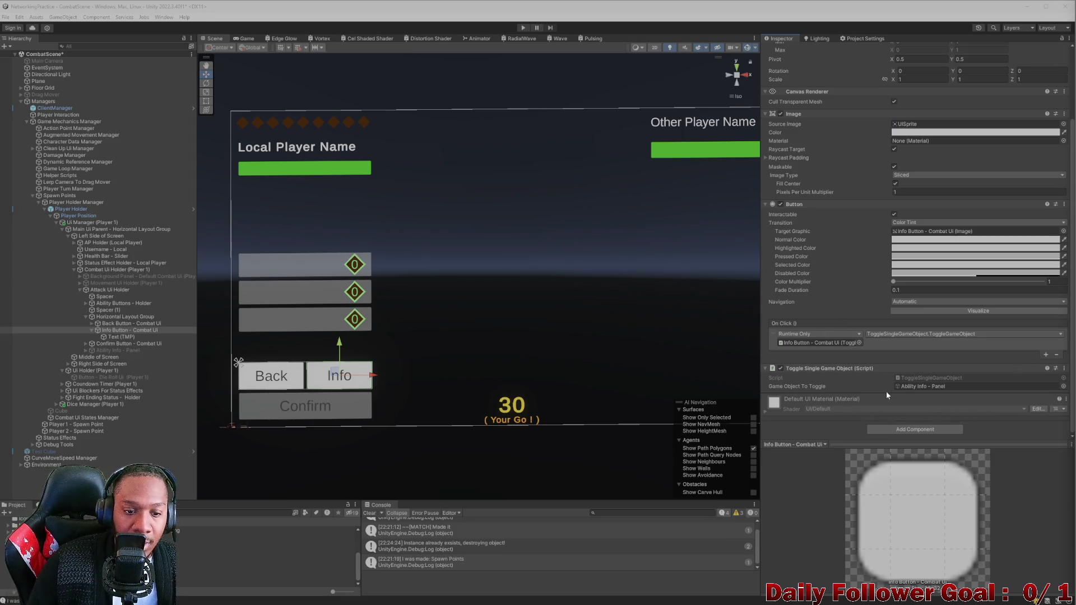
Locate Ability Info - Panel via Game Object To Toggle and drag it under Middle of Screen
left_click(932, 387)
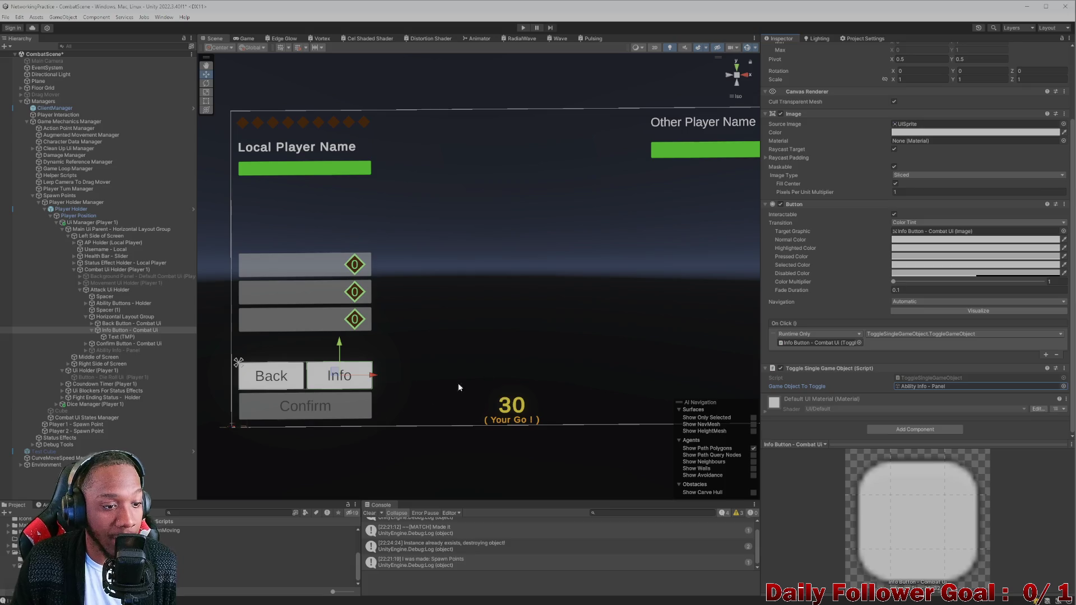
left_click(115, 357)
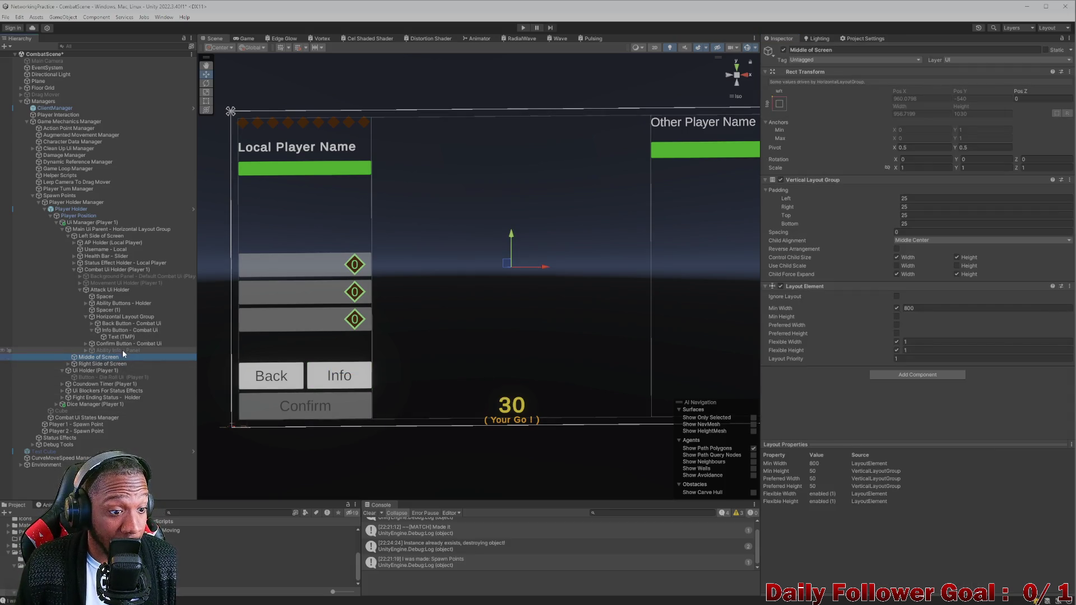
left_click(95, 350)
left_click_drag(92, 358, 95, 357)
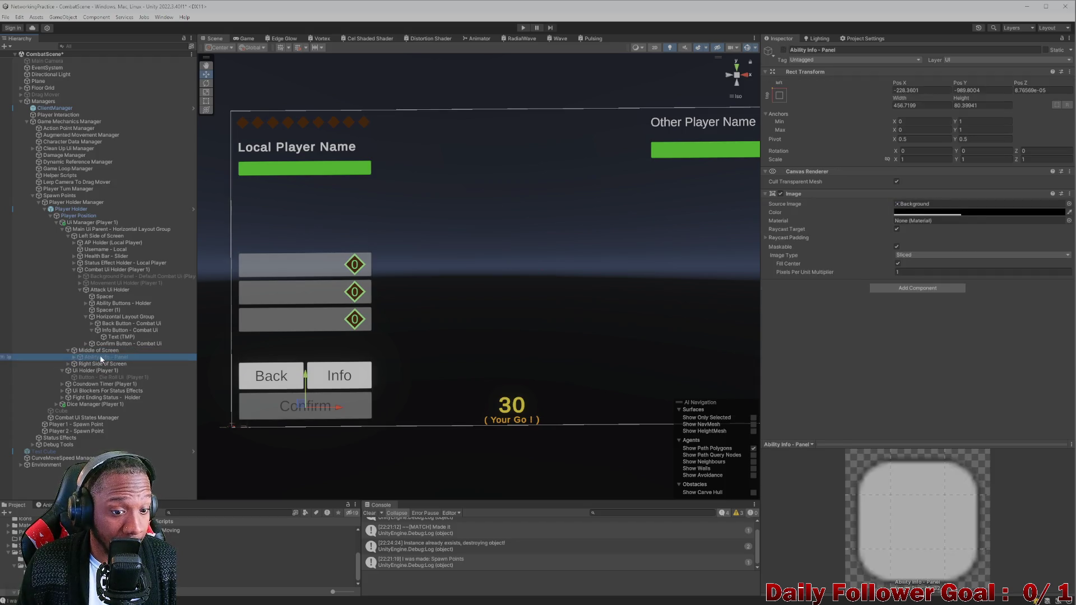
left_click(112, 352)
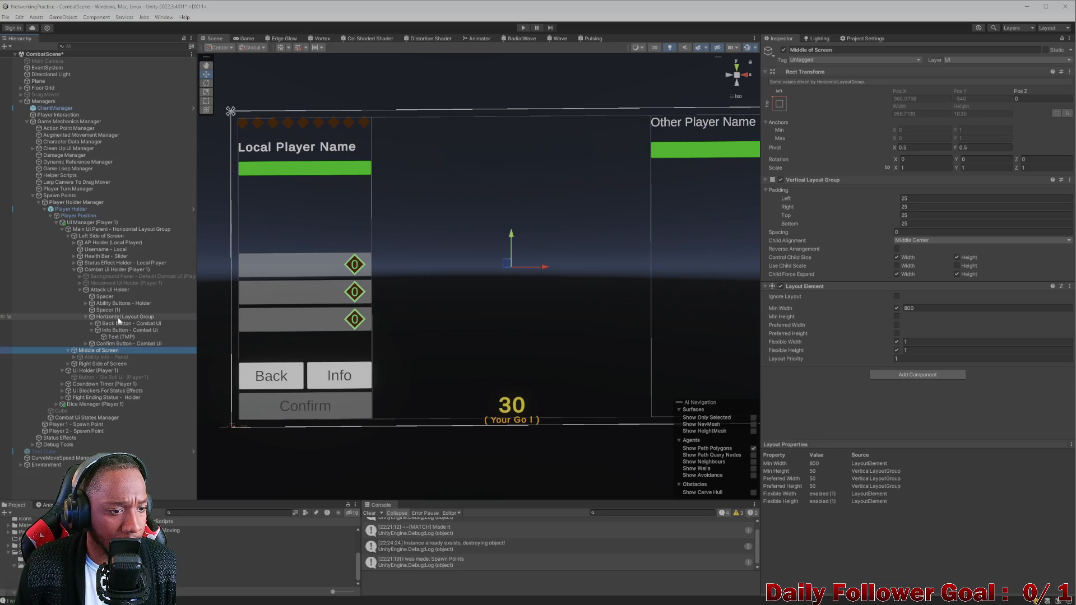
left_click(67, 351)
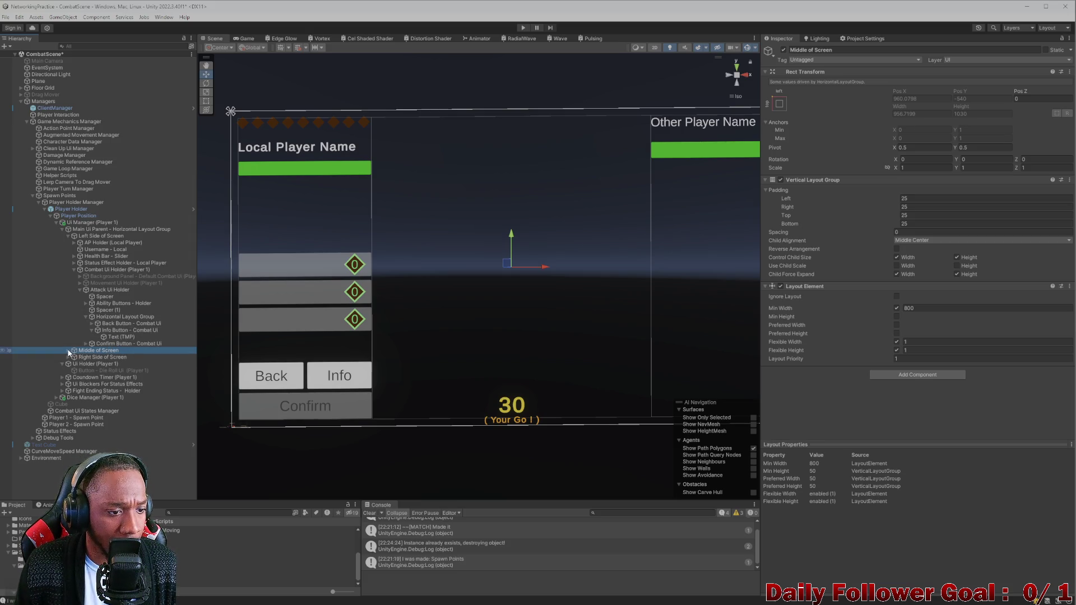
Toggle the Ability Info - Panel's visibility and set its anchors to stretch-stretch
left_click(67, 351)
left_click(98, 357)
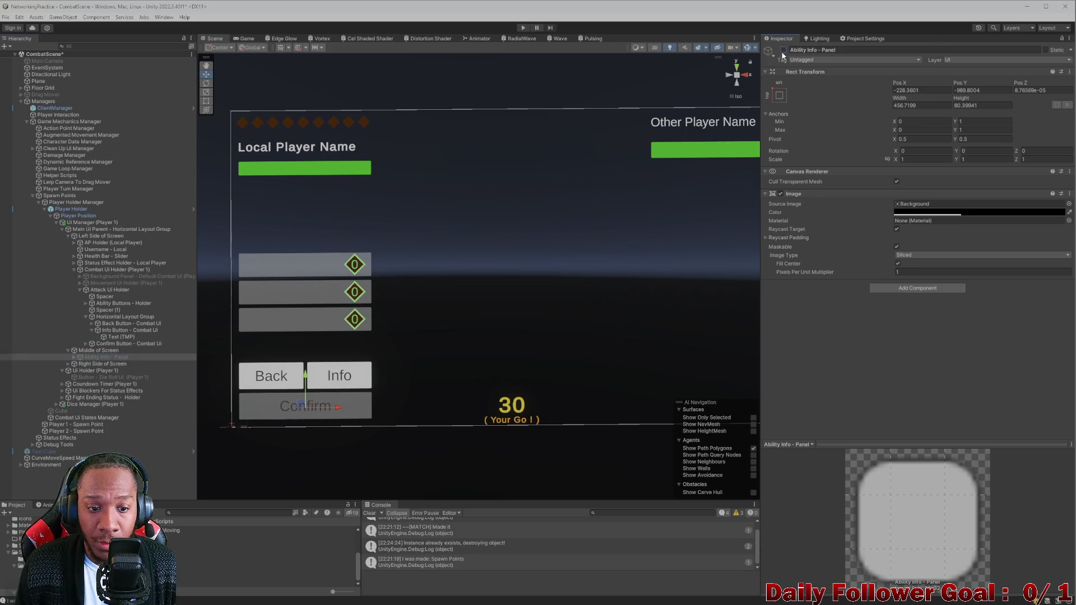
left_click(784, 51)
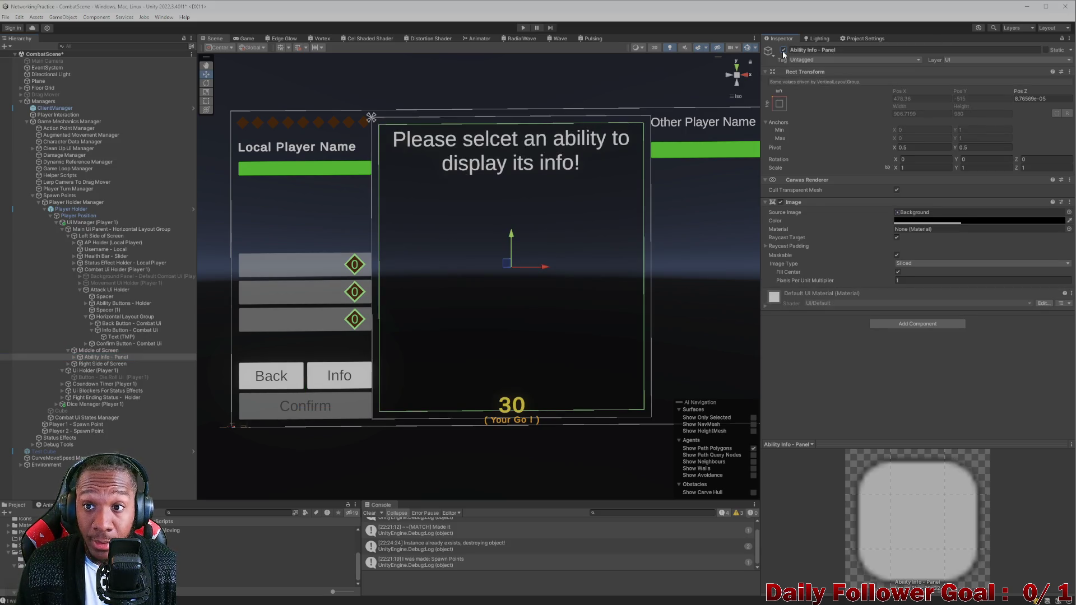
left_click(783, 51)
left_click(784, 51)
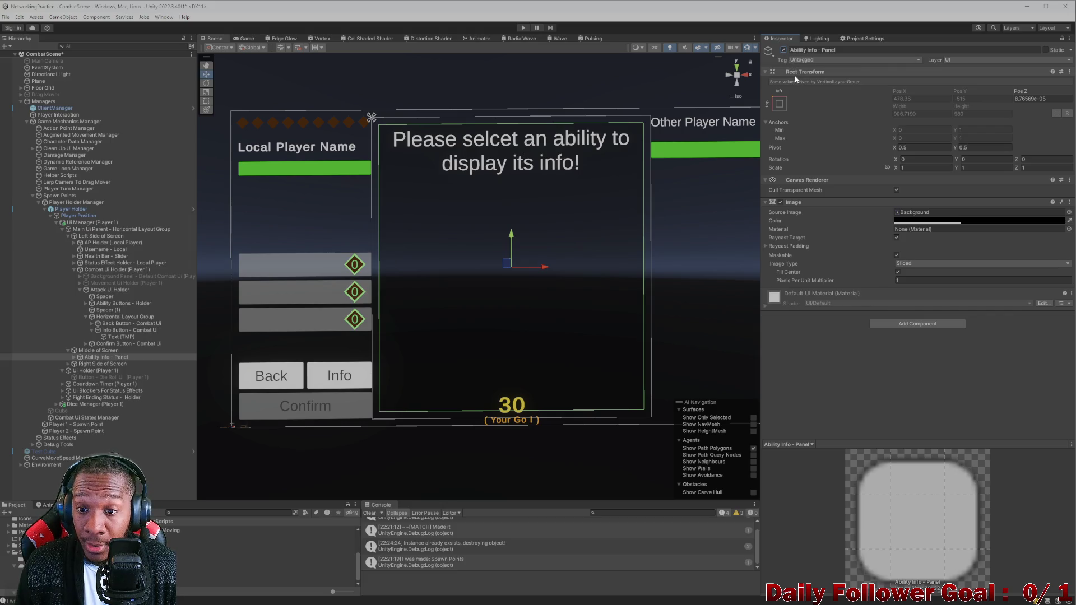
left_click(783, 50)
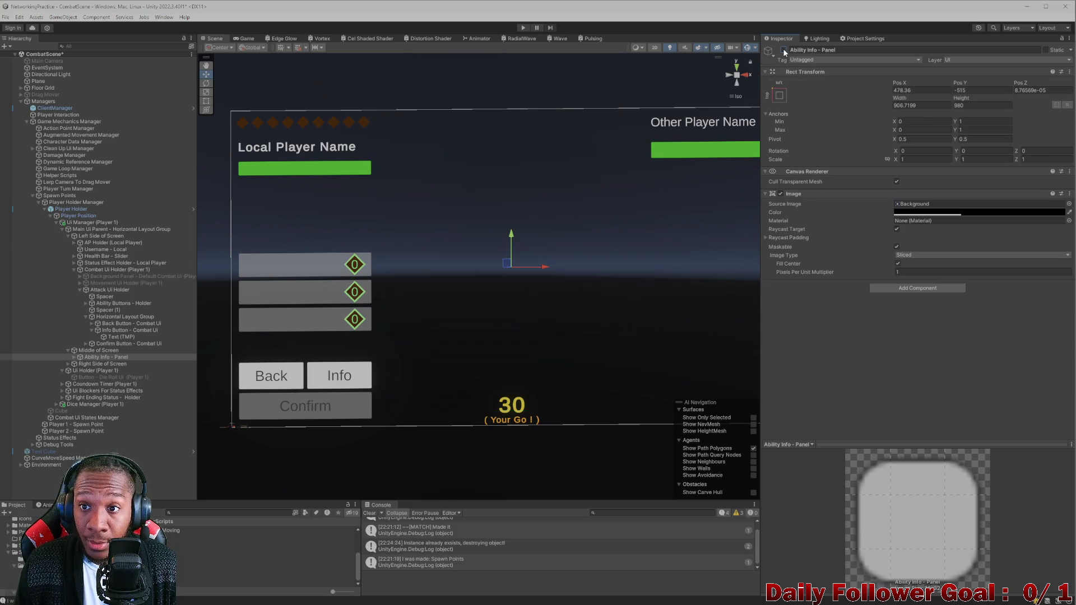
left_click(778, 96)
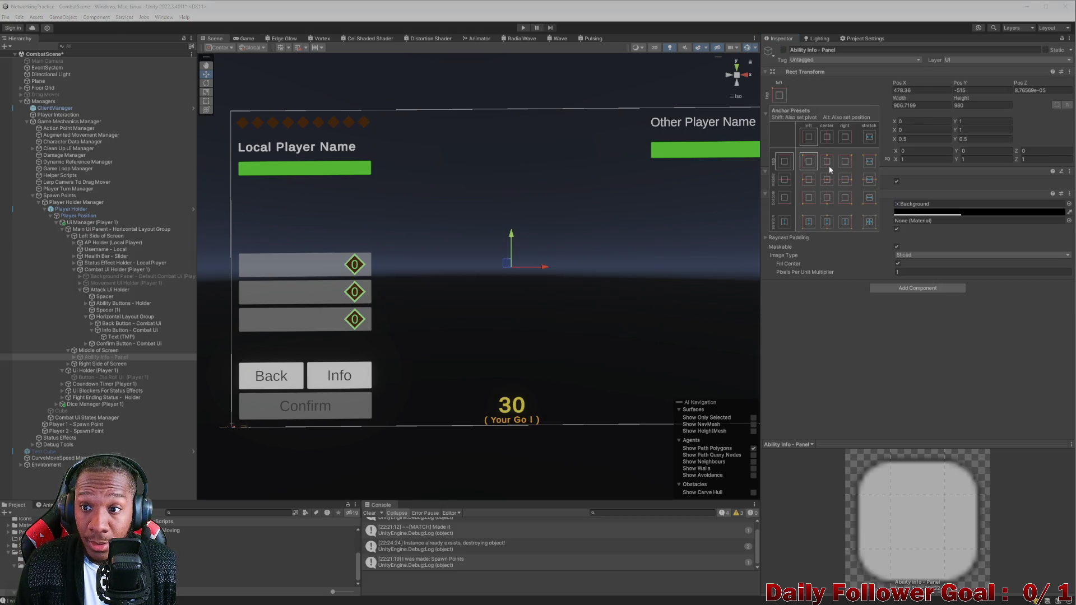
left_click(869, 222)
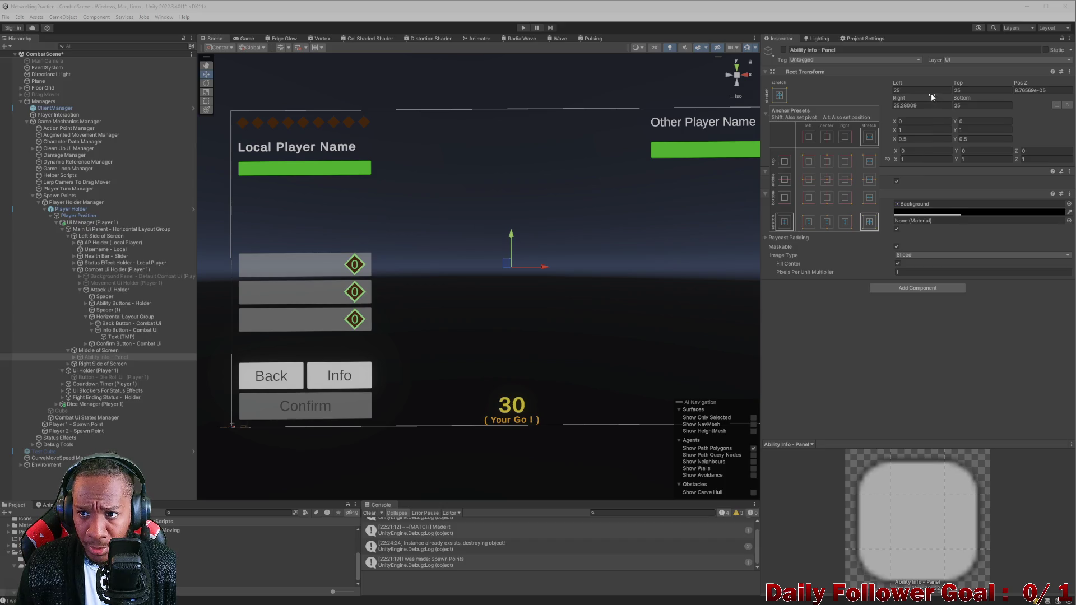
Reactivate the Ability Info - Panel and compare it with Middle of Screen's layout settings
left_click(930, 93)
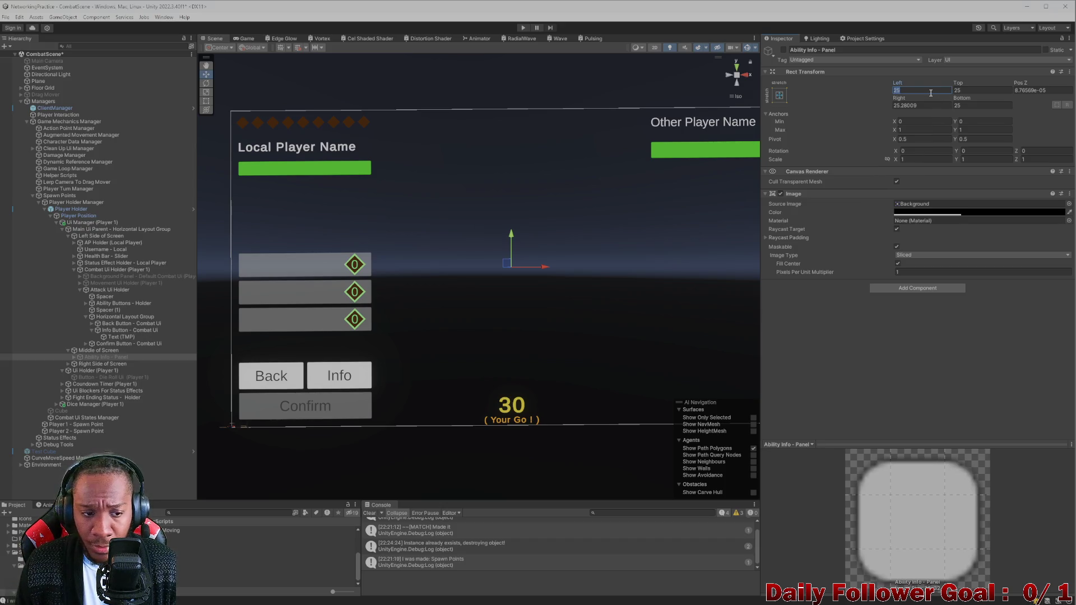
left_click(87, 351)
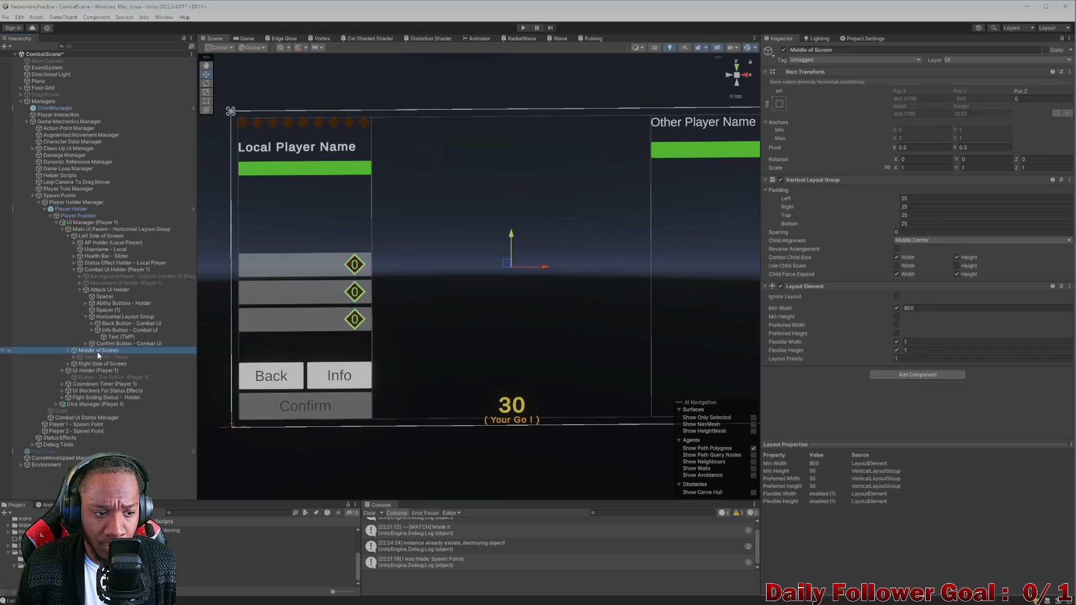
left_click(102, 357)
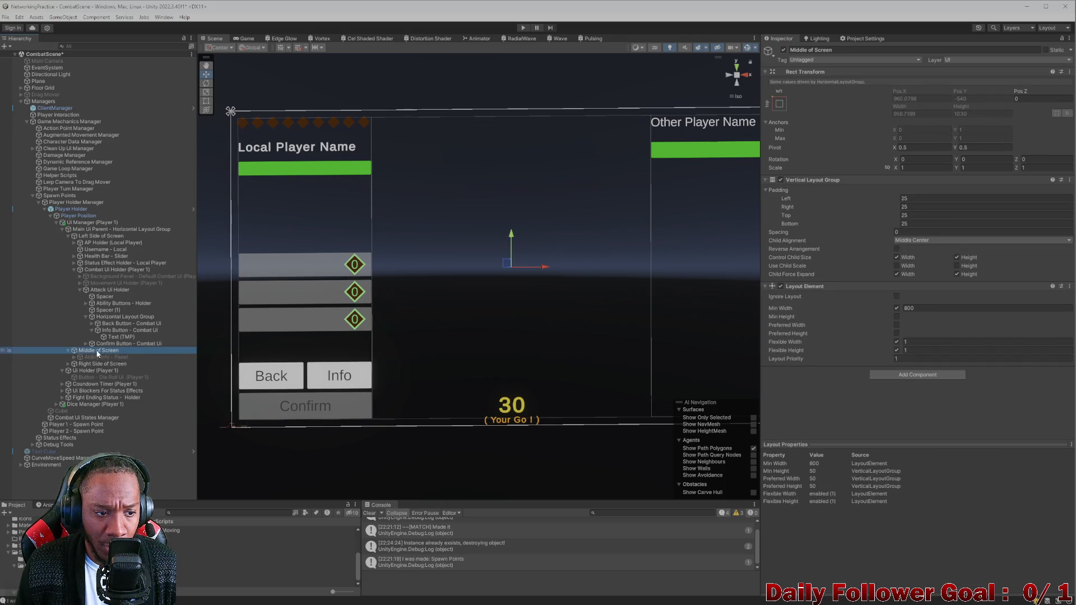
left_click(783, 49)
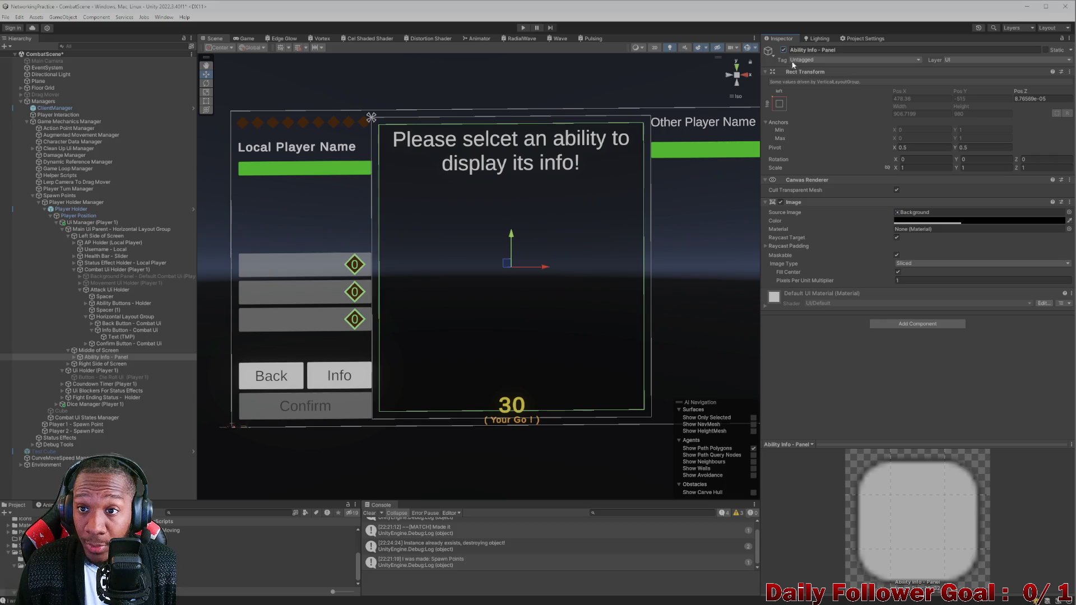
left_click(94, 352)
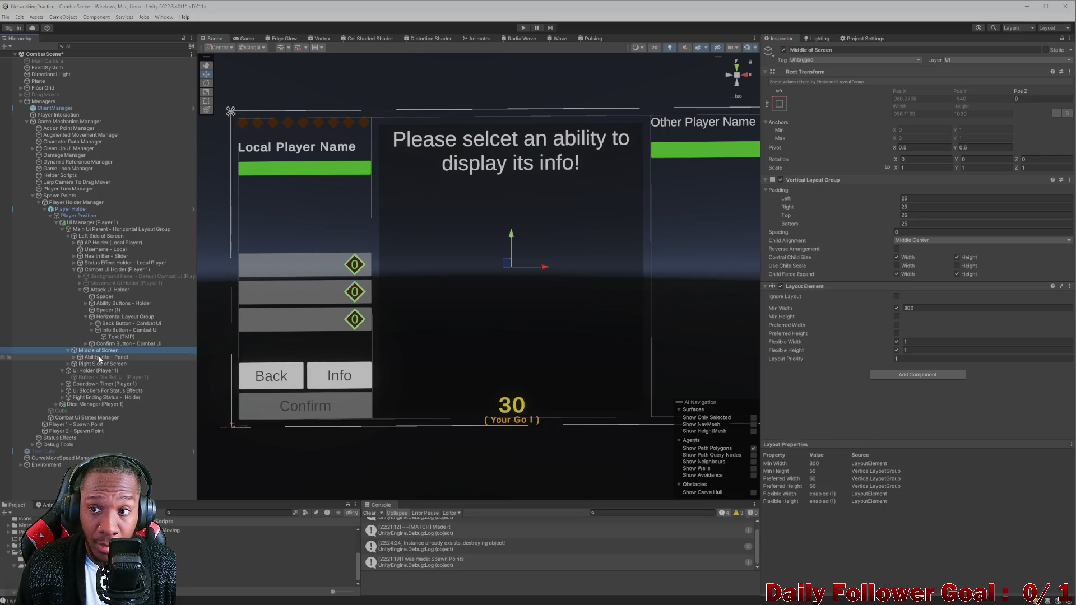
left_click(100, 357)
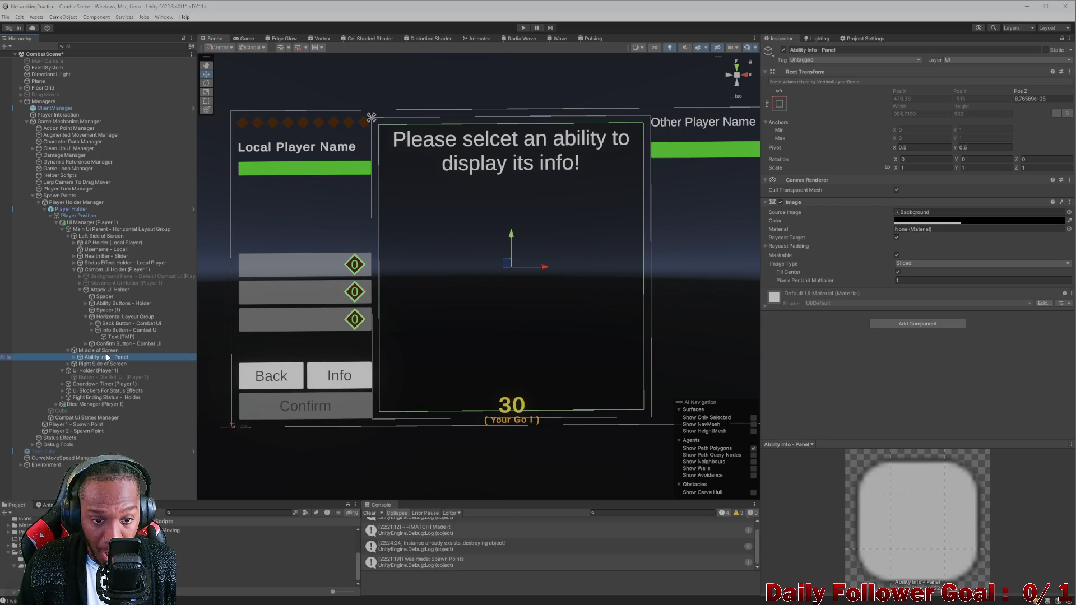
left_click(110, 351)
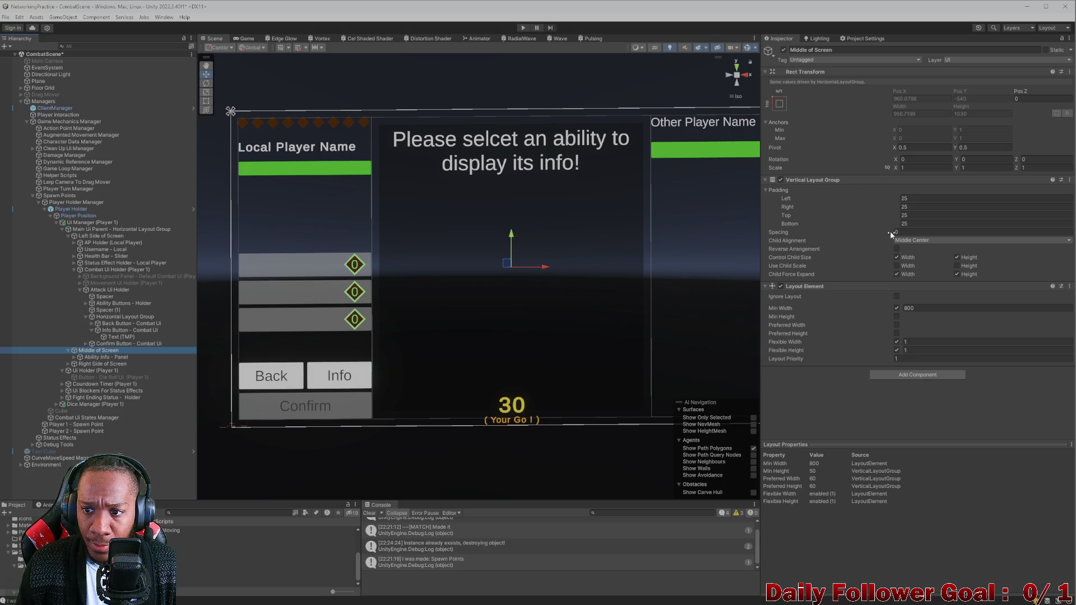
Raise Middle of Screen's bottom padding, then select Ability Info - Panel and its text child
left_click_drag(891, 224, 951, 222)
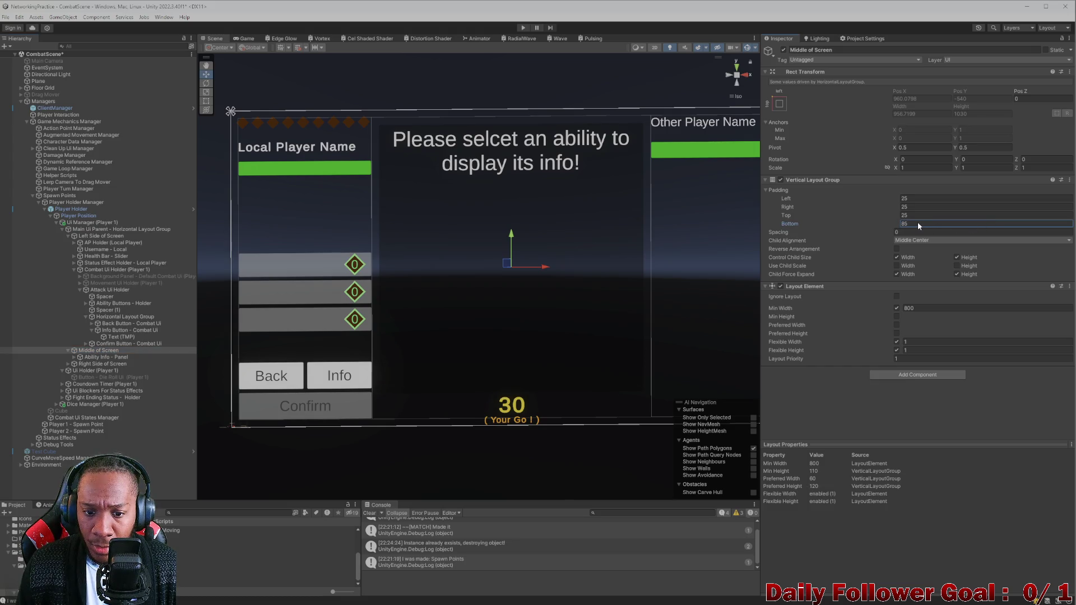
left_click(952, 224)
type("100")
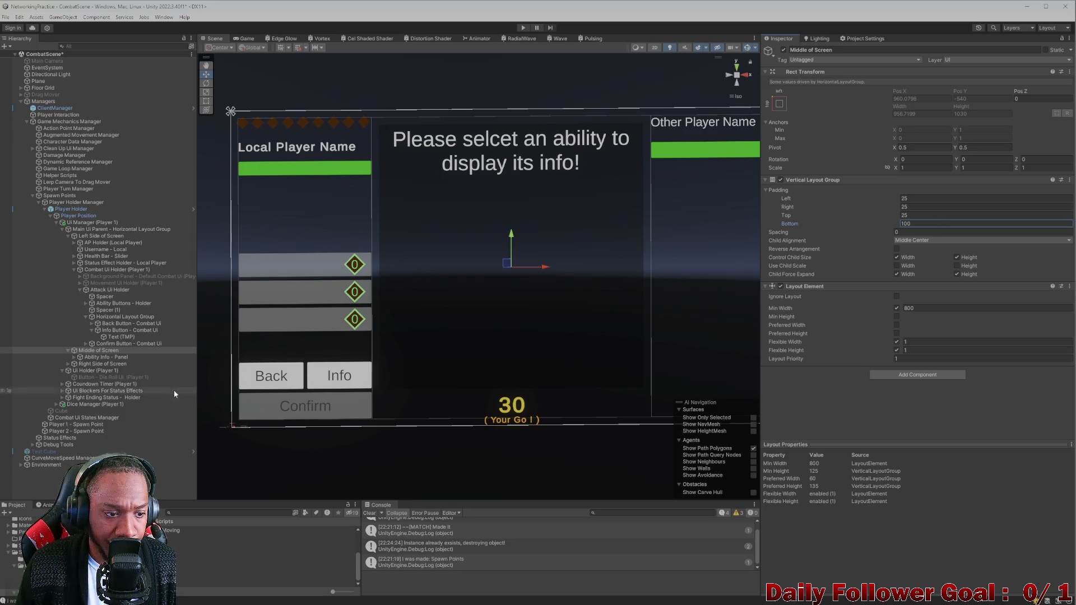
left_click(140, 357)
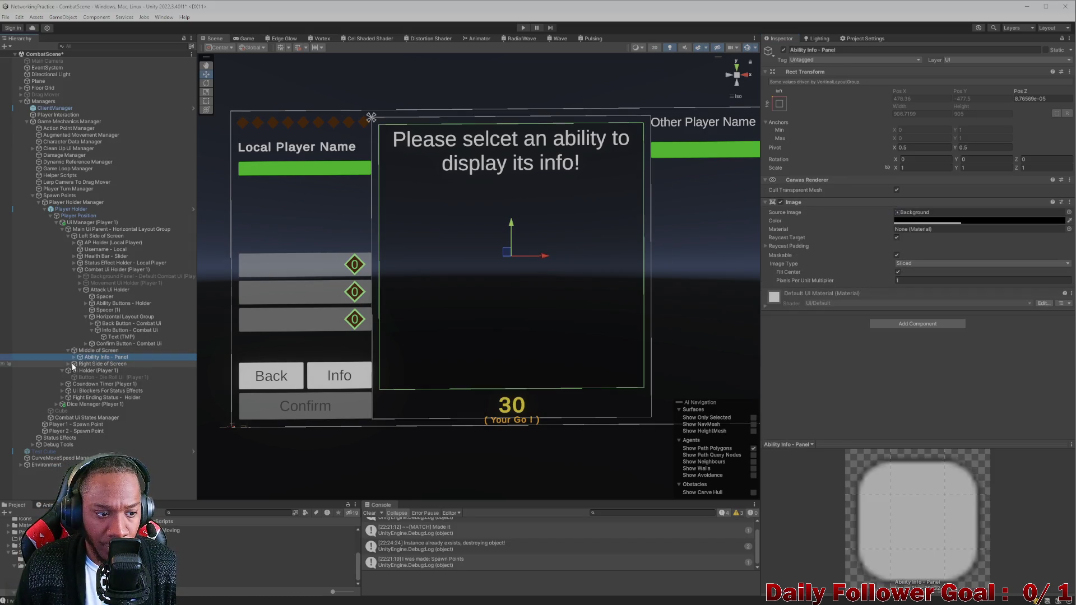
left_click(73, 357)
left_click(94, 364)
left_click(99, 359)
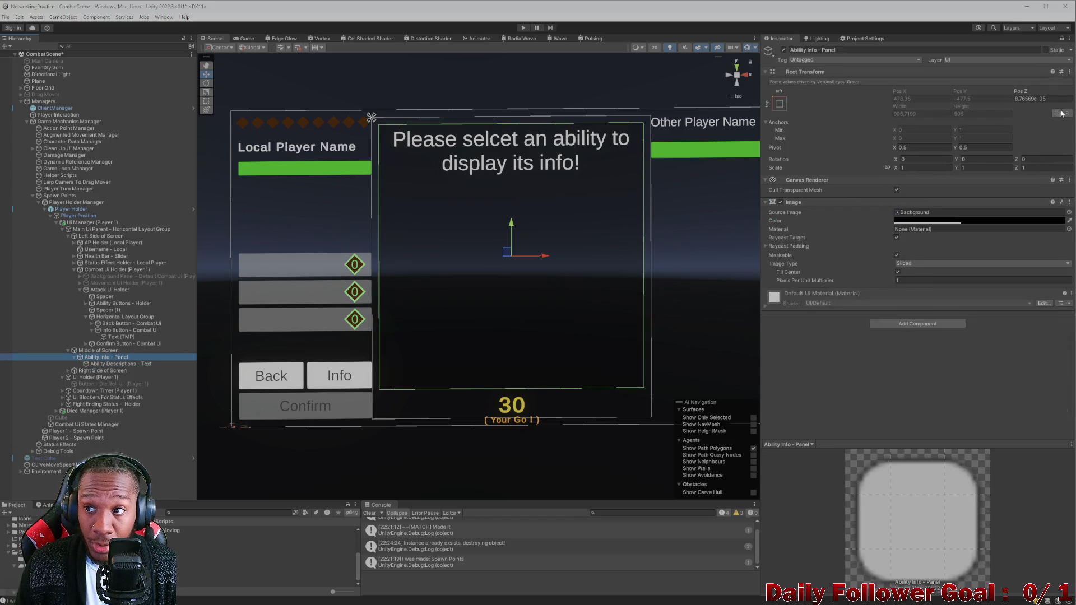
Set the Ability Info - Panel's Z position to 0
left_click(1036, 98)
type("0")
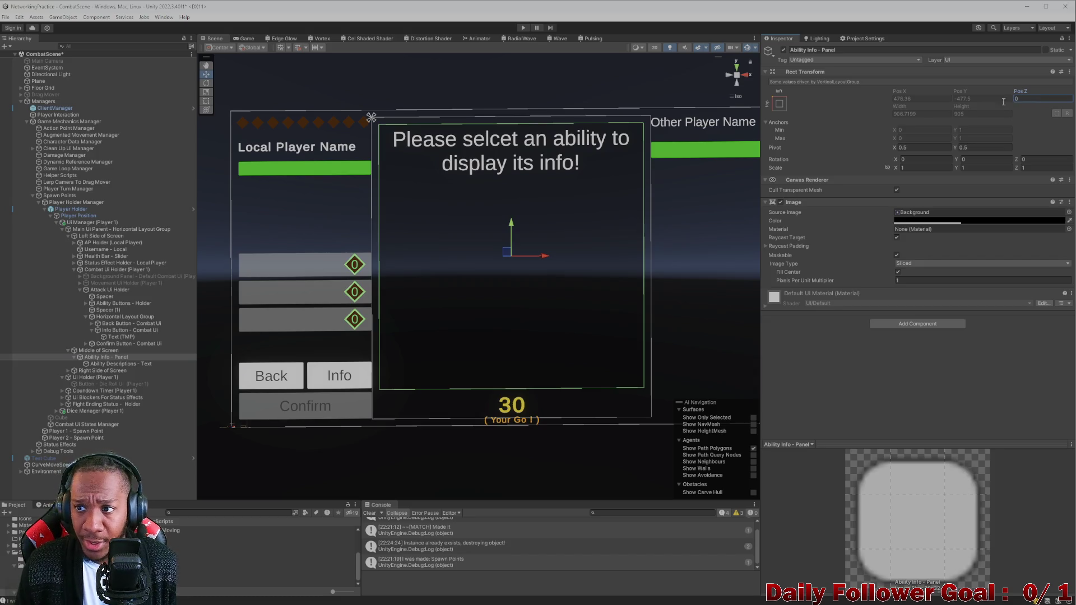
left_click(99, 350)
Review the Ability Descriptions - Text, then deactivate Ability Info - Panel in the Inspector
left_click(107, 357)
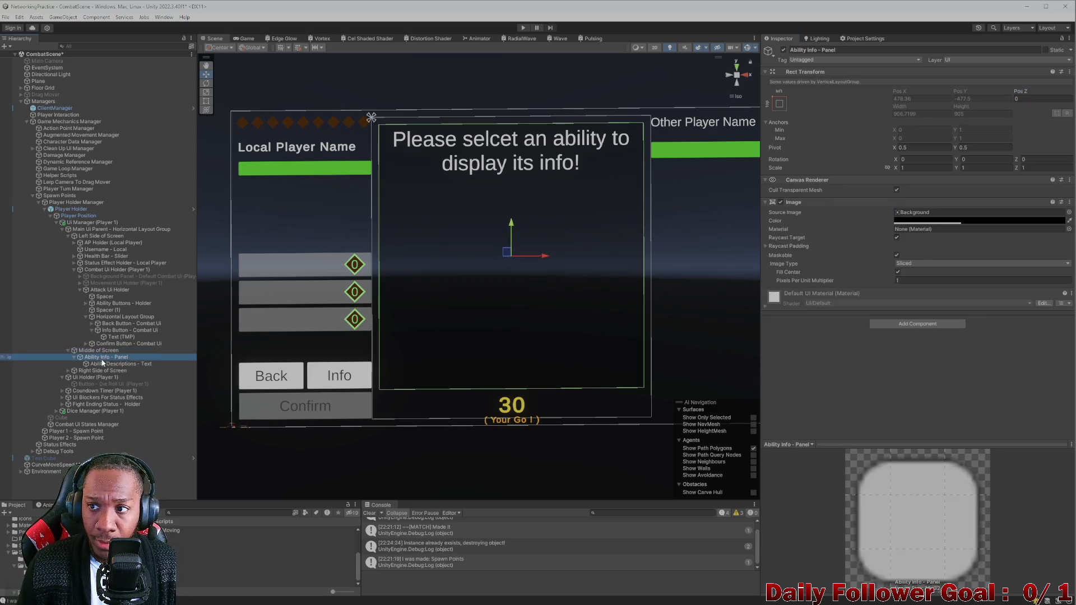
left_click(115, 364)
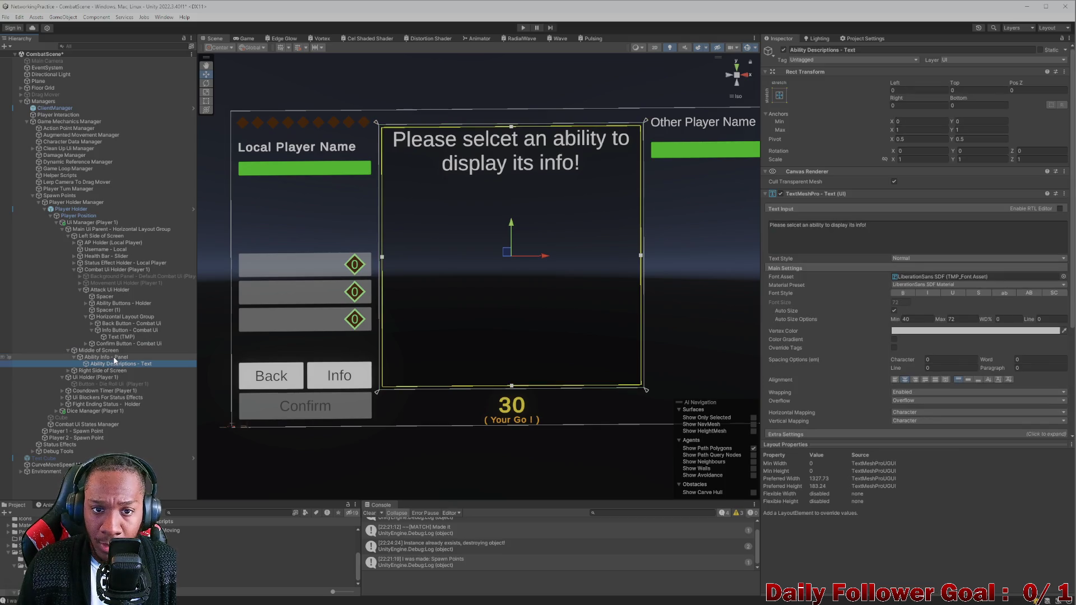
scroll(930, 322, "down", 5)
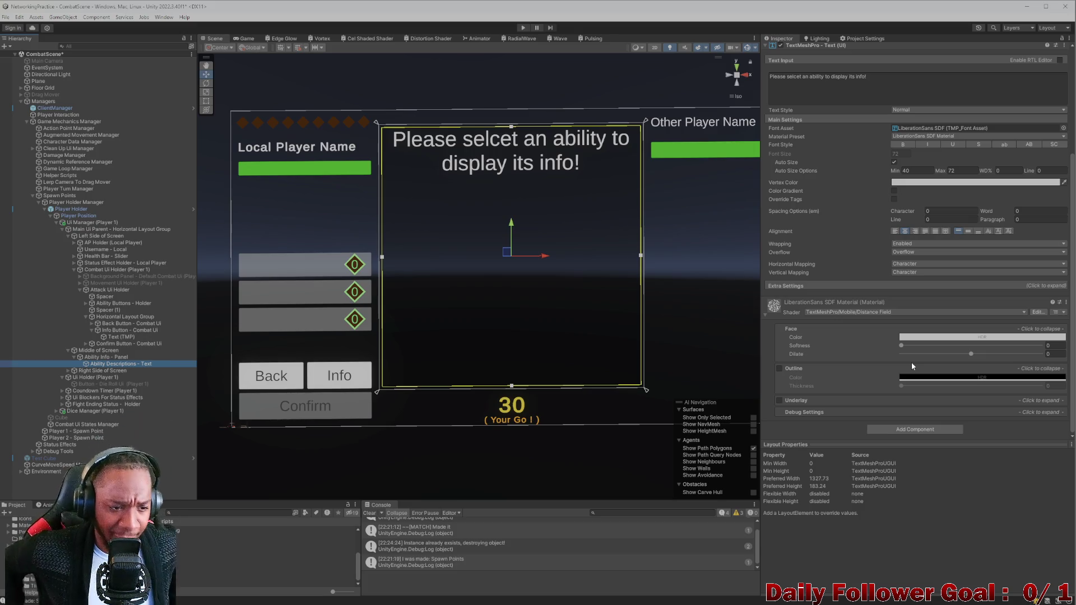
left_click(75, 357)
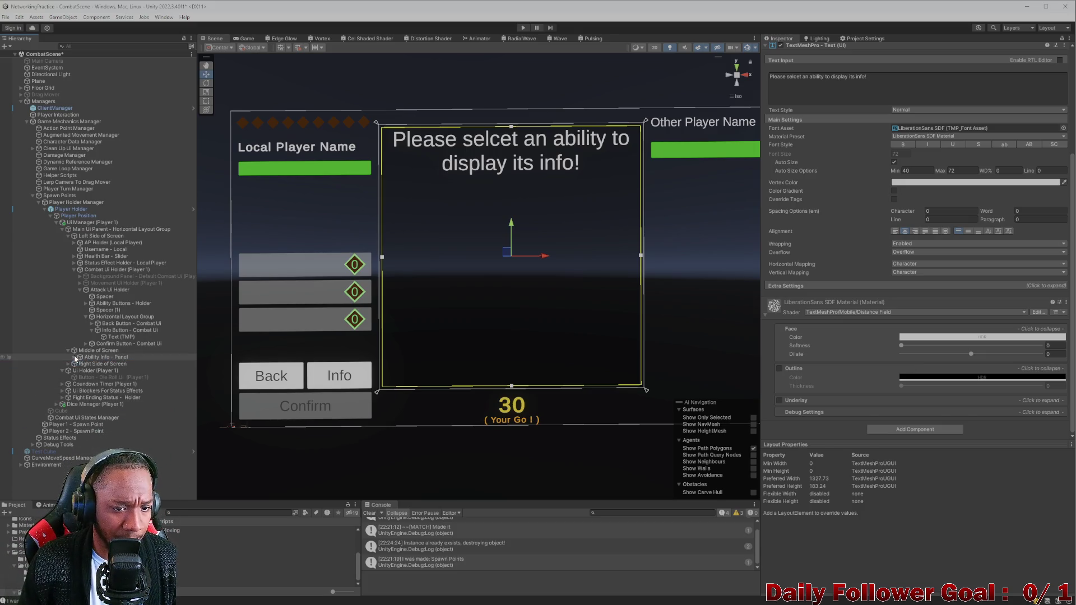
left_click(89, 357)
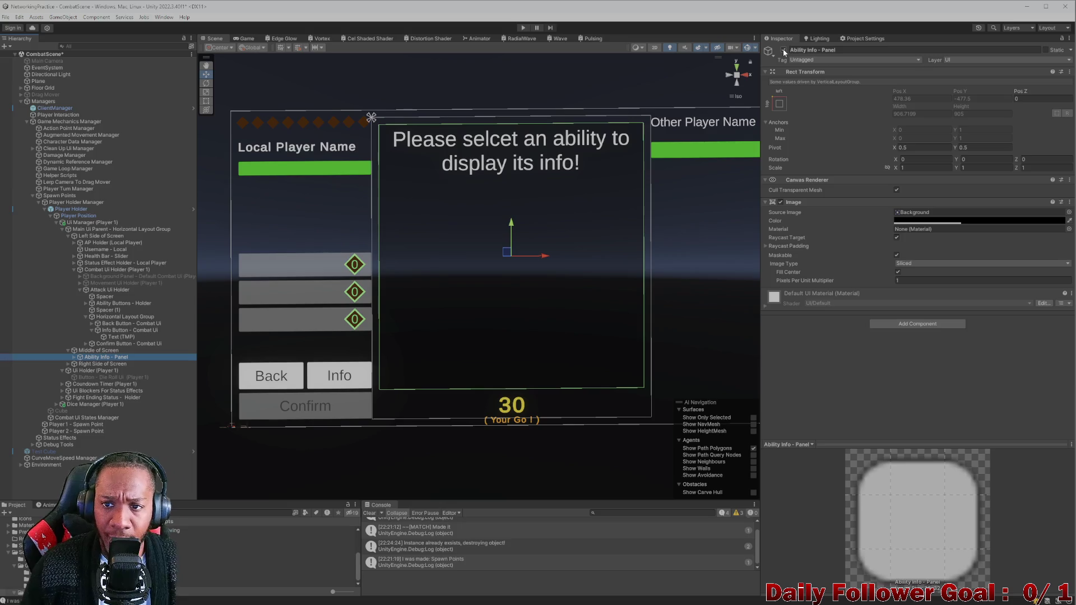
left_click(783, 50)
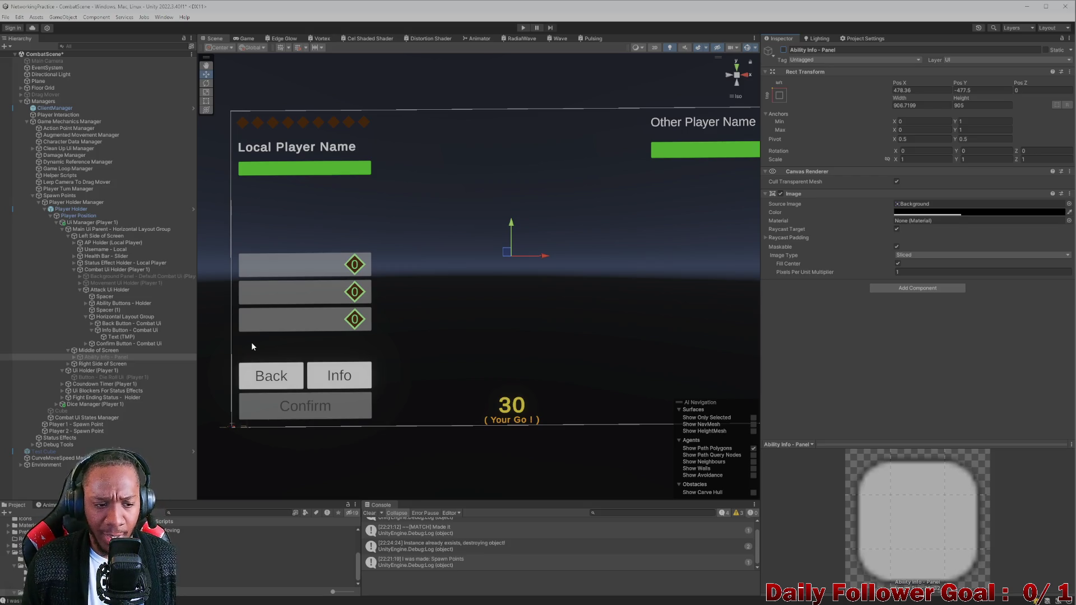
Collapse the layout group and deactivate the Attack Ui Holder object
left_click(87, 317)
left_click(80, 290)
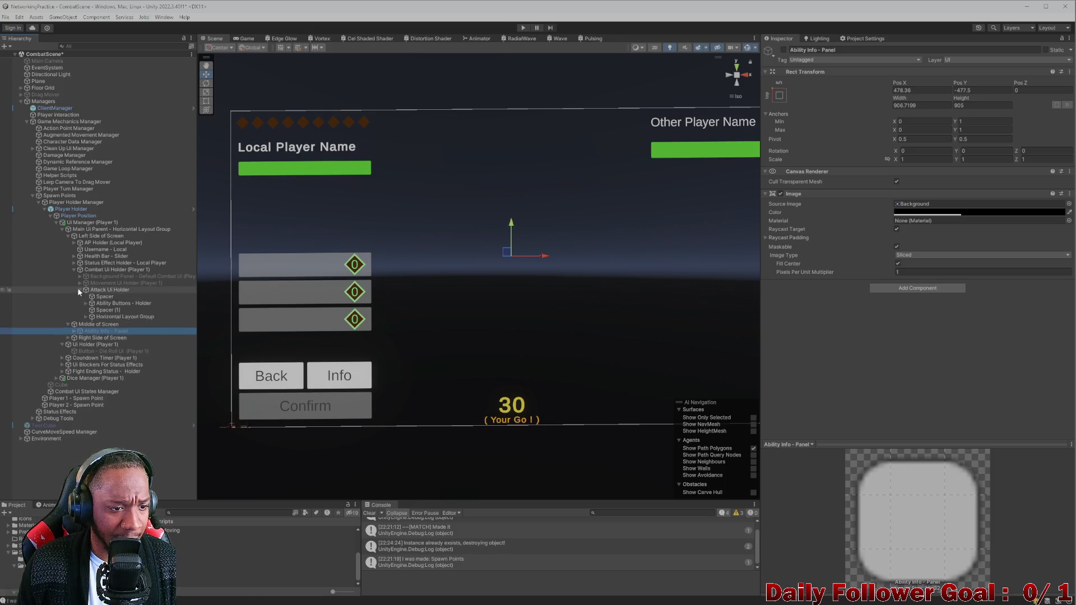
left_click(104, 290)
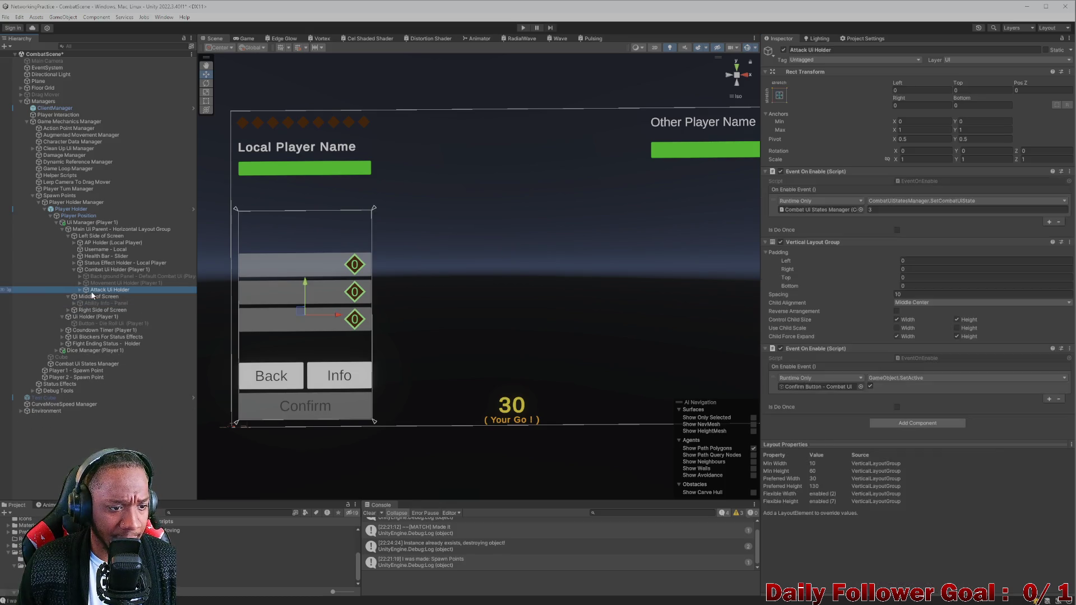
left_click(783, 51)
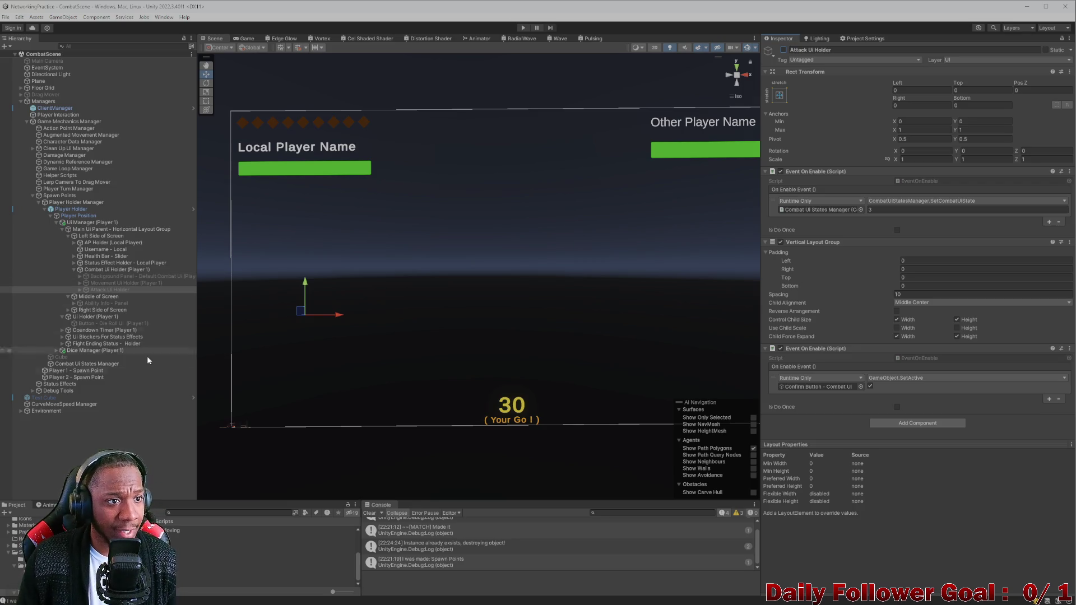
Search the Project for 'lobby', open the Lobby scene, and shrink the editor window
left_click(217, 512)
type("lobby")
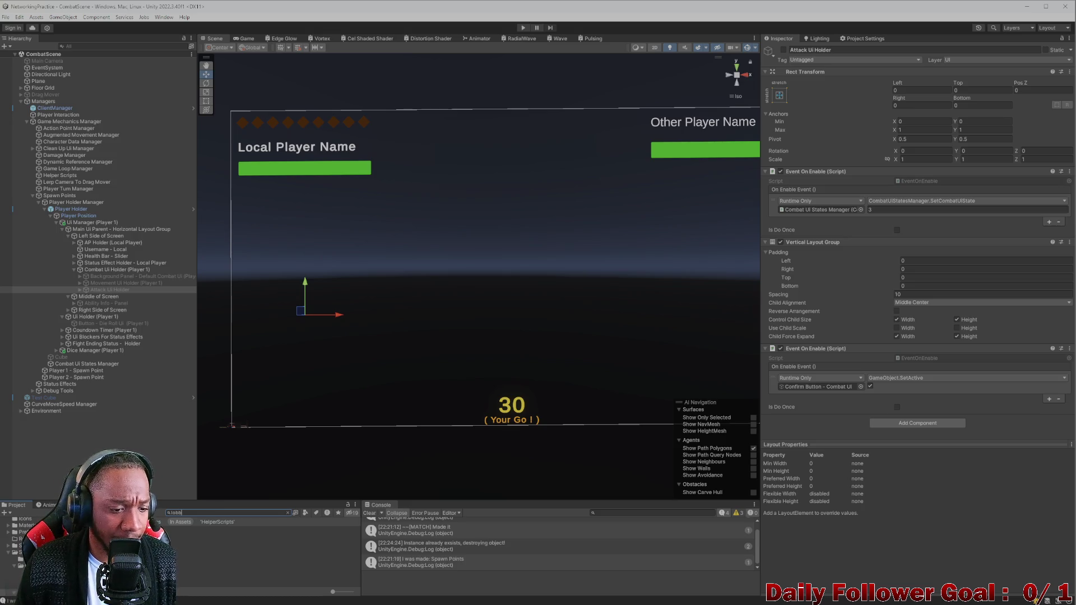
double_click(190, 536)
mouse_move(637, 11)
left_mouse_down()
mouse_move(577, 68)
mouse_move(406, 24)
left_mouse_up()
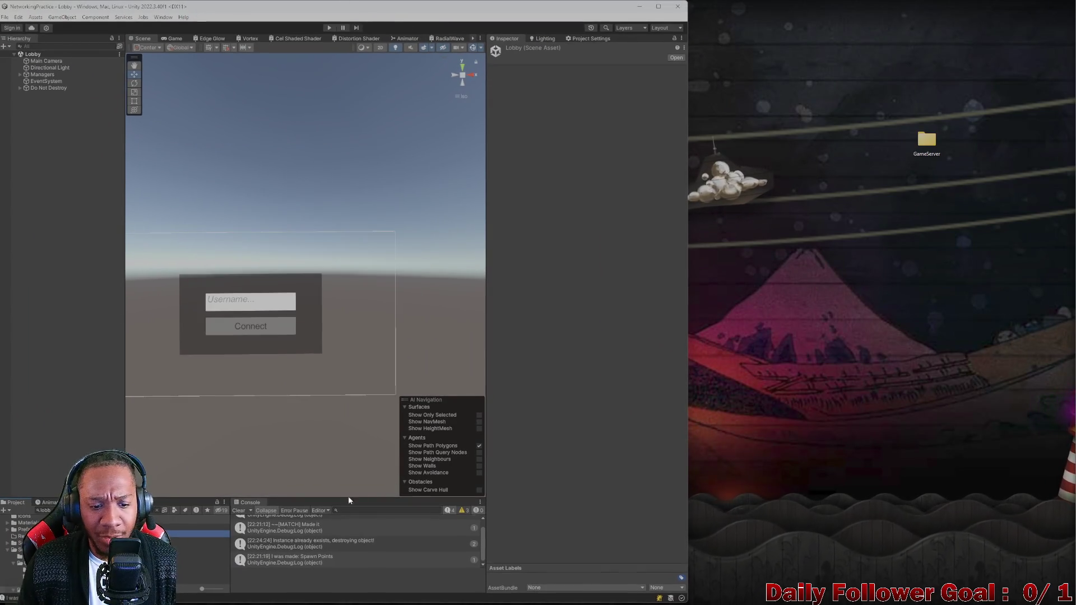
Build and Run the game, set the Game view aspect to 4:3, and enter Play mode
left_click(238, 510)
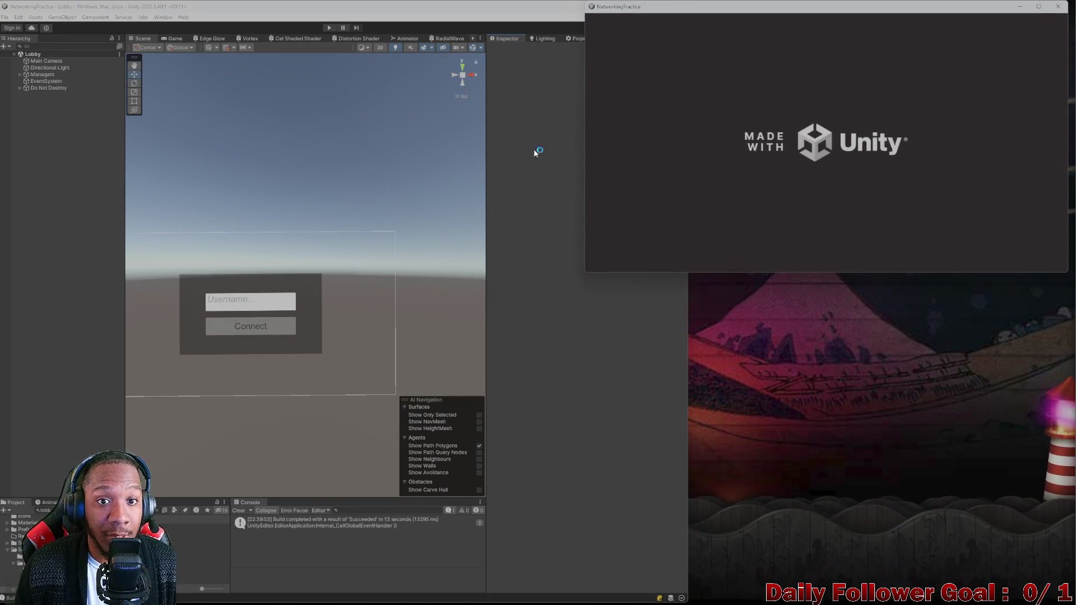
left_click(172, 40)
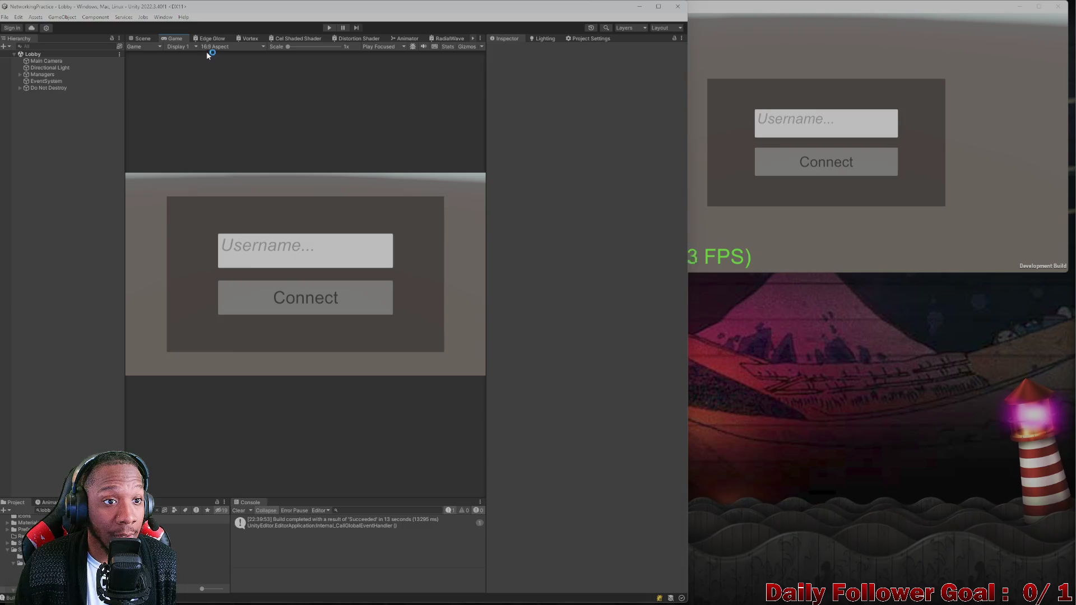
left_click(214, 47)
left_click(229, 132)
left_click(142, 38)
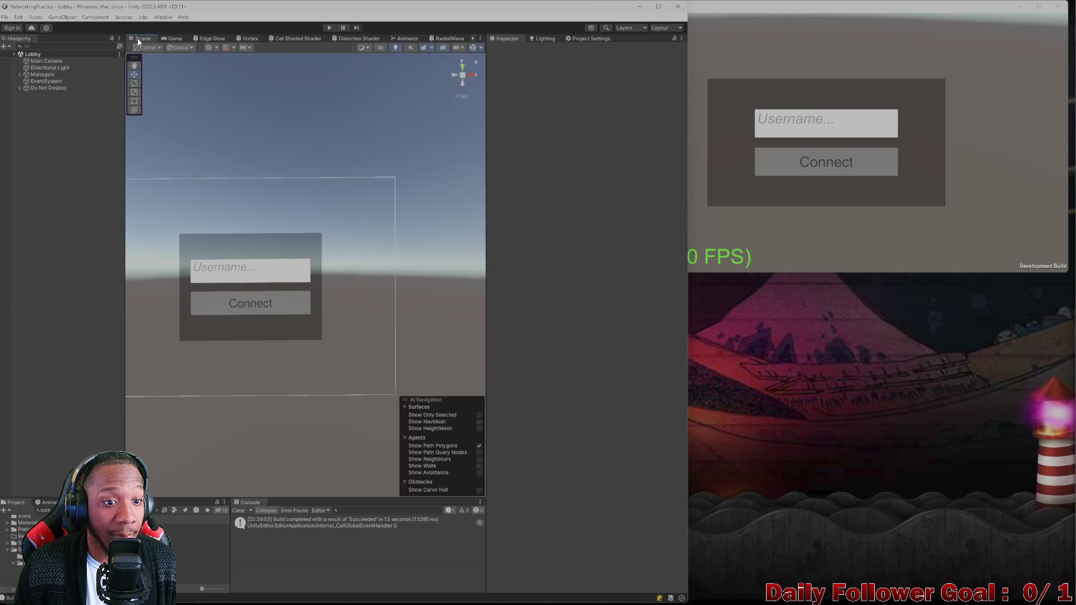
left_click(329, 27)
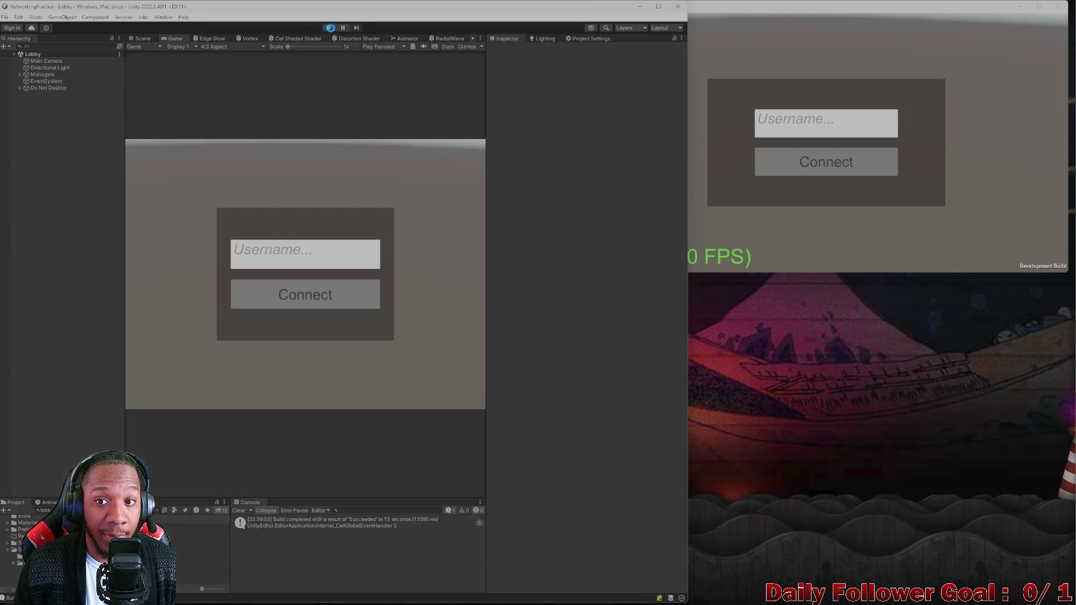
Connect both clients to the lobby with usernames 'asd' (editor) and 'cxc' (player window)
left_click(822, 214)
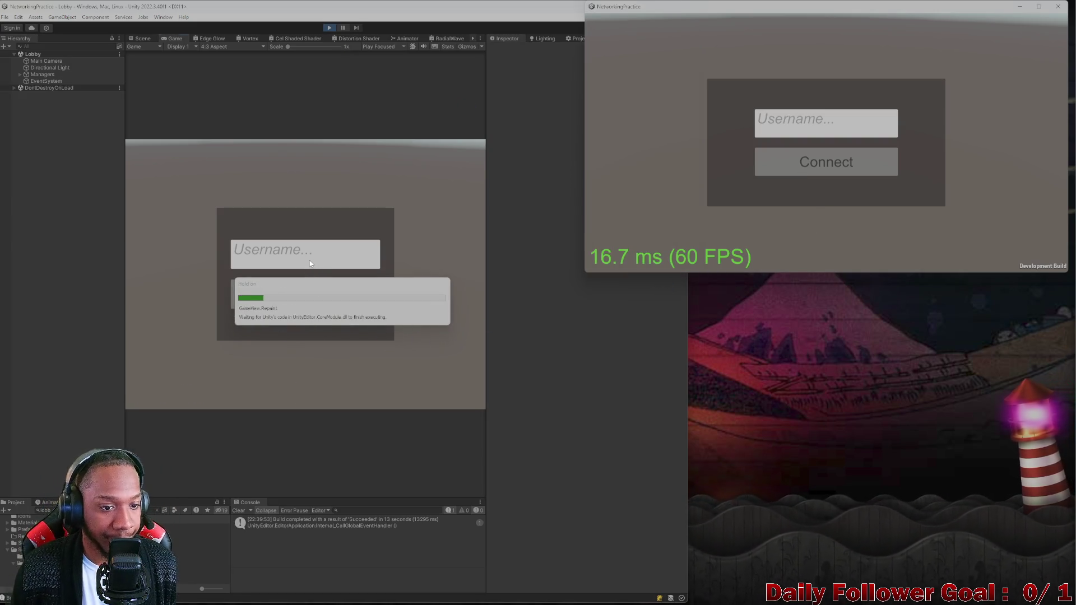
left_click(289, 257)
type("asd")
left_click(288, 294)
left_click(826, 124)
type("cxc")
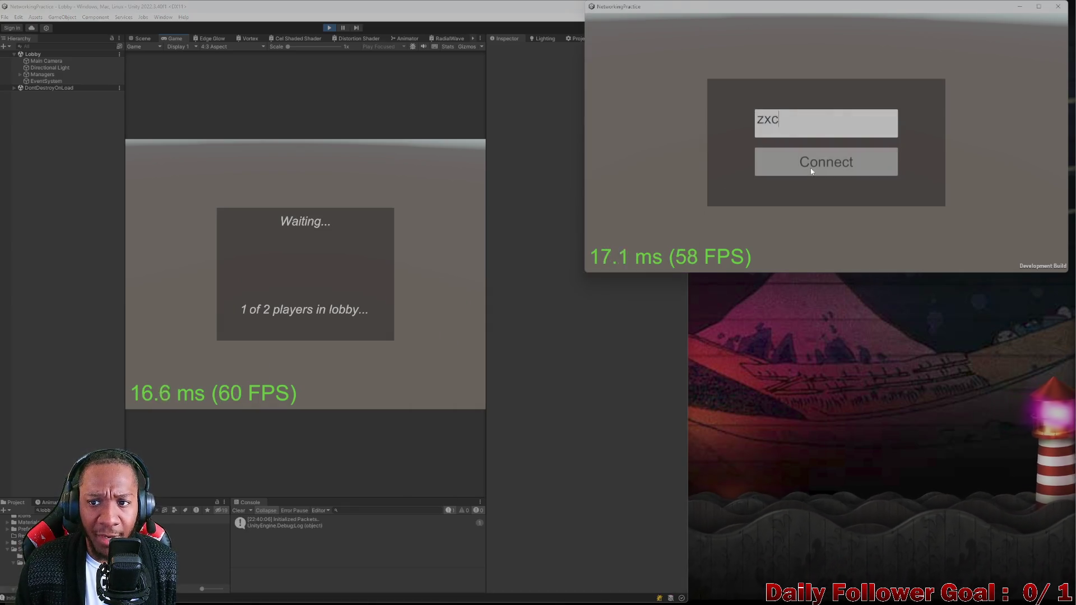
left_click(811, 168)
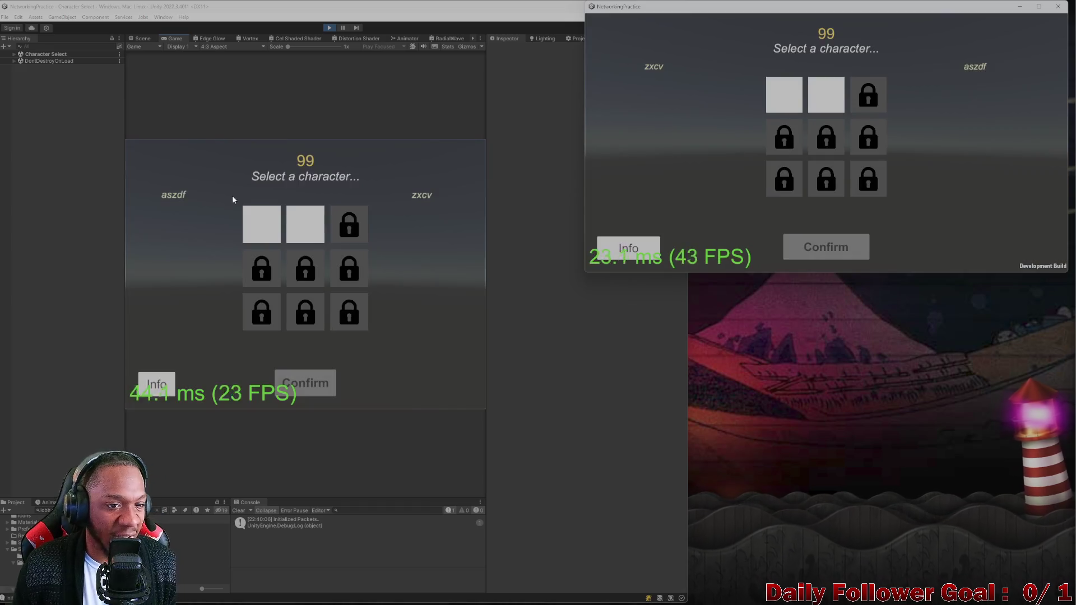
Confirm The Speedster in the editor and The Brawn in the player window
left_click(261, 224)
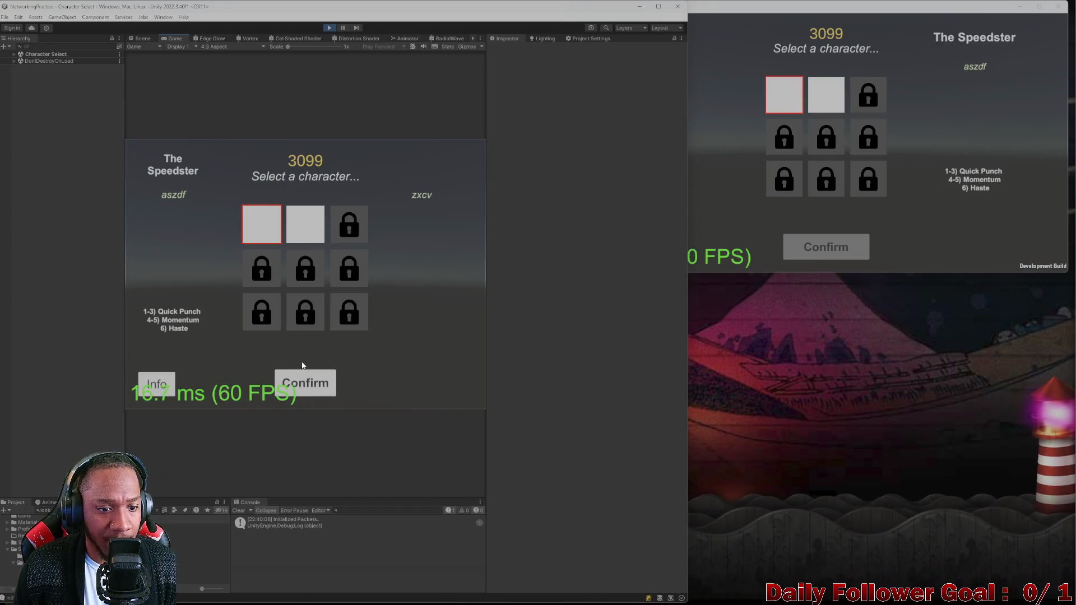
left_click(305, 383)
left_click(810, 103)
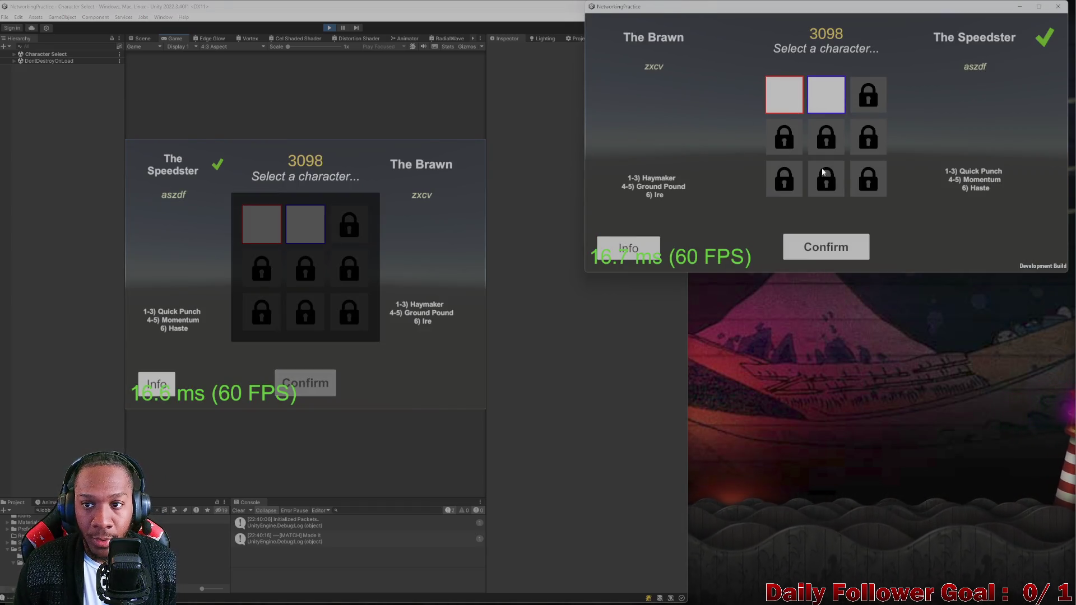
left_click(831, 253)
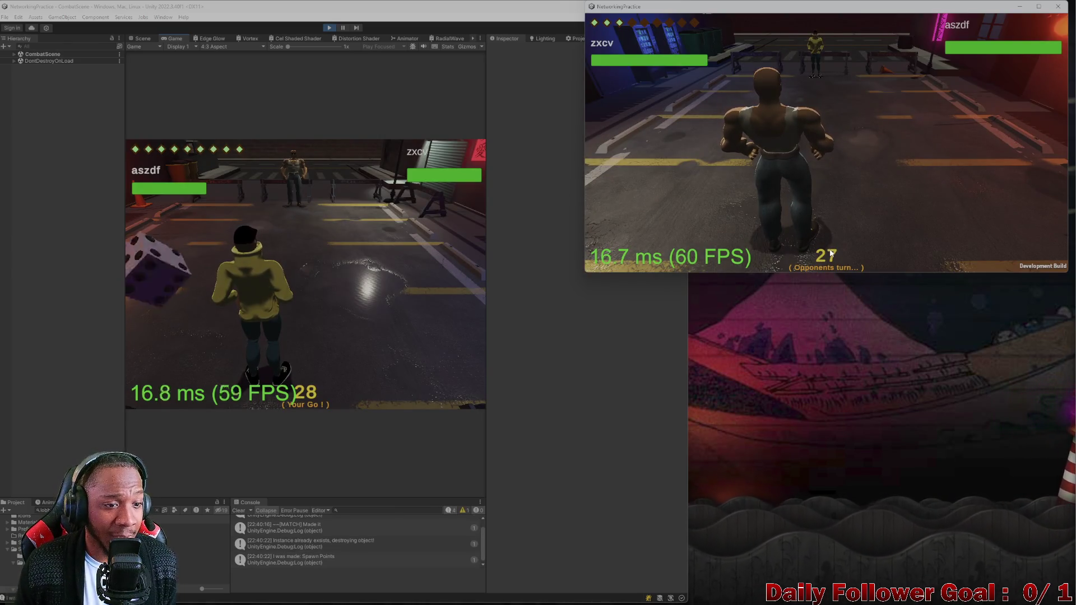
left_click(143, 38)
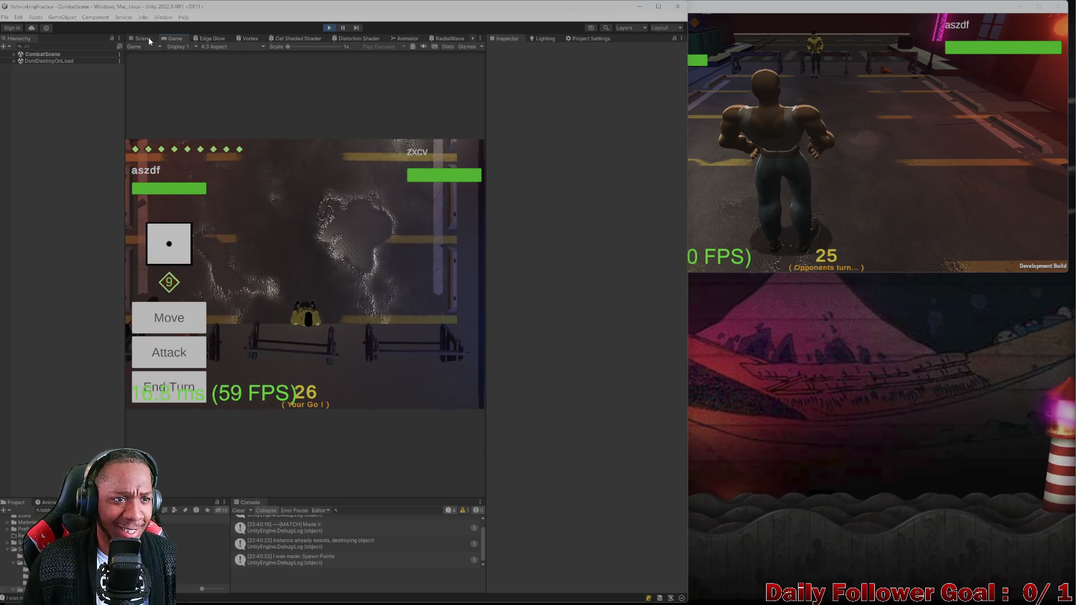
Frame the sidewalk piece and look down onto the street in the perspective Scene view
left_click_drag(253, 200, 402, 177)
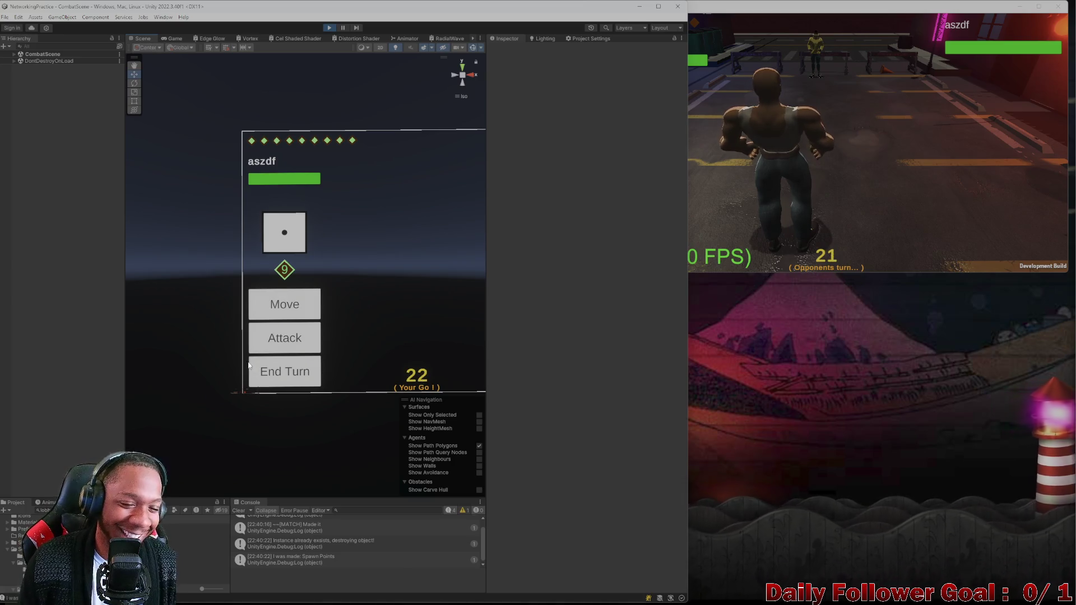
mouse_move(337, 303)
left_mouse_down()
mouse_move(315, 295)
mouse_move(370, 331)
left_mouse_up()
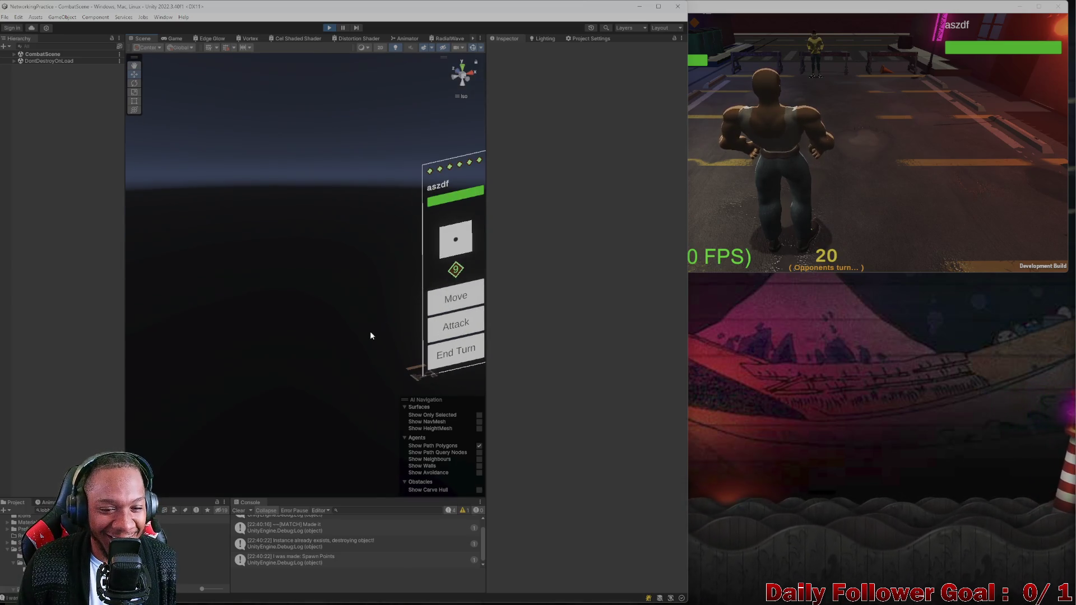
left_click(415, 378)
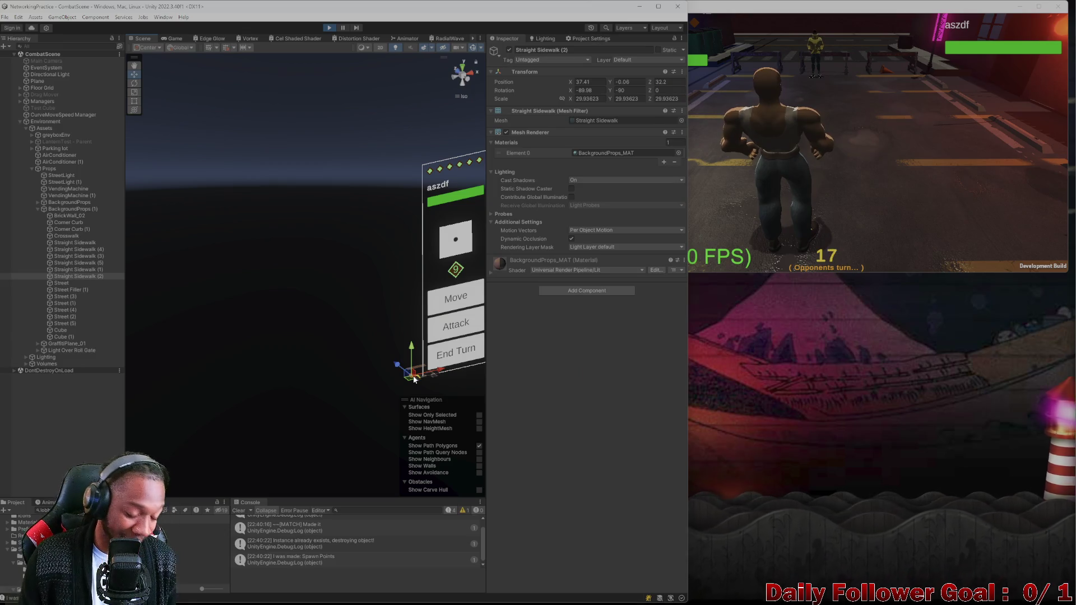
key("f")
left_click(463, 84)
left_click(463, 94)
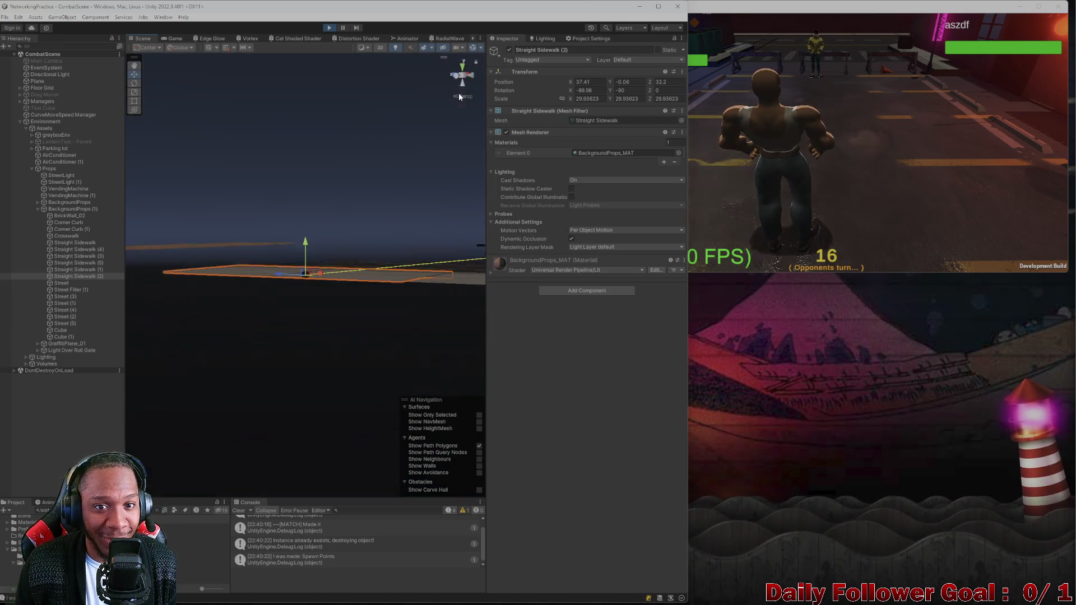
mouse_move(403, 213)
left_mouse_down()
mouse_move(278, 376)
mouse_move(250, 198)
mouse_move(347, 284)
mouse_move(308, 292)
mouse_move(314, 336)
mouse_move(359, 381)
left_mouse_up()
End the turn in the editor and then the player window, then select the die beside the player
left_click(879, 168)
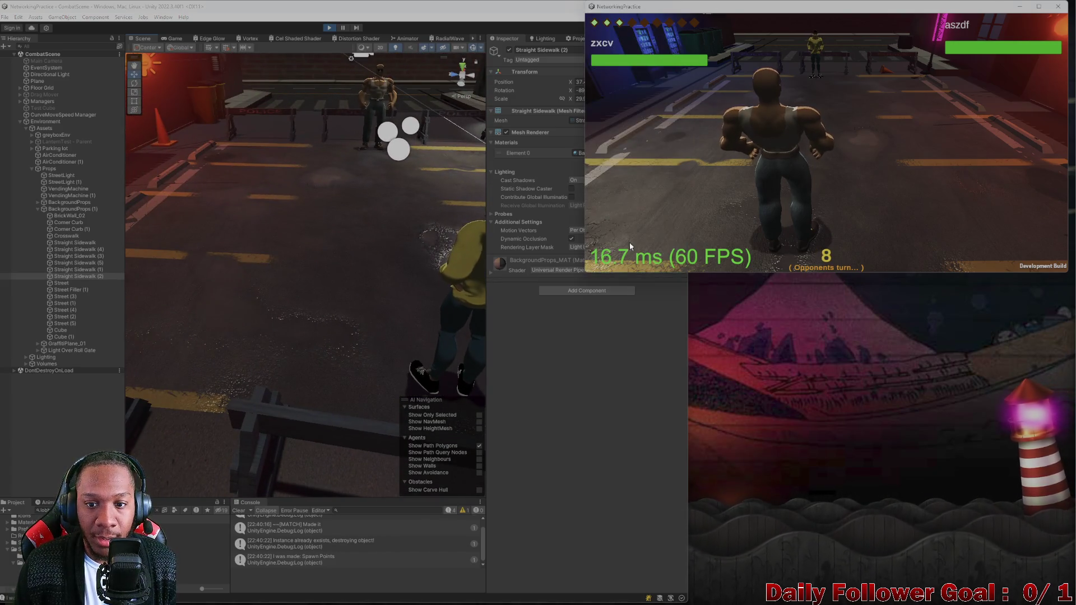
left_click(176, 38)
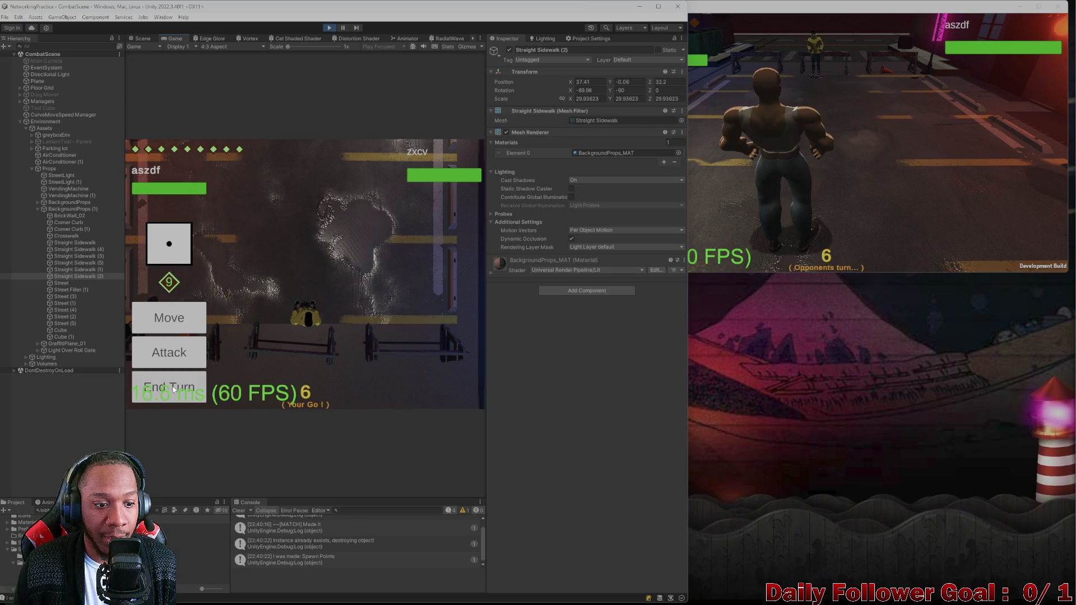
left_click(168, 385)
left_click(279, 244)
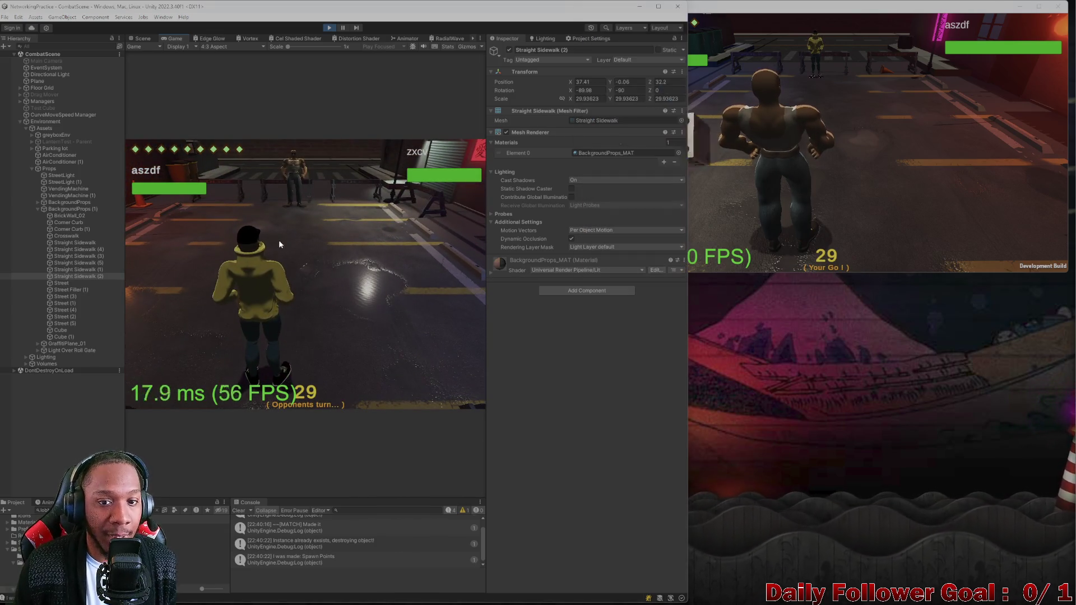
left_click(801, 204)
left_click(321, 233)
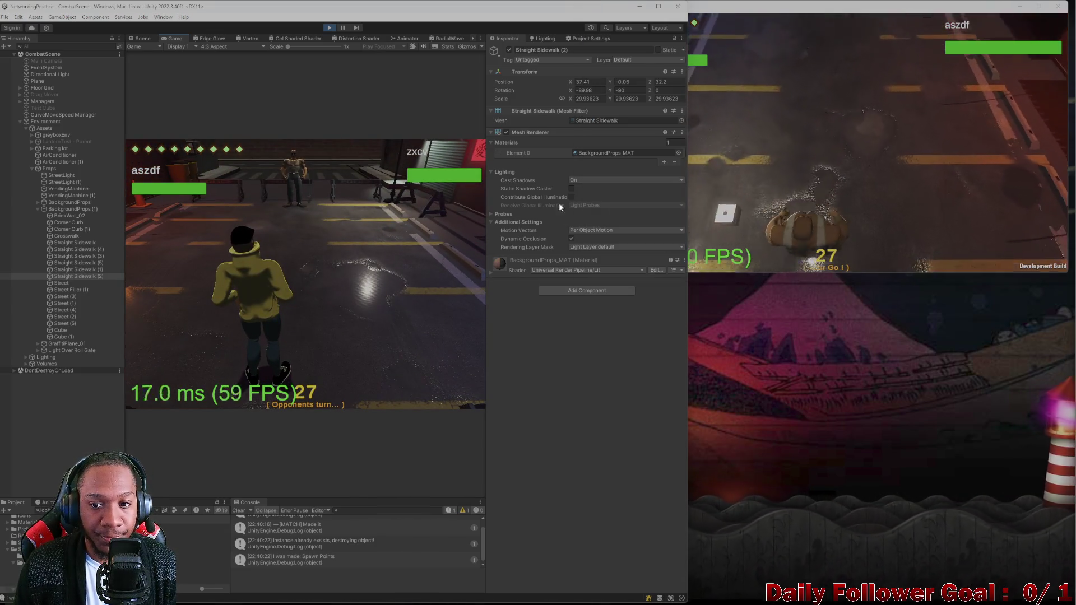
left_click(643, 265)
left_click(636, 250)
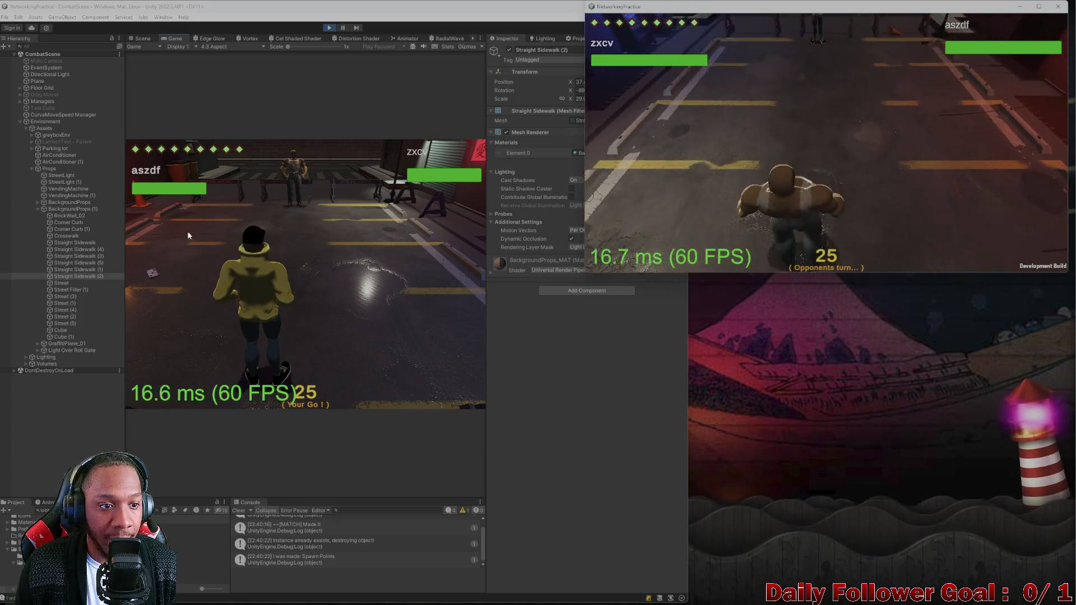
left_click(142, 38)
left_click(319, 224)
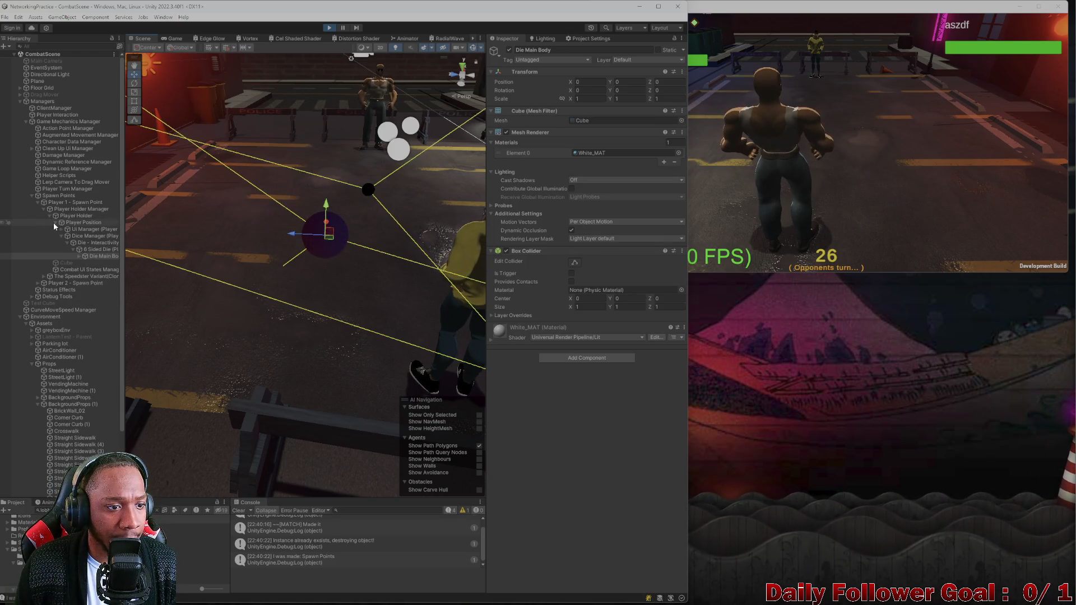
Select Dice Manager (Player 1) and nudge its Z and X positions with the move gizmo
left_click(61, 236)
left_click(96, 236)
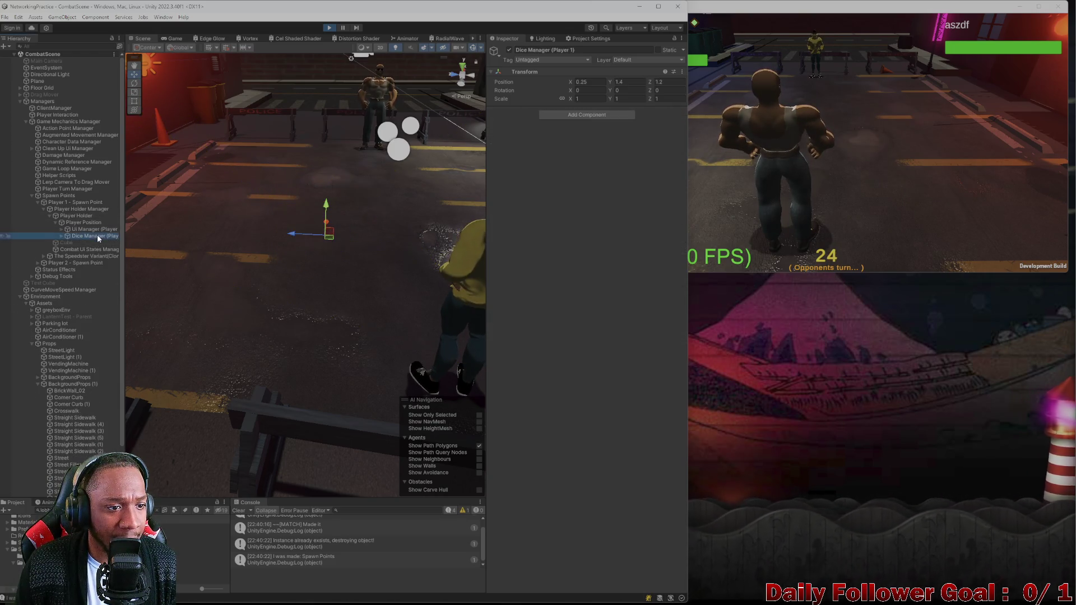
scroll(273, 232, "down", 2)
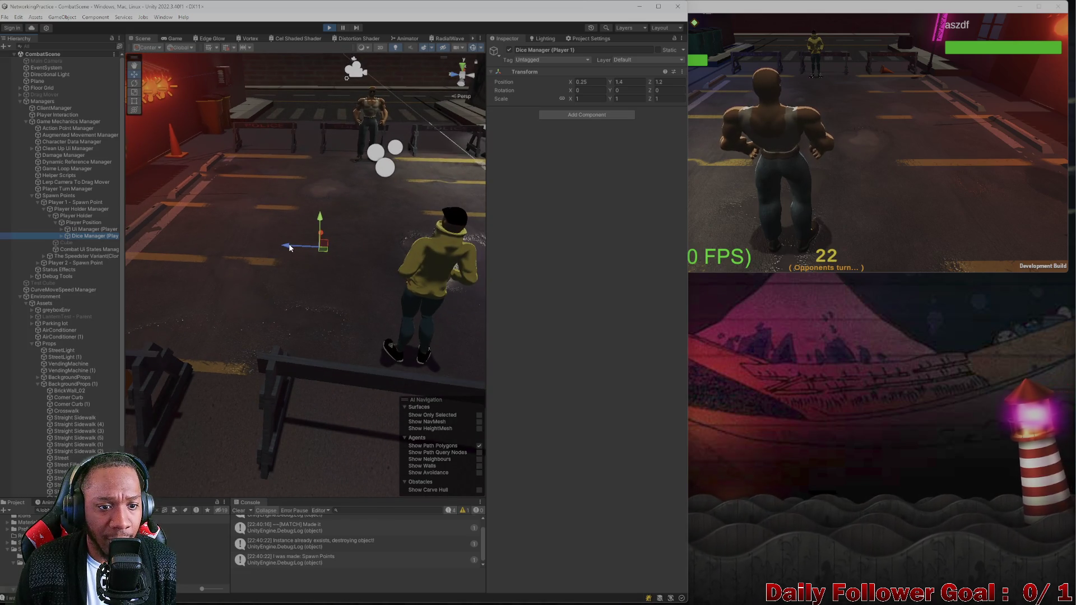
left_click_drag(290, 247, 310, 253)
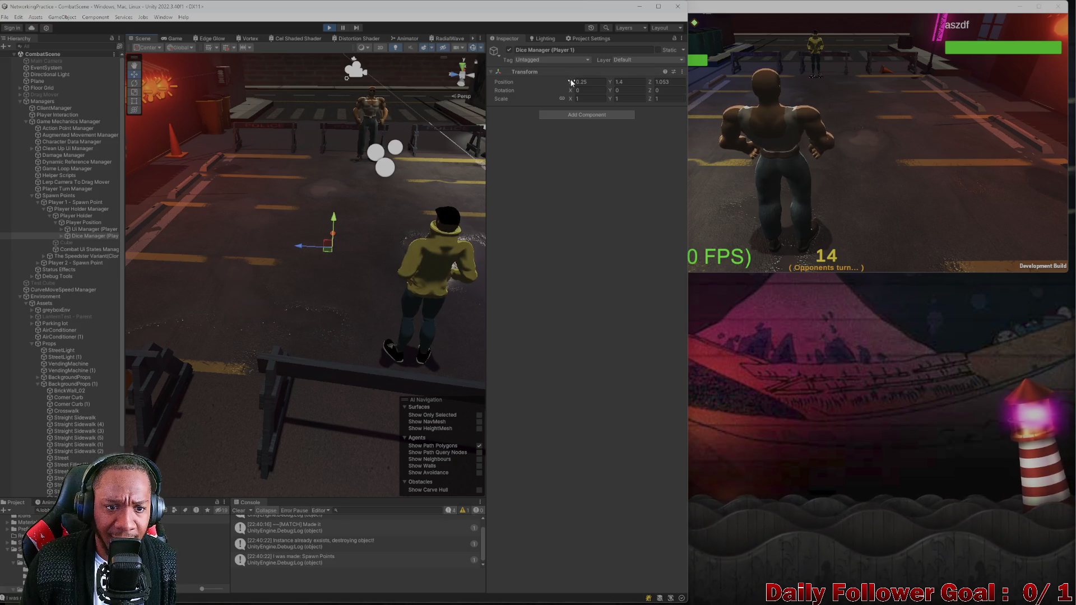
mouse_move(571, 82)
left_mouse_down()
mouse_move(557, 80)
mouse_move(571, 92)
left_mouse_up()
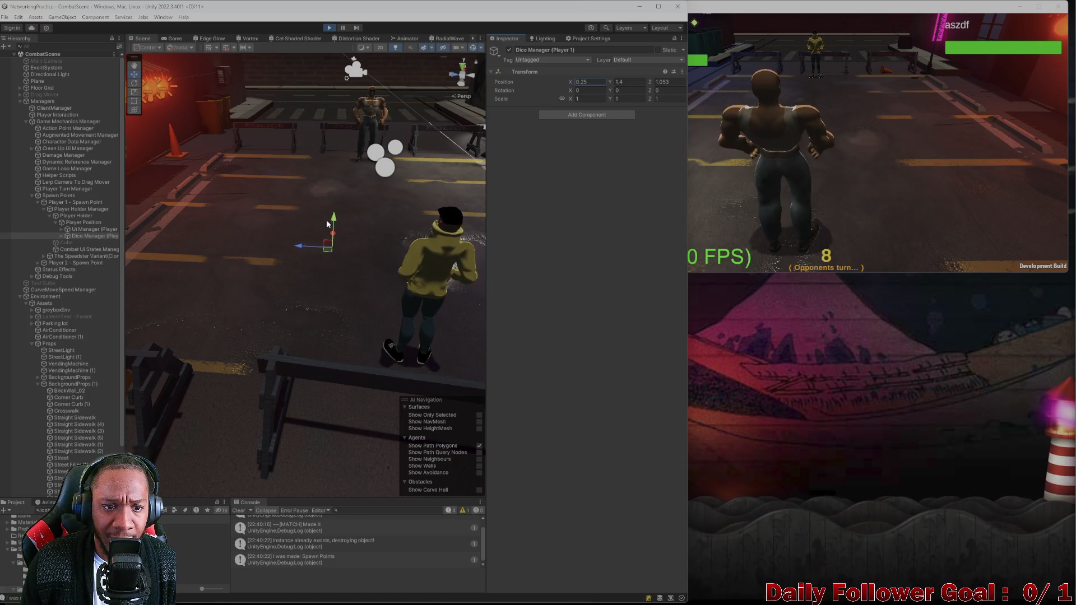
left_click(179, 48)
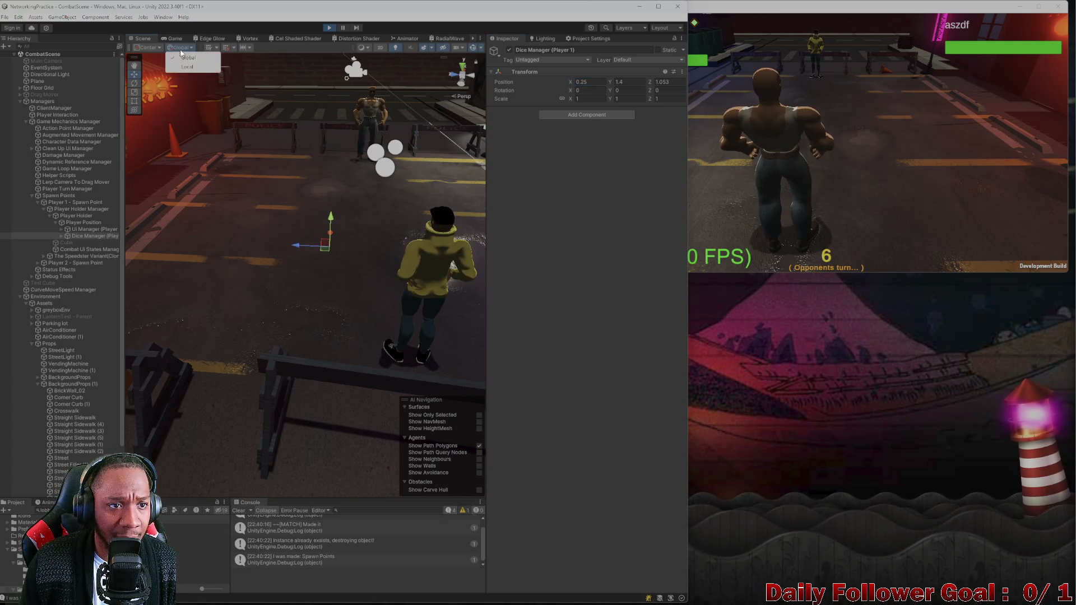
left_click(279, 238)
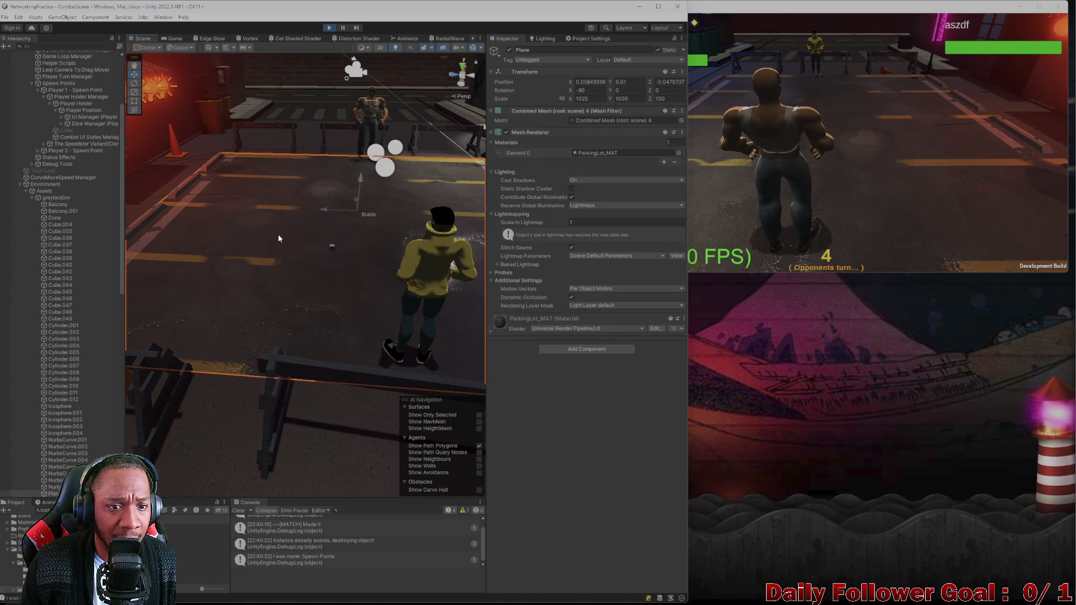
Move Dice Manager (Player 1) to Z 0.756 and check the die in the running game
left_click(81, 124)
left_click_drag(300, 248, 327, 248)
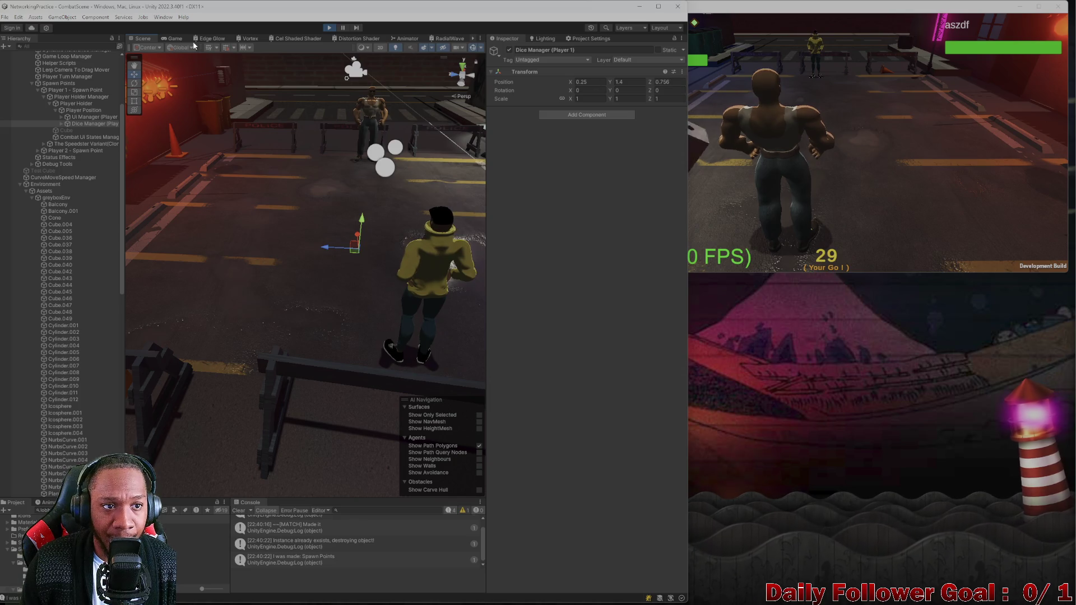
left_click(173, 38)
left_click(662, 226)
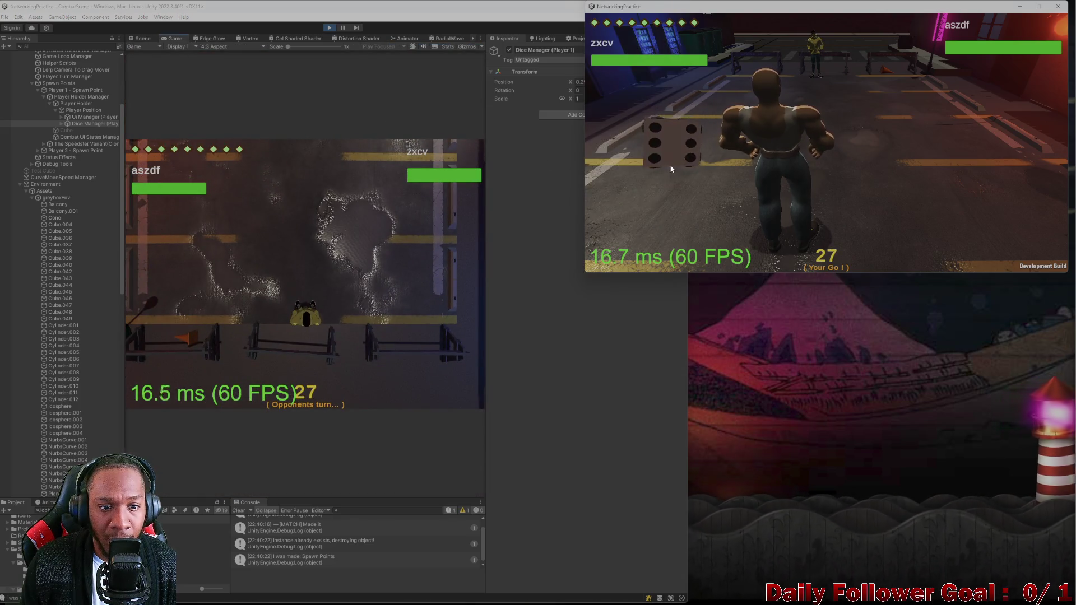
End the turn in both windows, stop Play mode, and close the standalone build
left_click(648, 264)
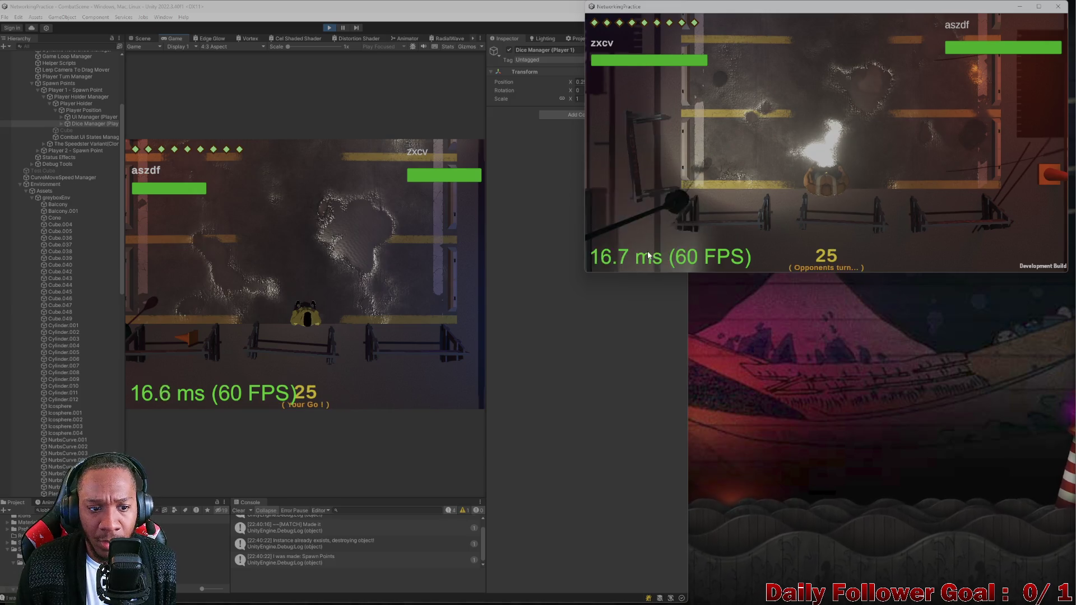
left_click(292, 265)
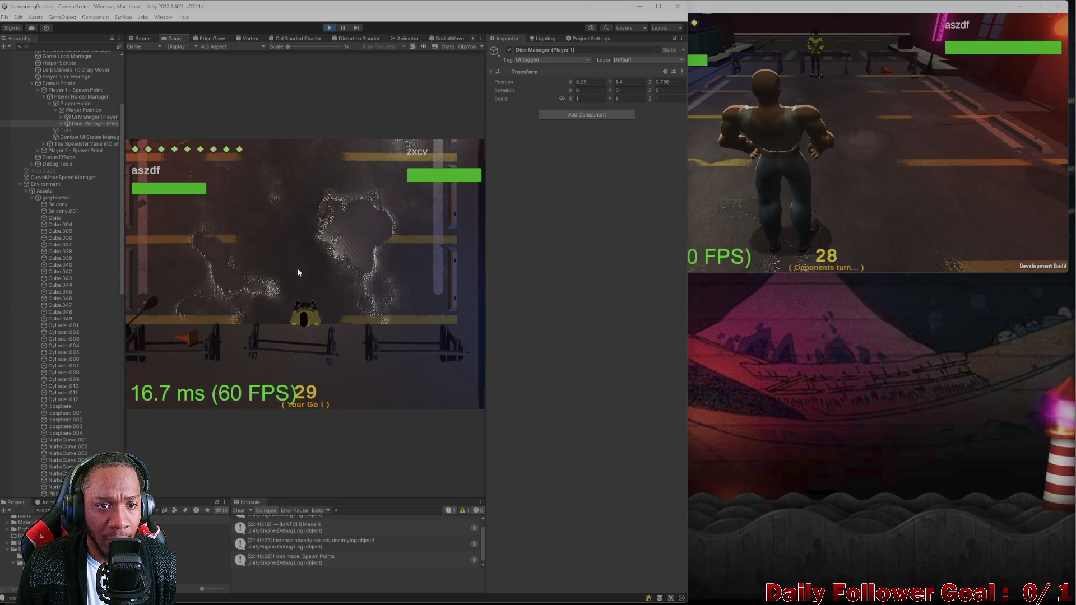
left_click(330, 28)
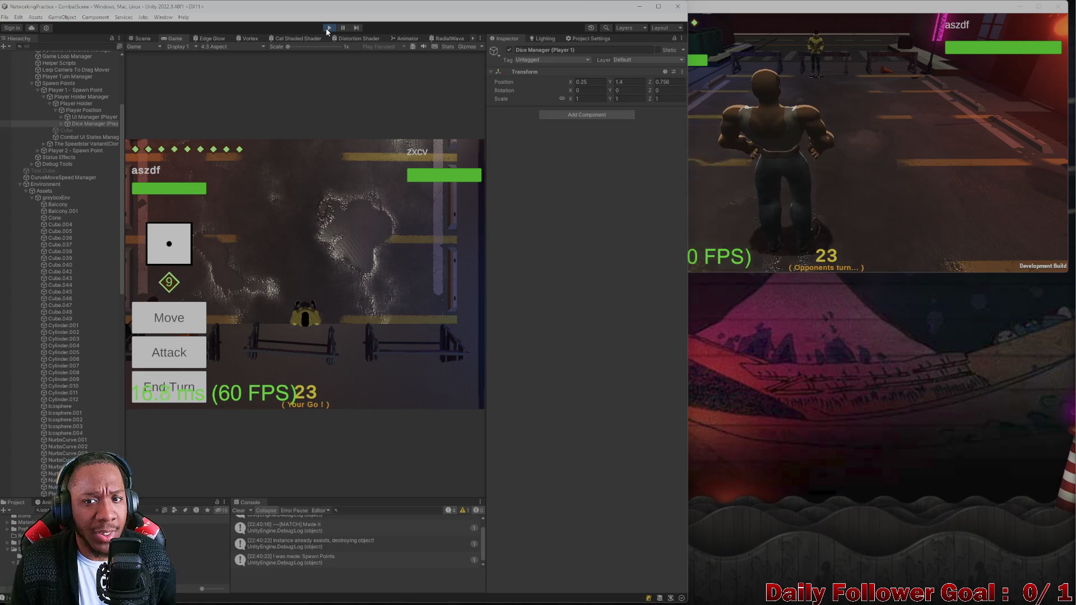
left_click(1058, 6)
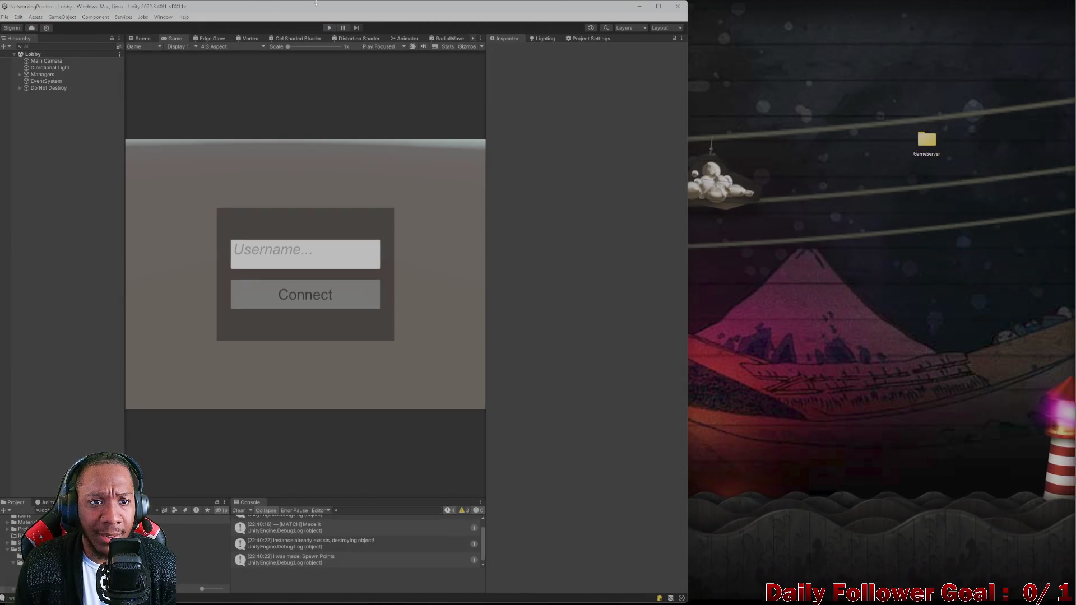
Maximise the editor and open Combat Scene found by searching 'comba', in Scene view
mouse_move(325, 6)
left_mouse_down()
mouse_move(377, 34)
mouse_move(708, 39)
left_mouse_up()
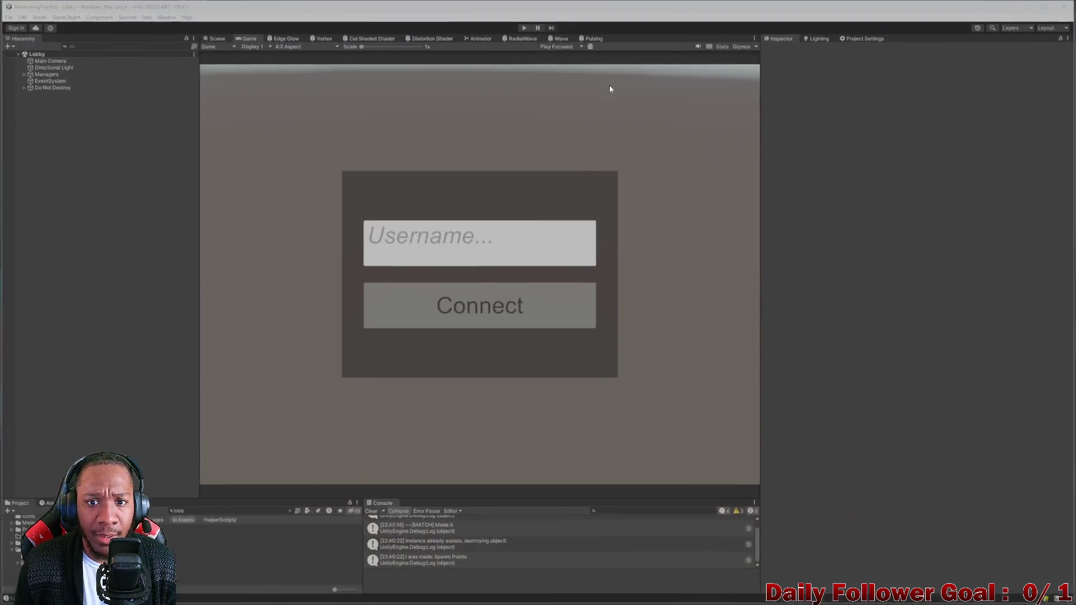
left_click(207, 513)
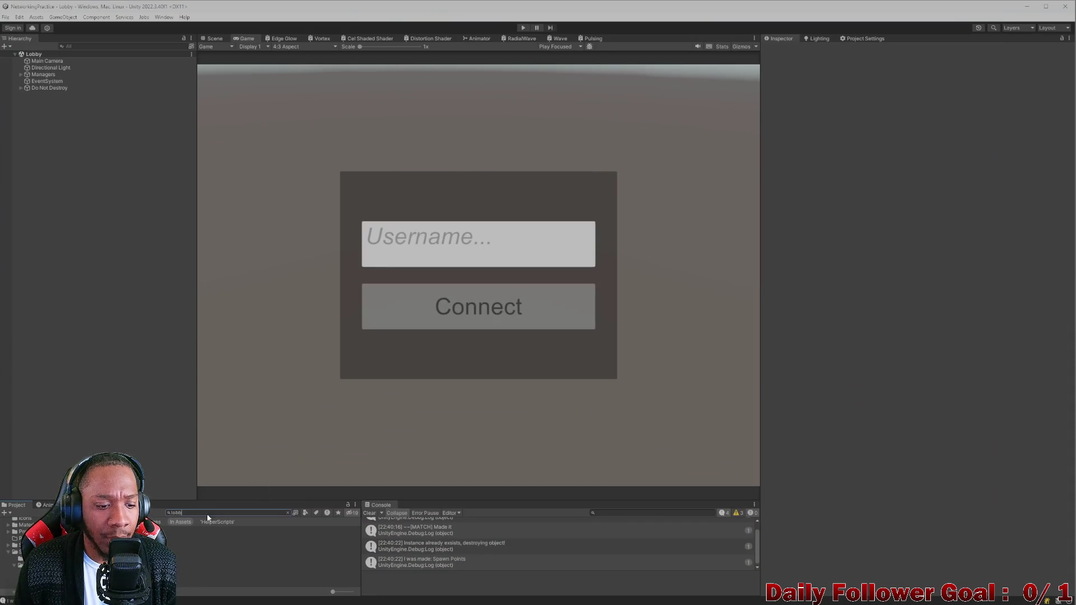
type("comba")
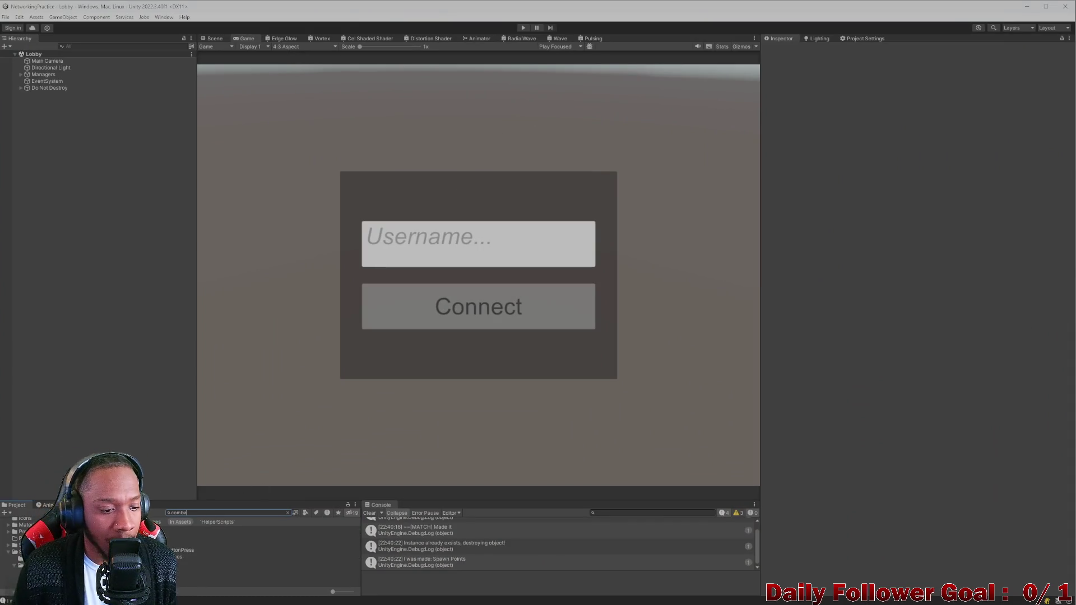
left_click(224, 536)
key("Return")
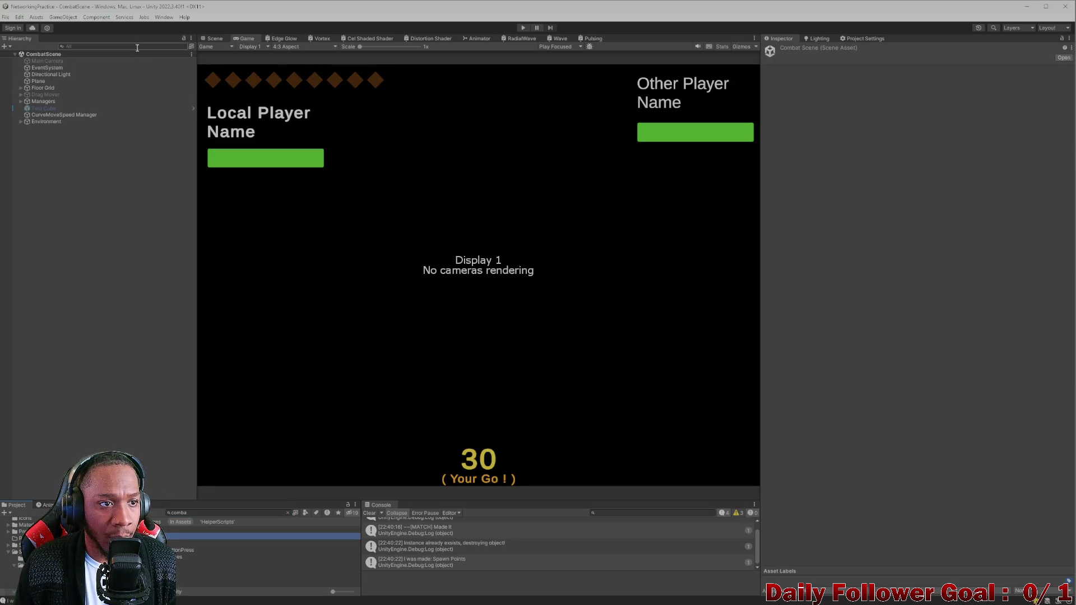
left_click(215, 38)
Filter the Hierarchy by 'die' to find 6 Sided Die, then clear it for Dice Manager (Player 1)
scroll(516, 261, "down", 3)
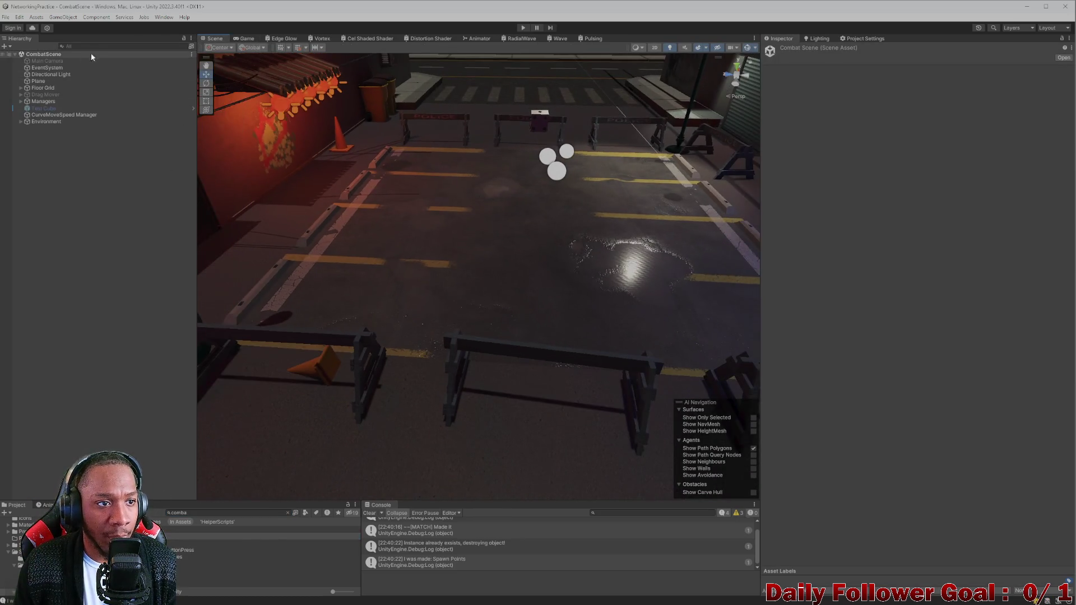
left_click(108, 46)
type("die")
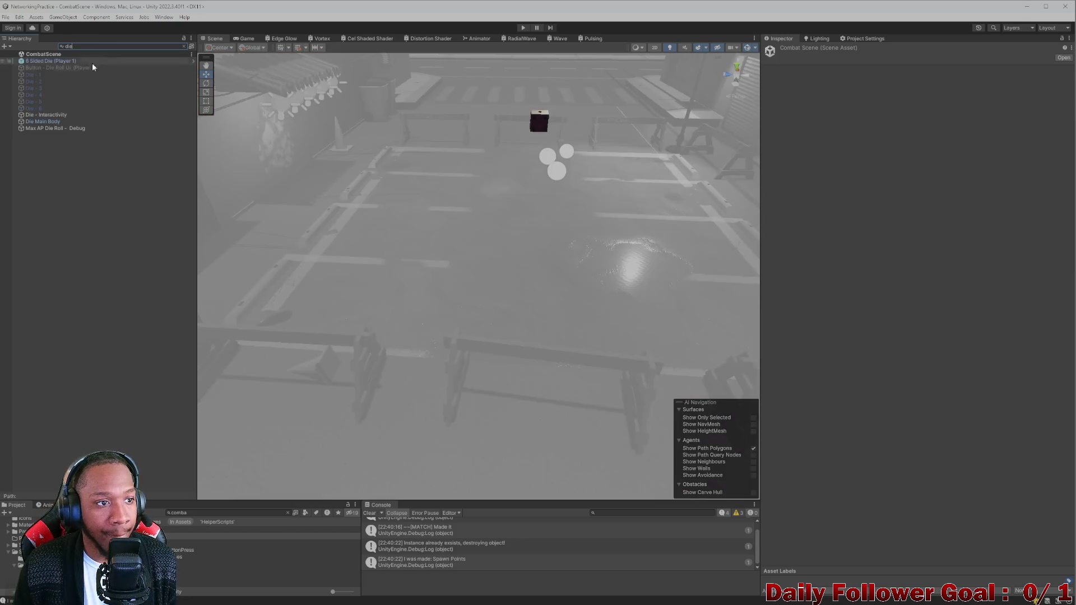
left_click(66, 61)
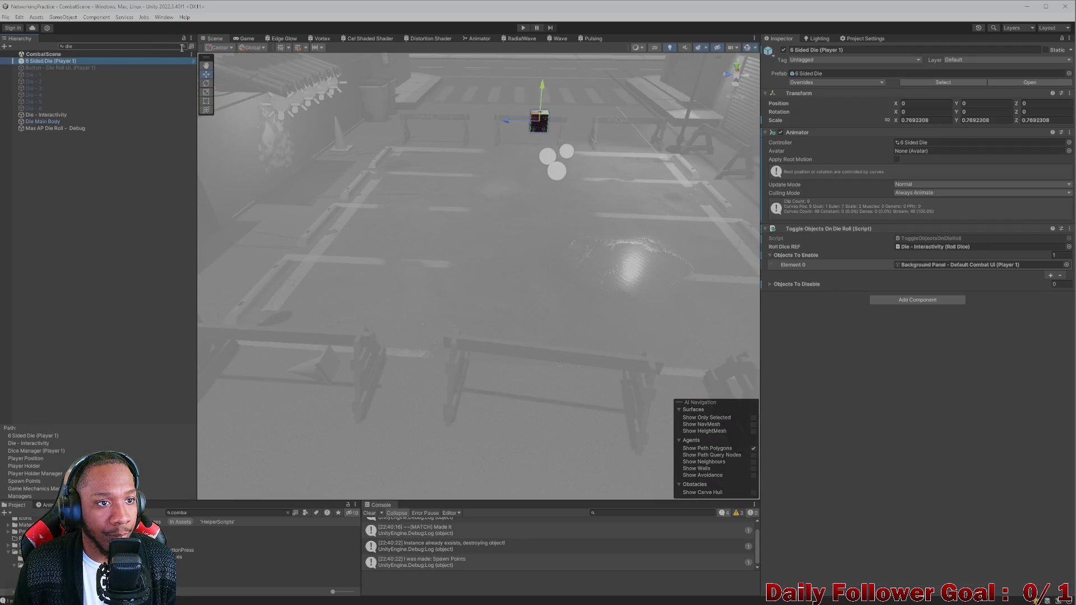
left_click(182, 47)
left_click(89, 230)
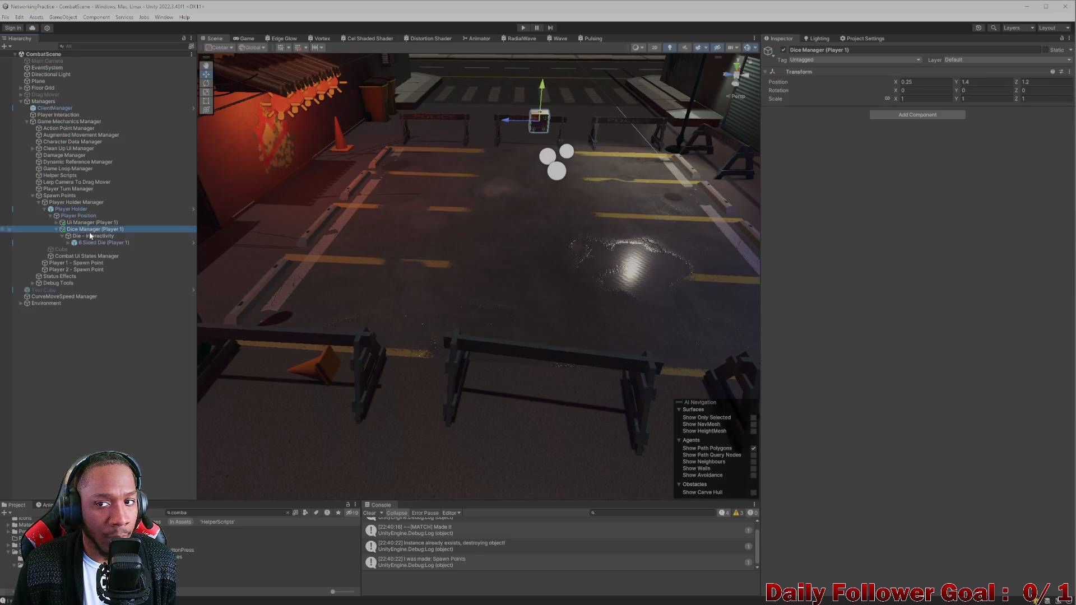
Set Dice Manager (Player 1) Position X to 0, keeping Z at 1.2
mouse_move(503, 206)
left_mouse_down()
mouse_move(221, 350)
mouse_move(569, 325)
mouse_move(500, 388)
mouse_move(412, 421)
mouse_move(409, 345)
mouse_move(442, 312)
left_mouse_up()
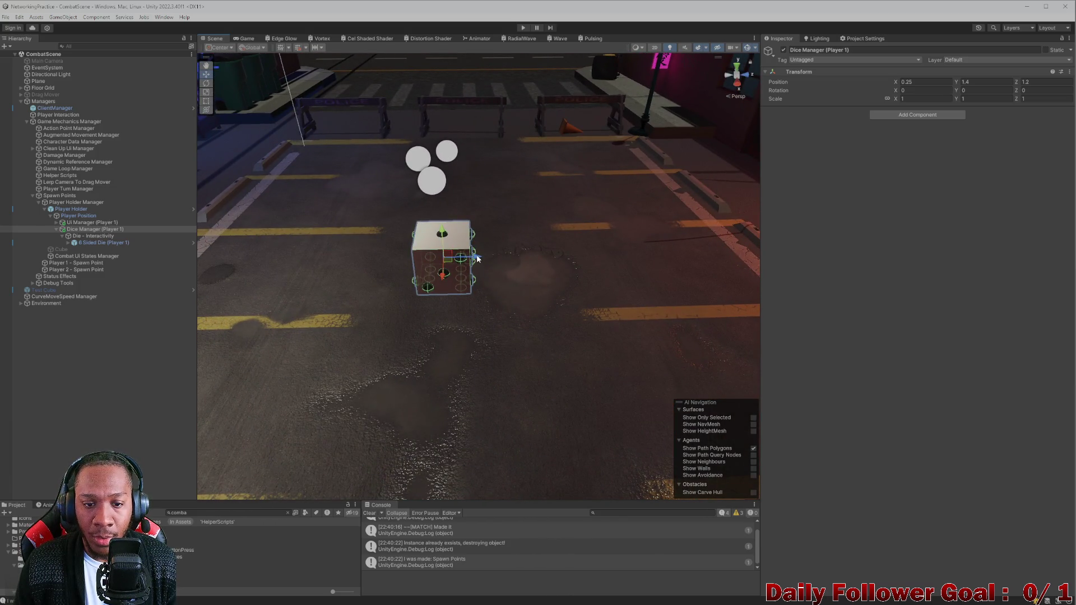
left_click_drag(477, 258, 486, 259)
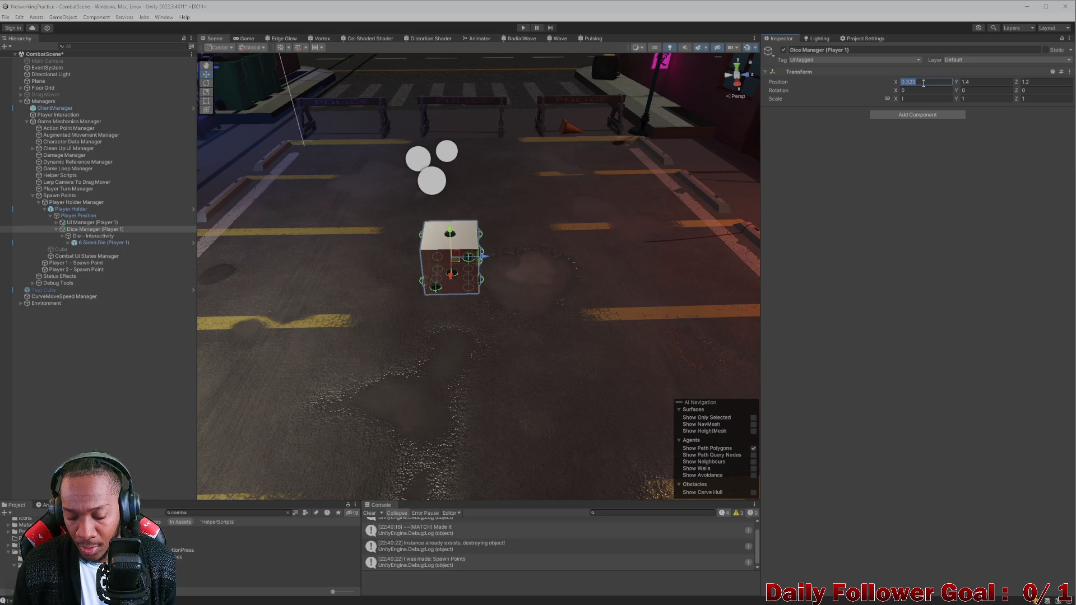
type("0")
scroll(417, 341, "down", 5)
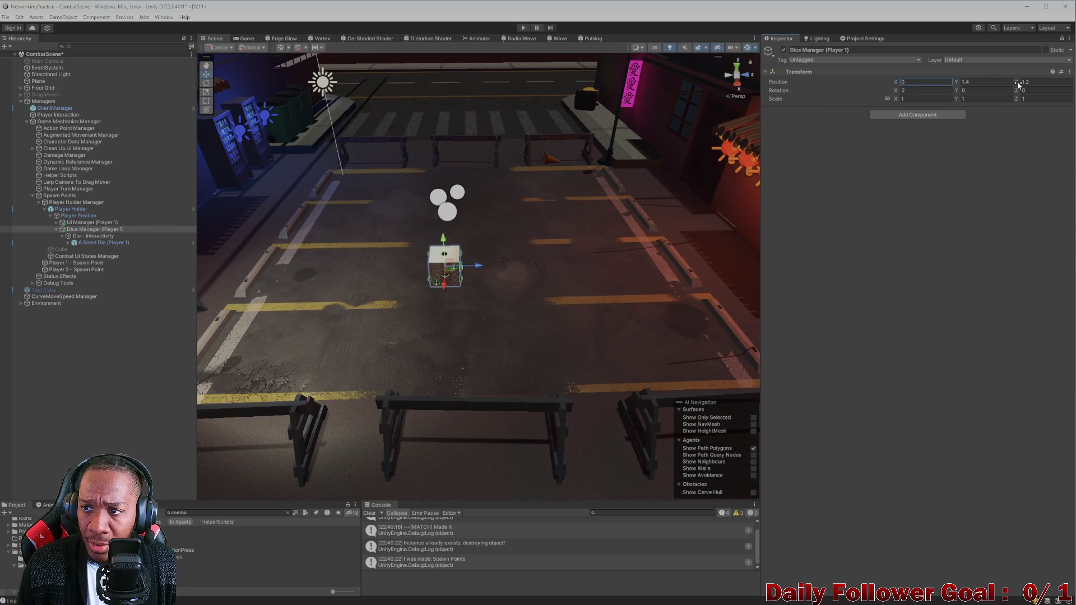
left_click_drag(1018, 84, 1026, 88)
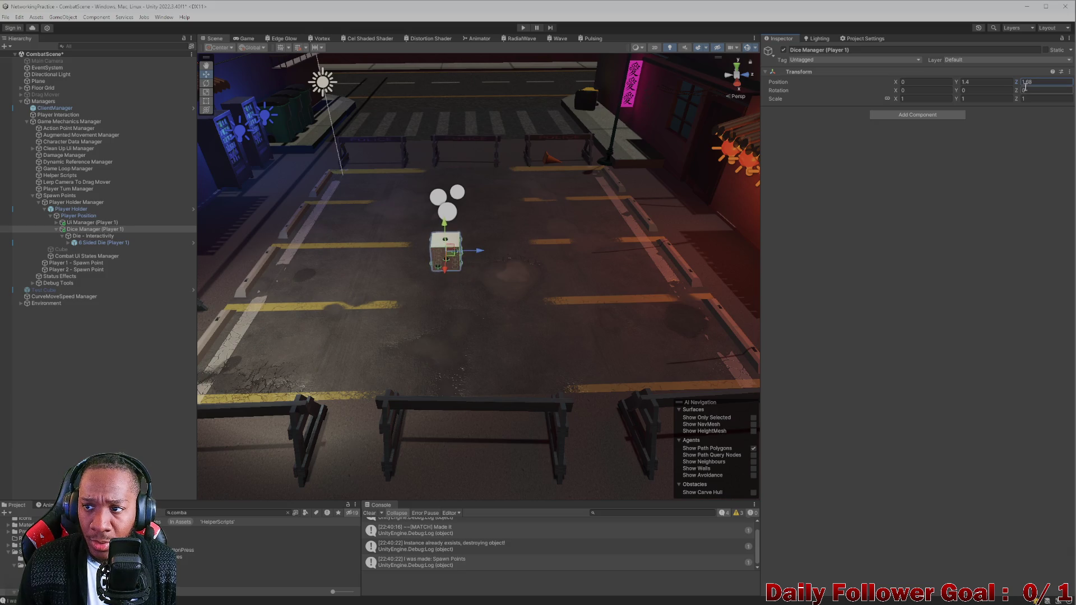
key("ctrl+z")
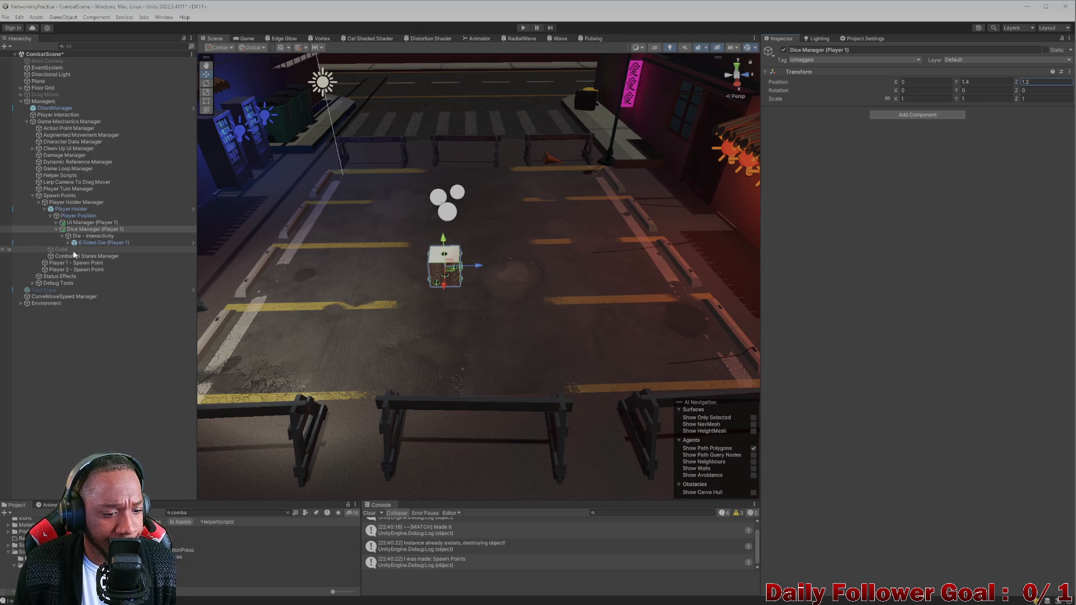
Inspect the Die - Interactivity and 6 Sided Die children, then return to Dice Manager (Player 1)
left_click(95, 237)
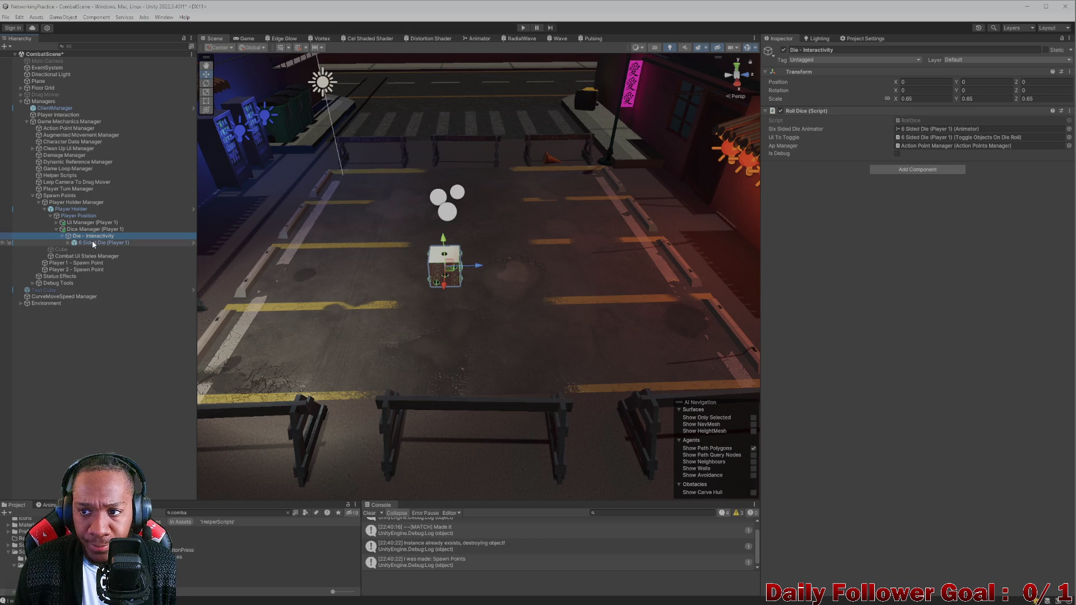
left_click(93, 243)
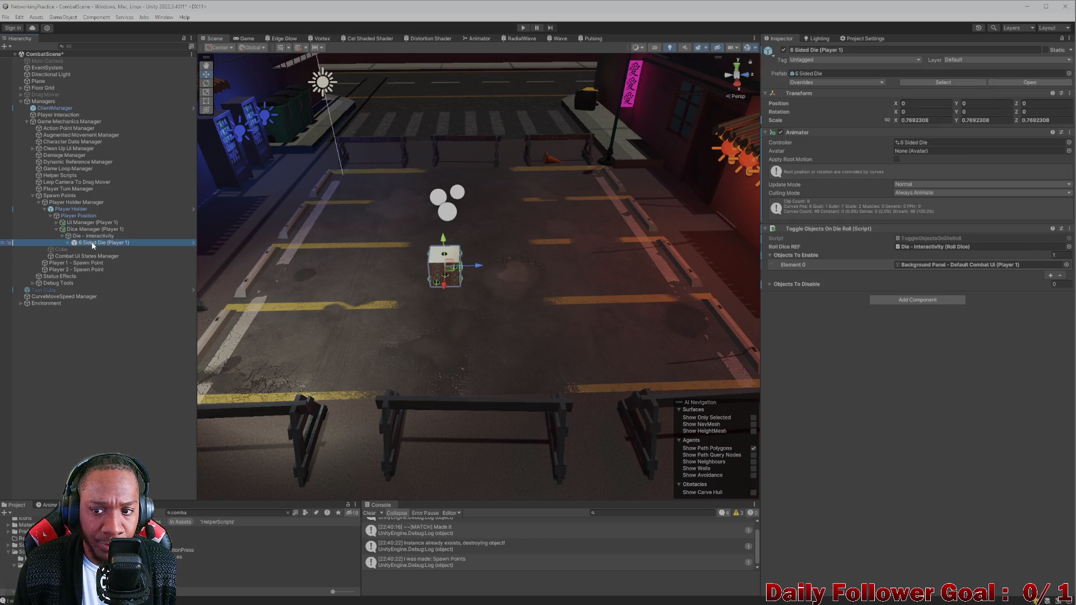
left_click(94, 230)
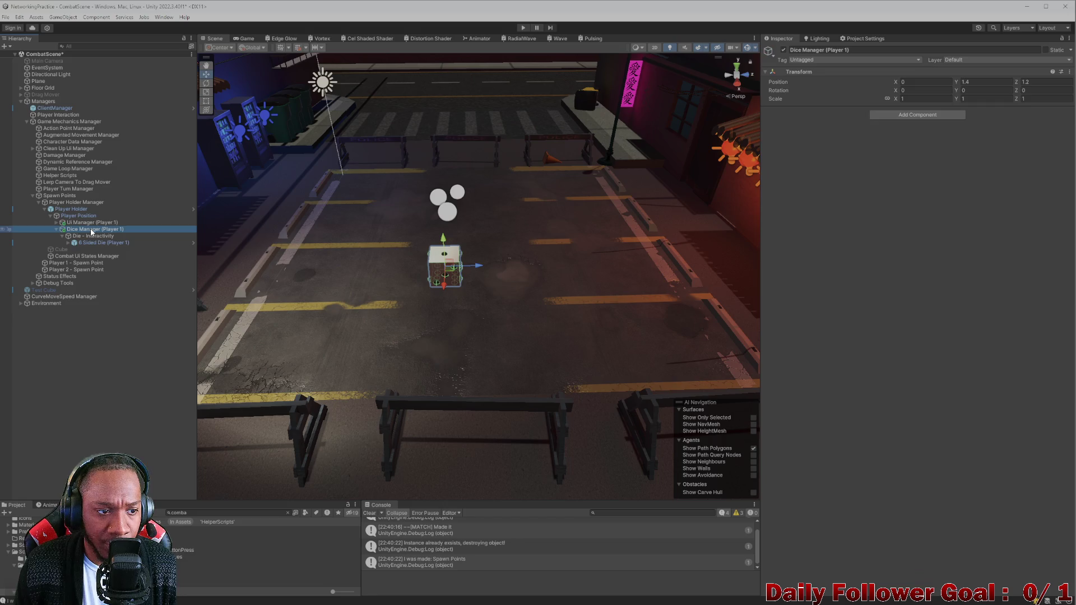
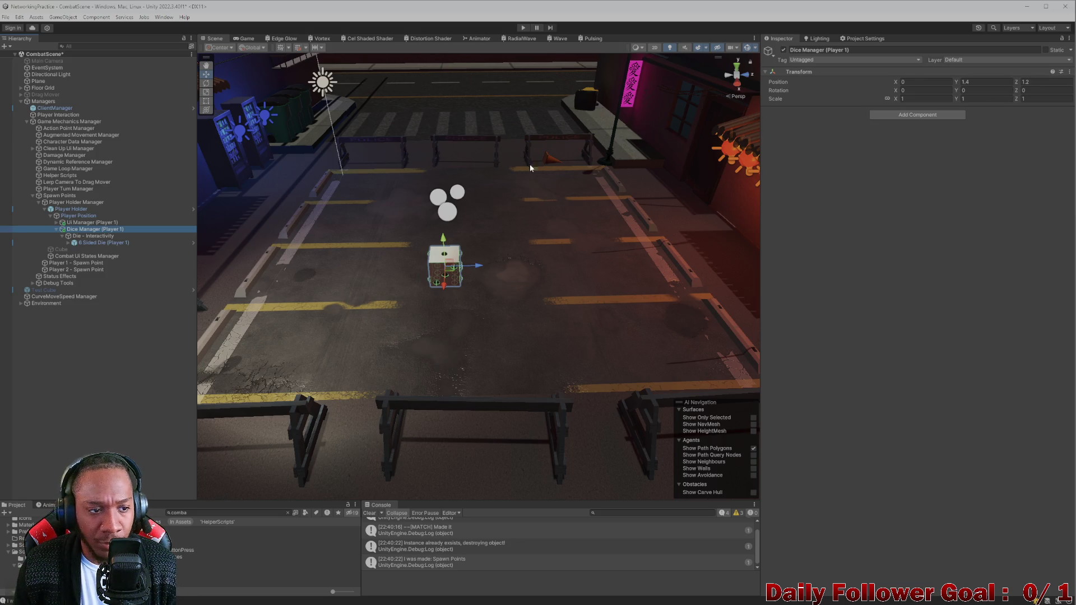
Inspect the Spawn Points and Dice Manager (Player 1) objects in the Hierarchy
left_click(62, 195)
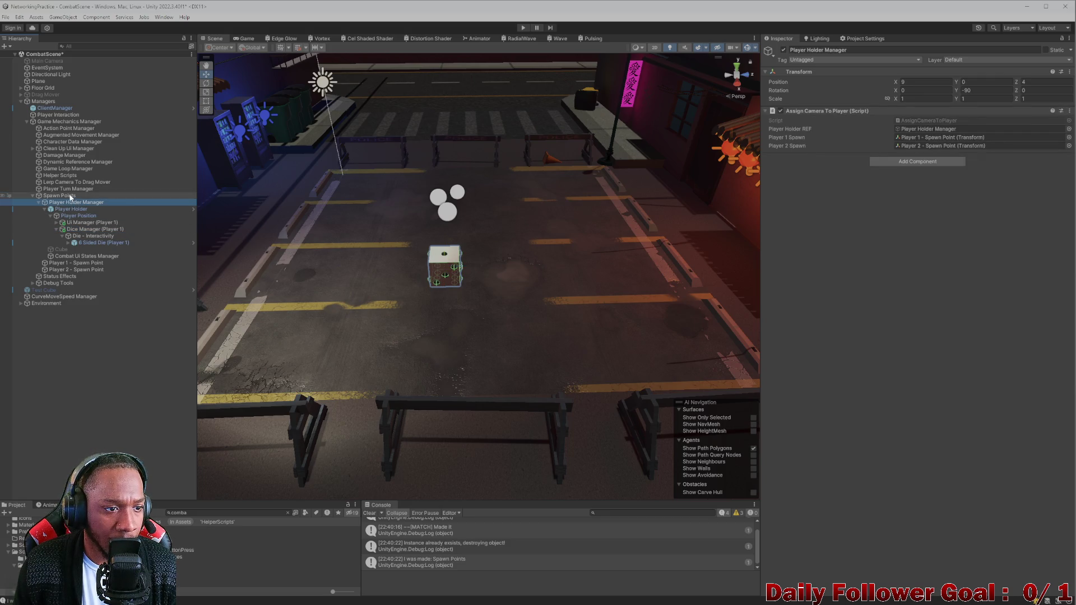
left_click(85, 222)
left_click(85, 229)
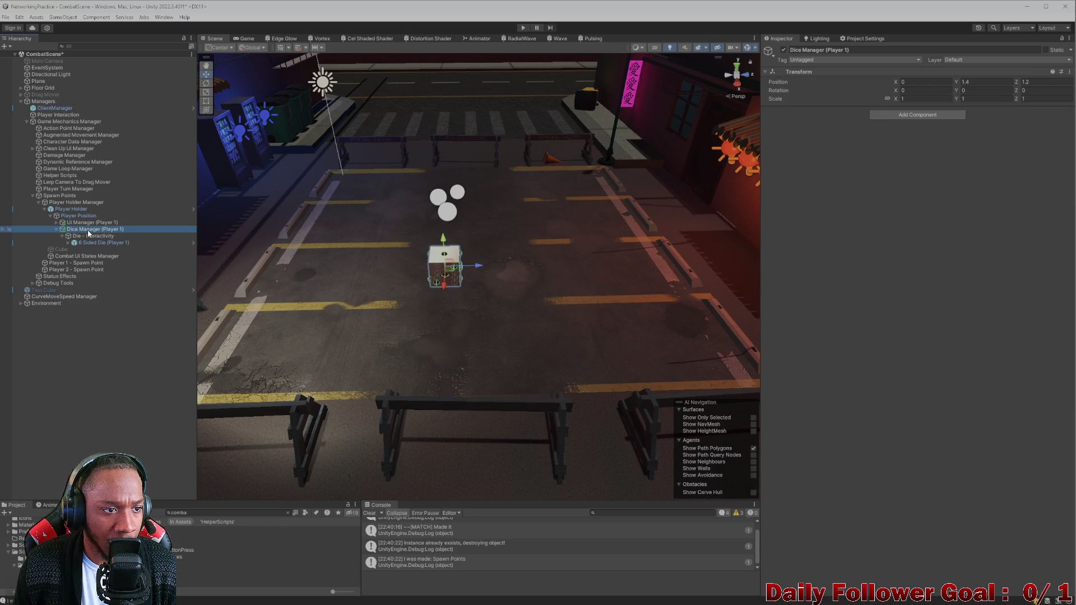
Filter the Hierarchy for 'flor' and select Floor Grid
left_click(112, 47)
type("flor")
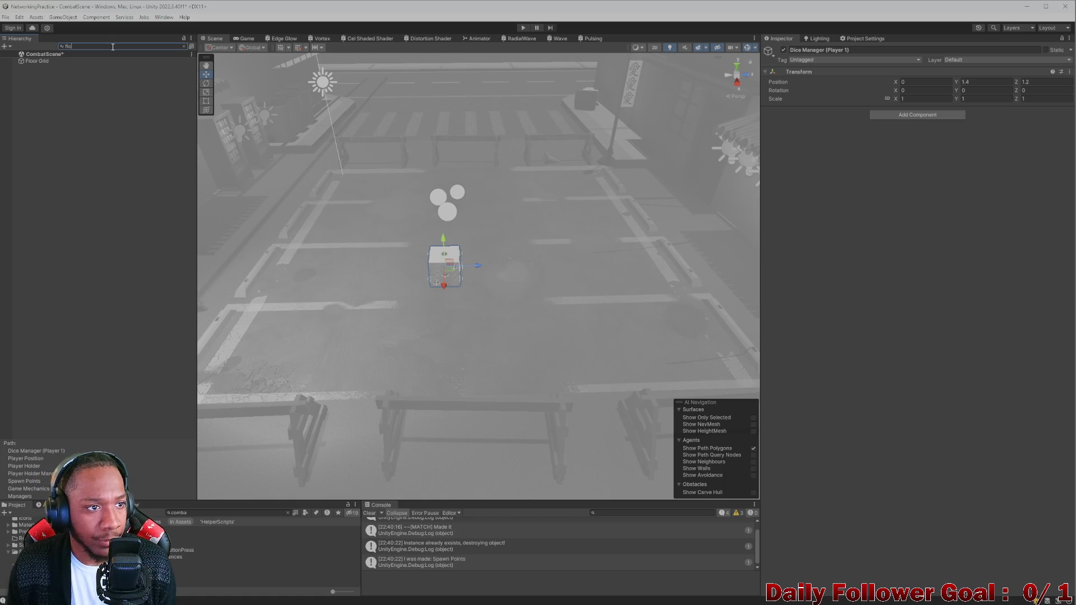
left_click(51, 61)
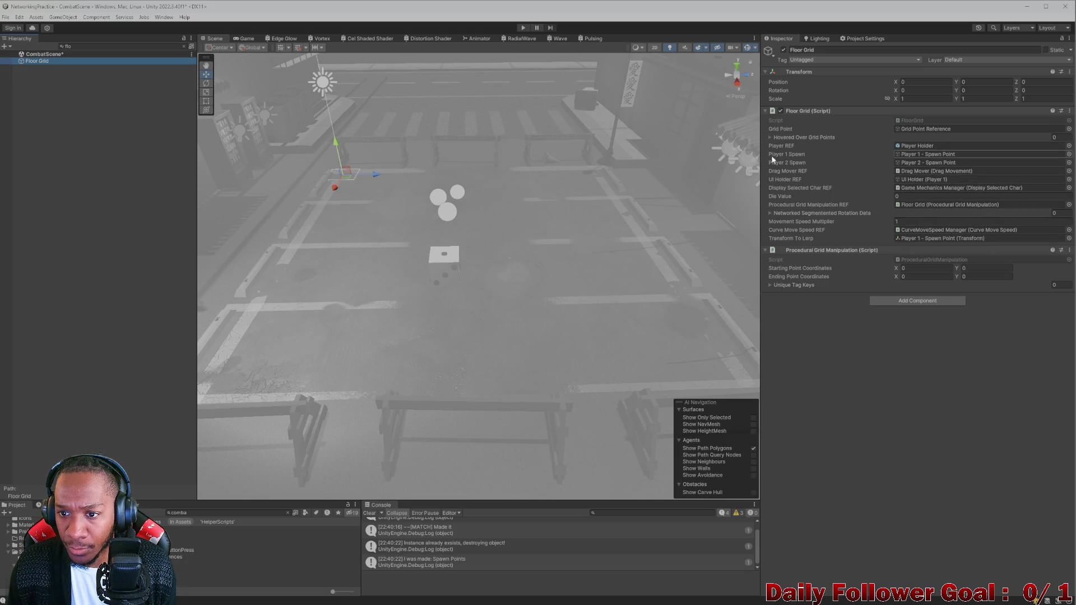
Check the rotation data list, then open FloorGrid.cs from the Inspector's Script field
left_click(770, 213)
left_click(770, 214)
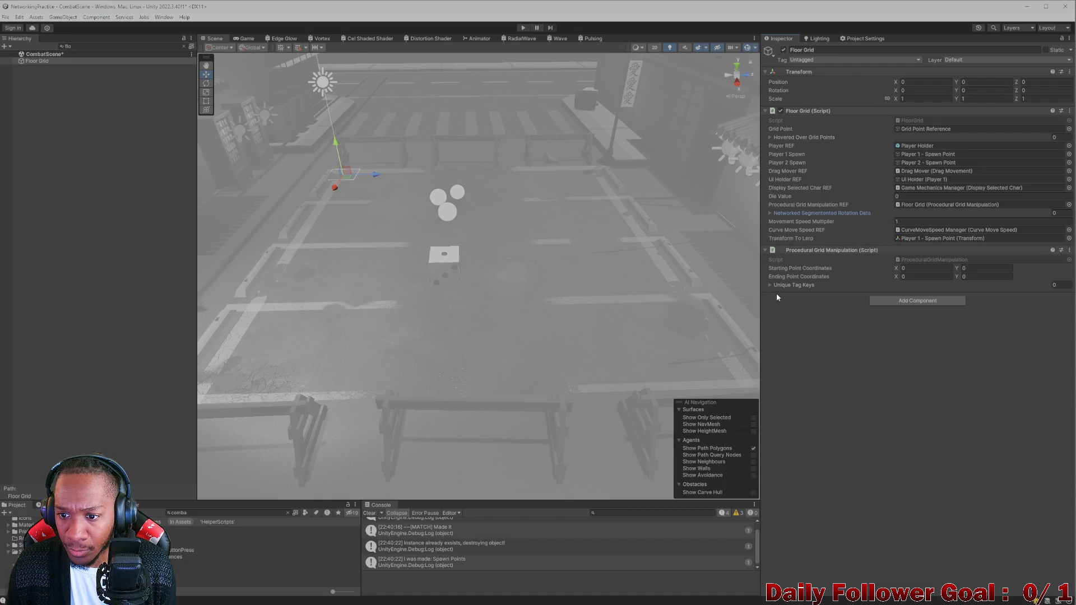
double_click(921, 121)
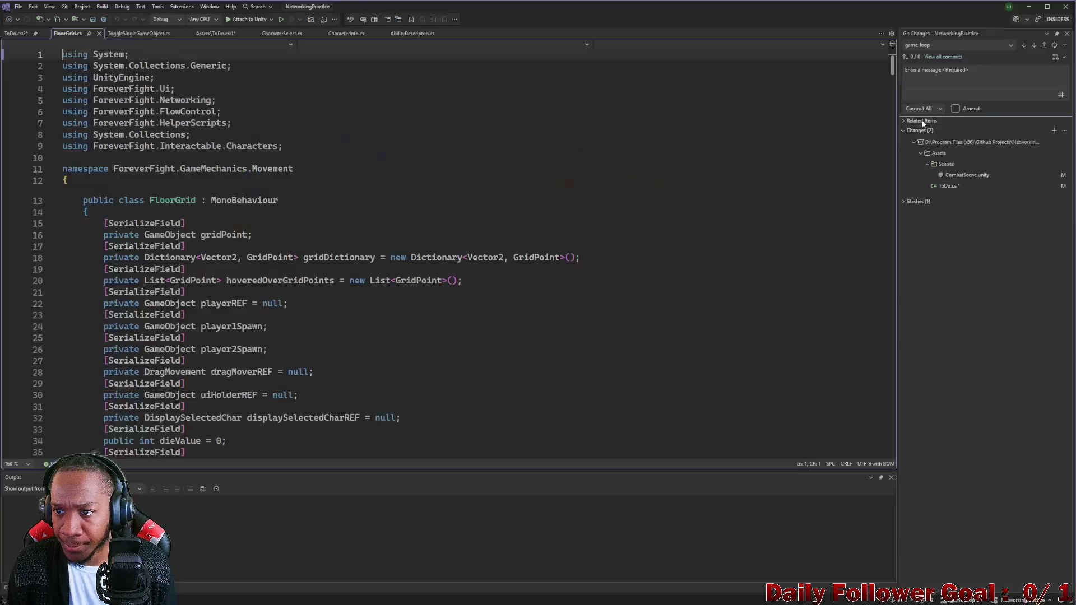
Search FloorGrid.cs for 'die' with Ctrl+F
scroll(426, 293, "down", 4)
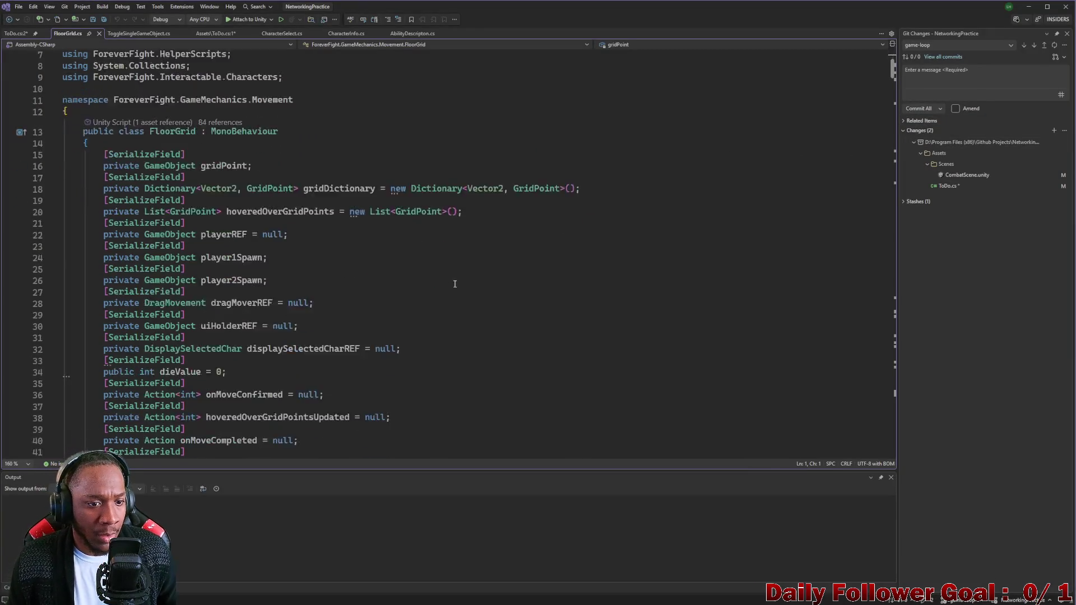
scroll(376, 290, "down", 5)
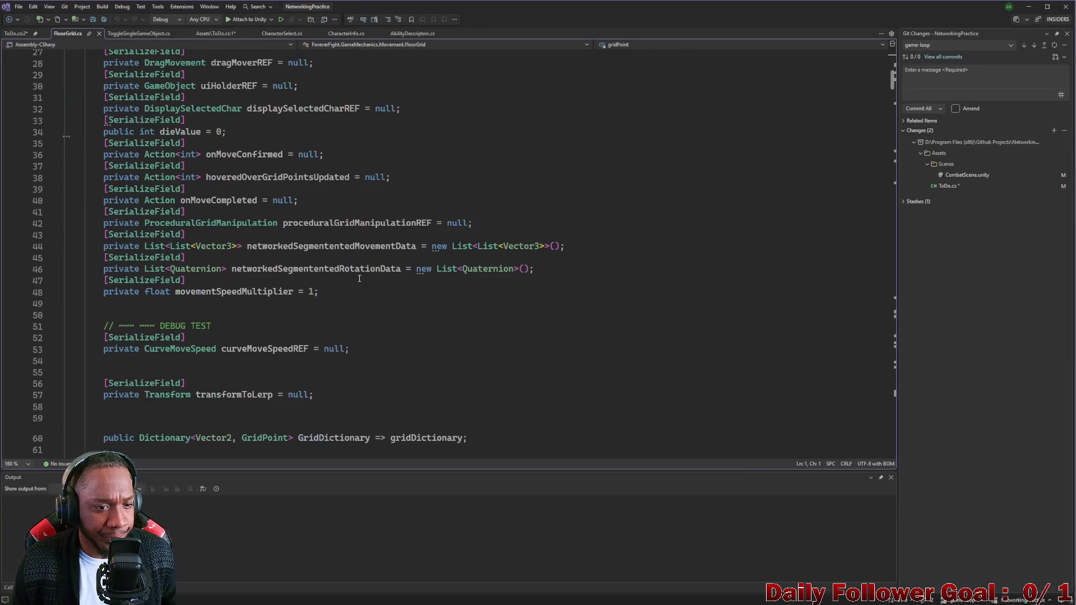
key("ctrl+f")
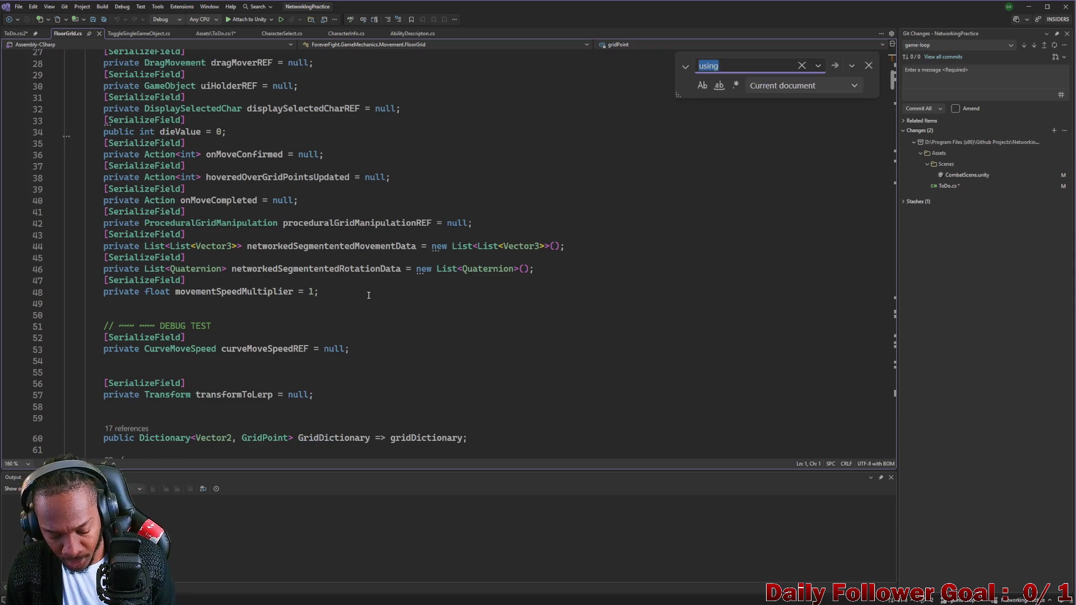
type("die")
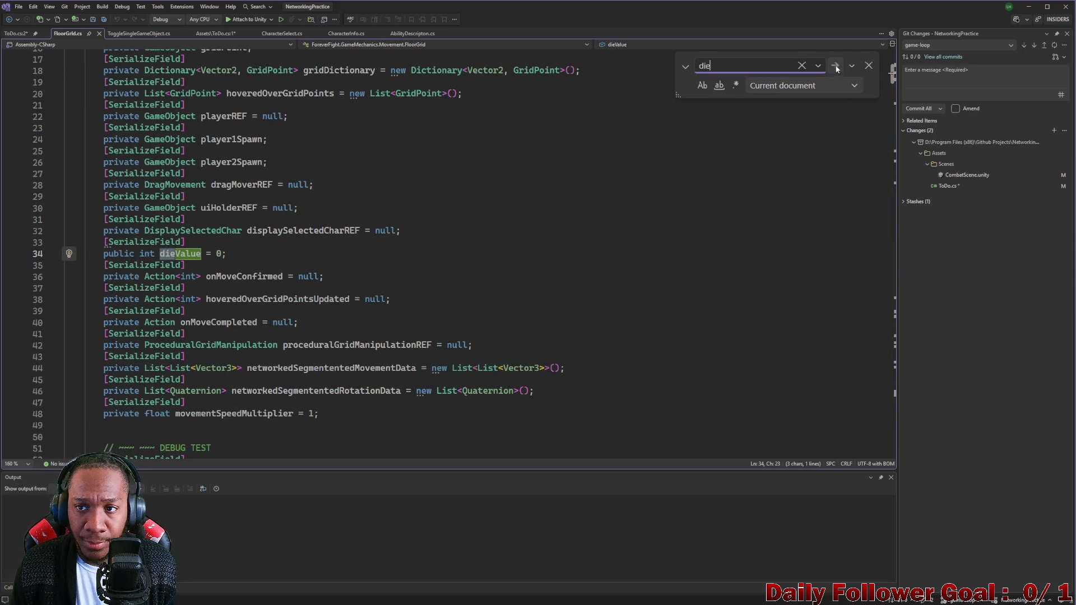
key("Return")
Dismiss the not-found message and close the ToDo.cs and FloorGrid.cs tabs
left_click(584, 332)
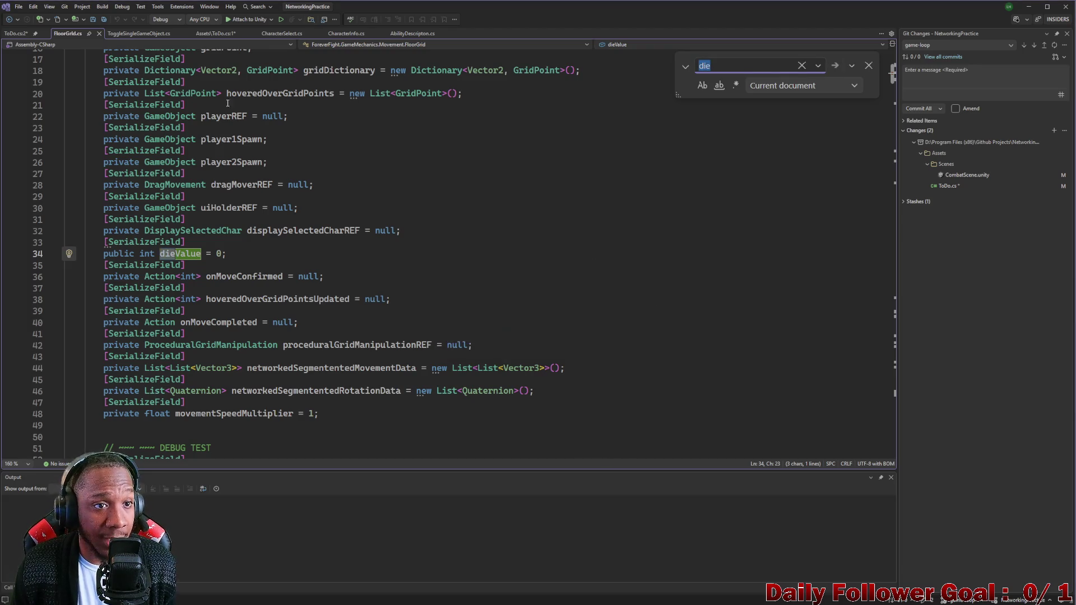
left_click(253, 33)
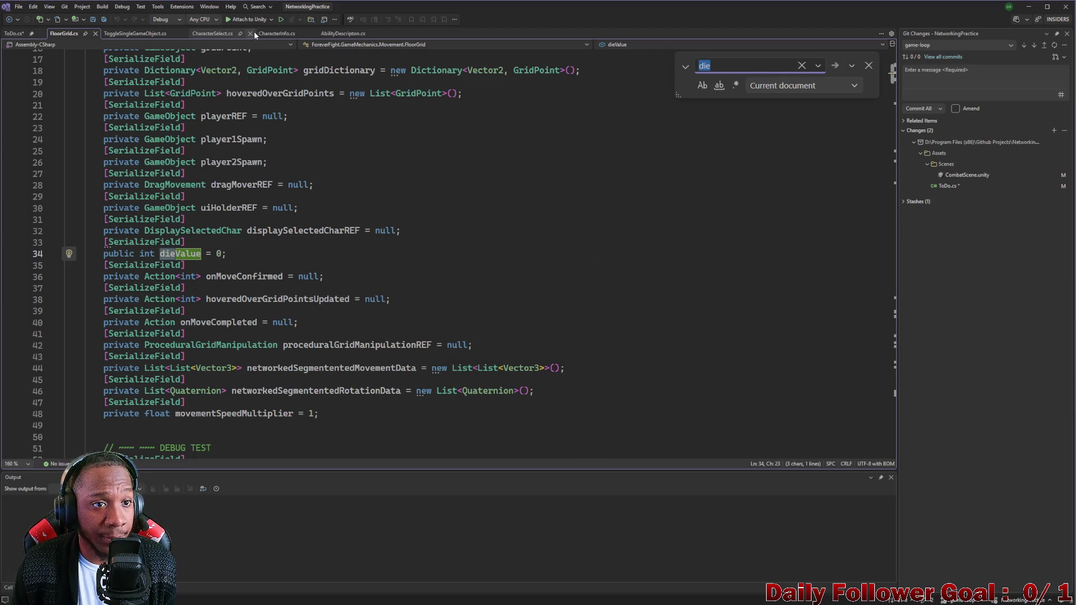
left_click(99, 33)
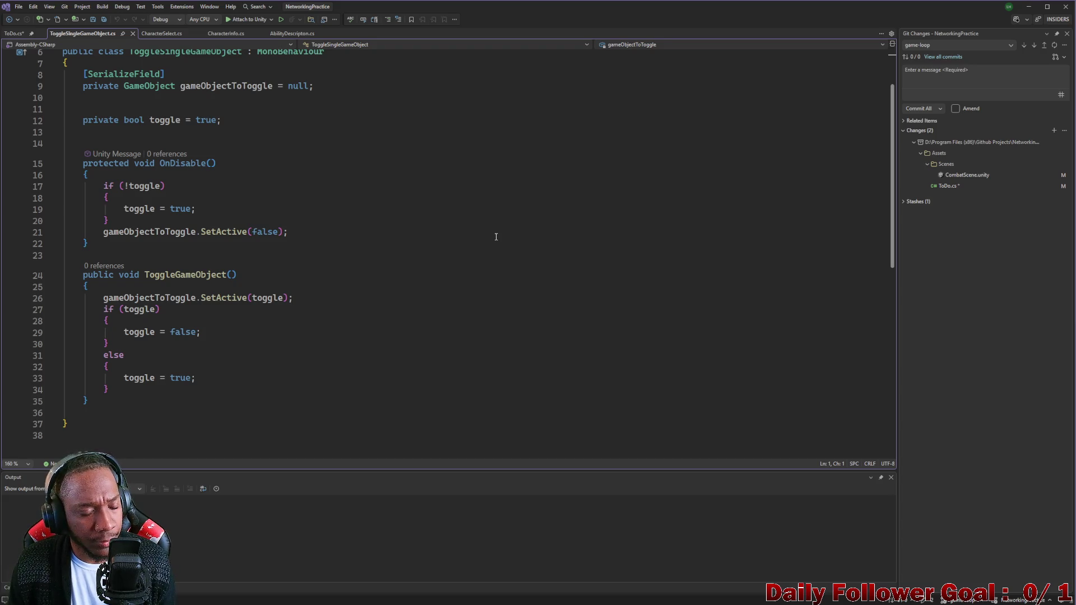
Search all project files for 'die'
key("ctrl+shift+f")
type("die")
key("Return")
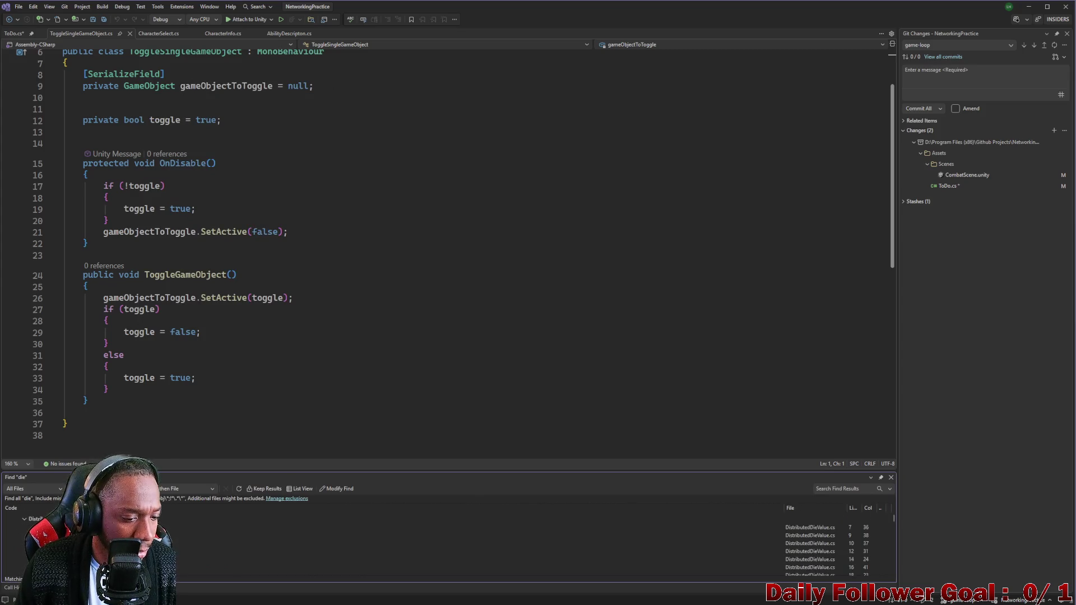
Browse the results and open PlayerTurnManager.cs at the line 91 Despawn match
scroll(448, 541, "down", 2)
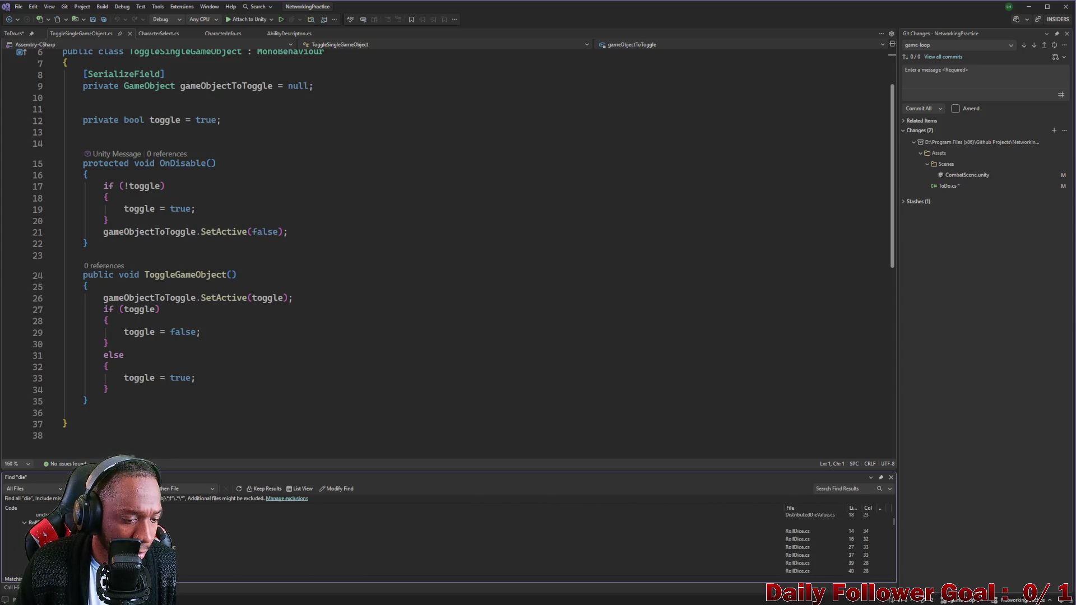
scroll(829, 544, "down", 1)
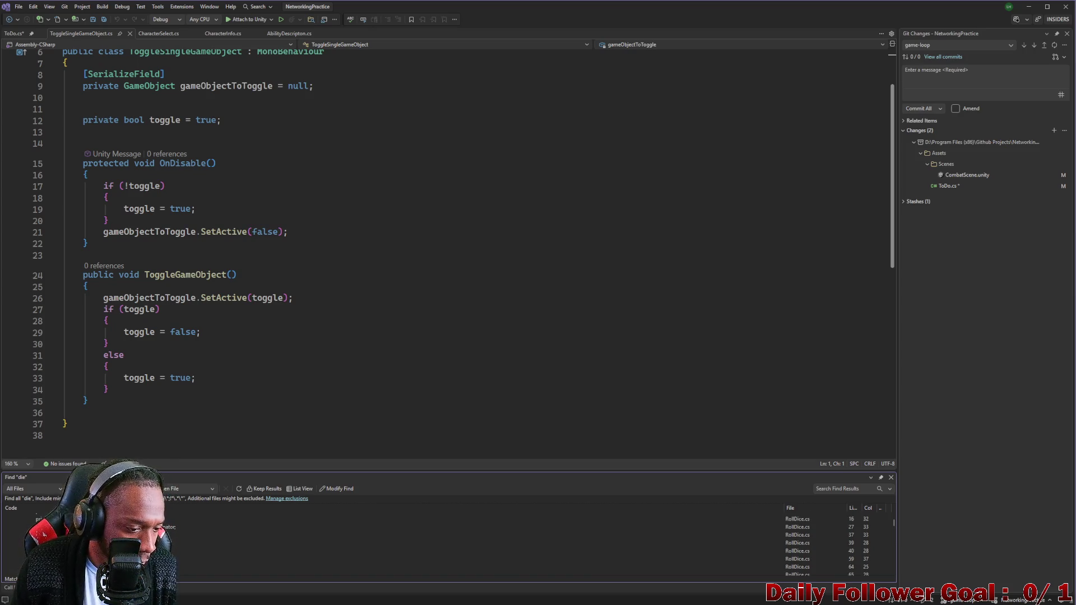
scroll(829, 543, "down", 10)
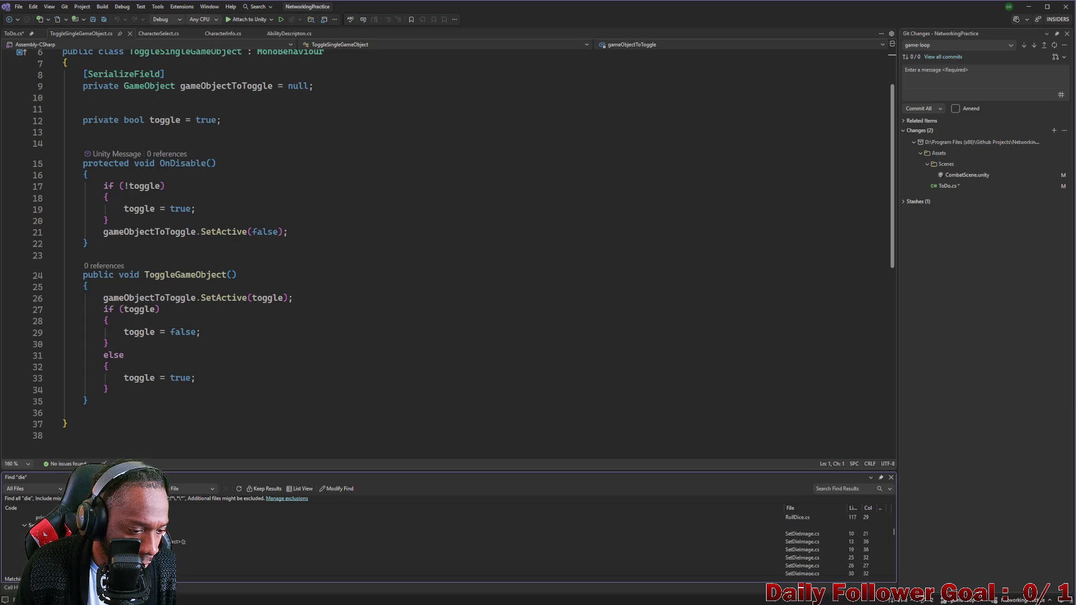
scroll(829, 544, "down", 10)
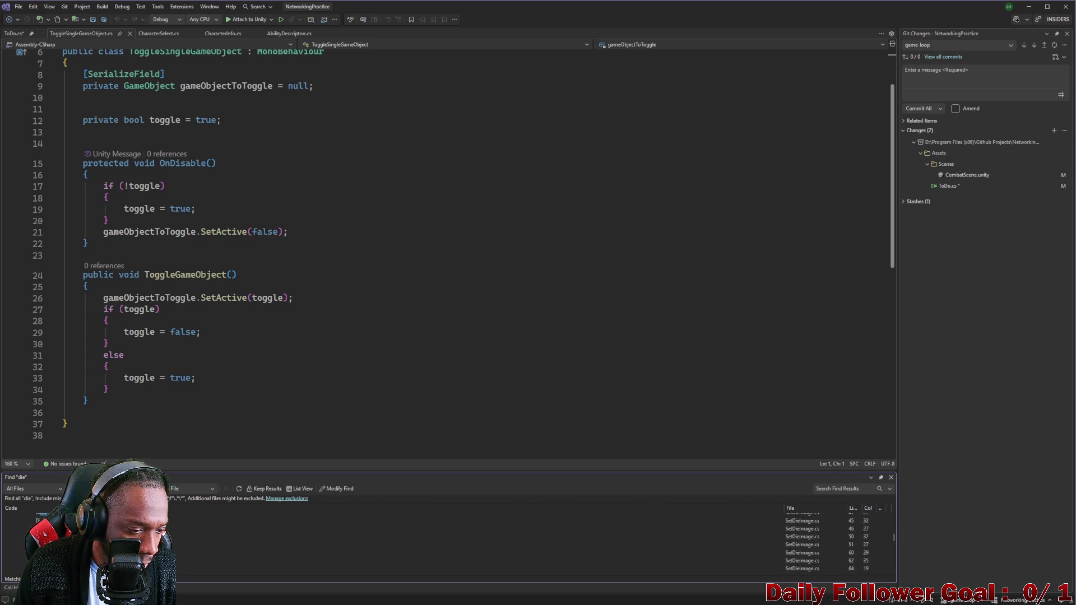
scroll(829, 538, "up", 1)
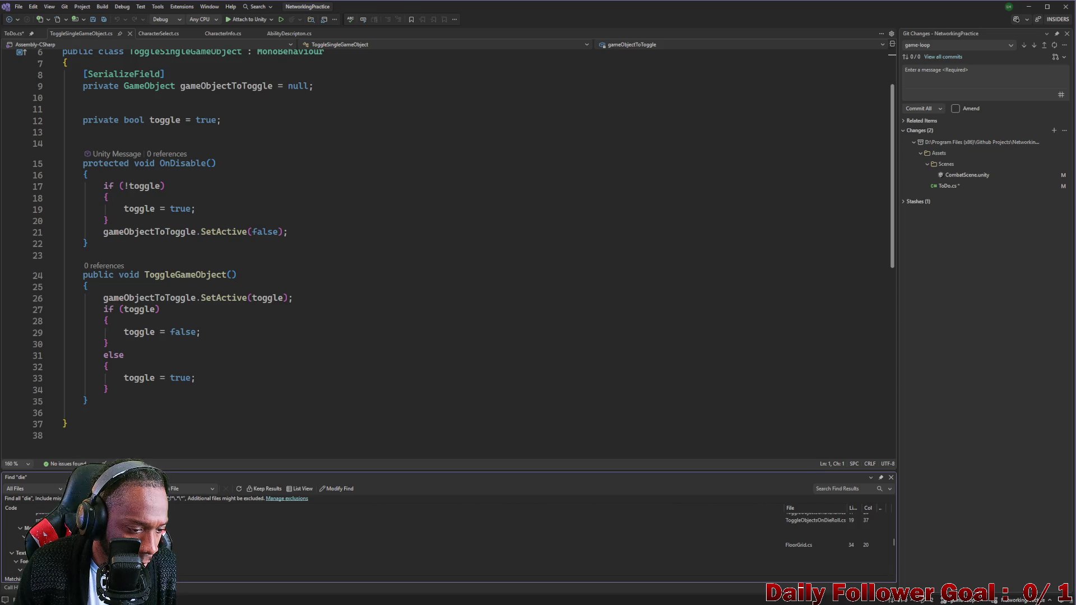
scroll(829, 537, "down", 1)
scroll(829, 543, "up", 6)
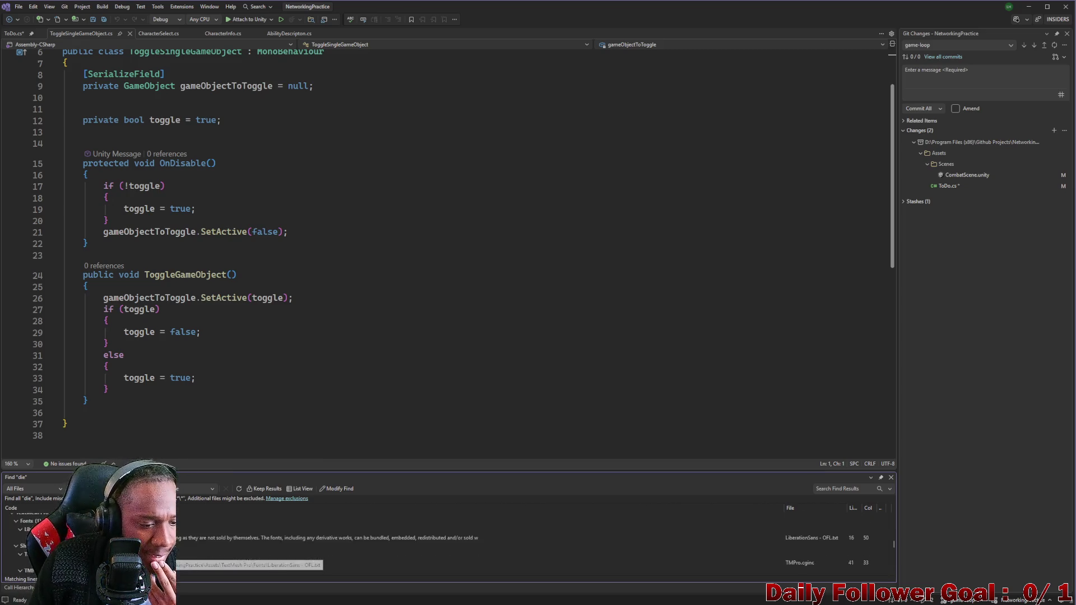
scroll(829, 540, "up", 6)
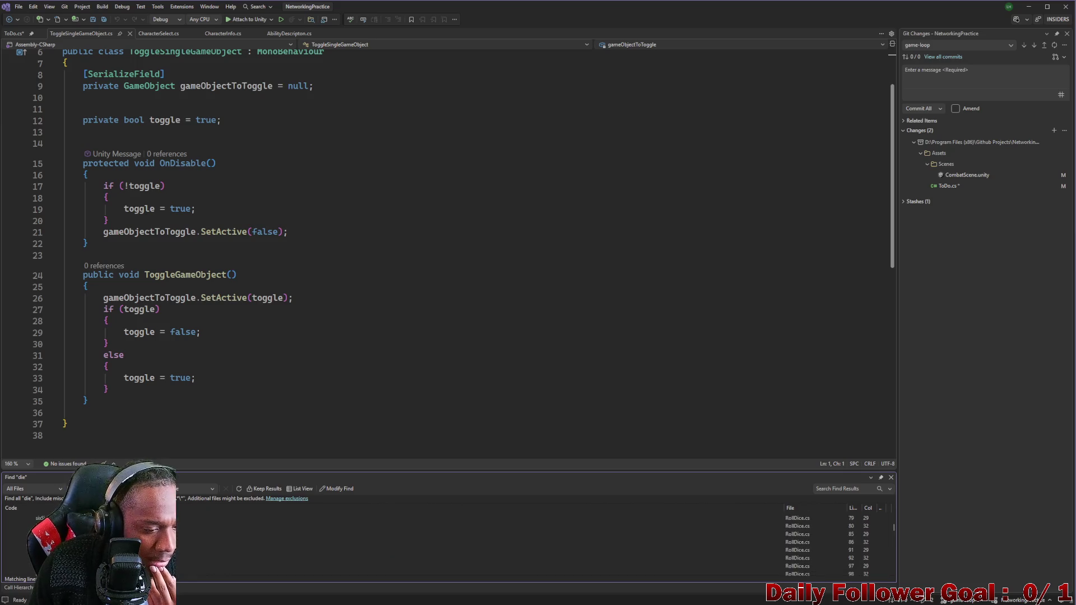
scroll(829, 544, "up", 2)
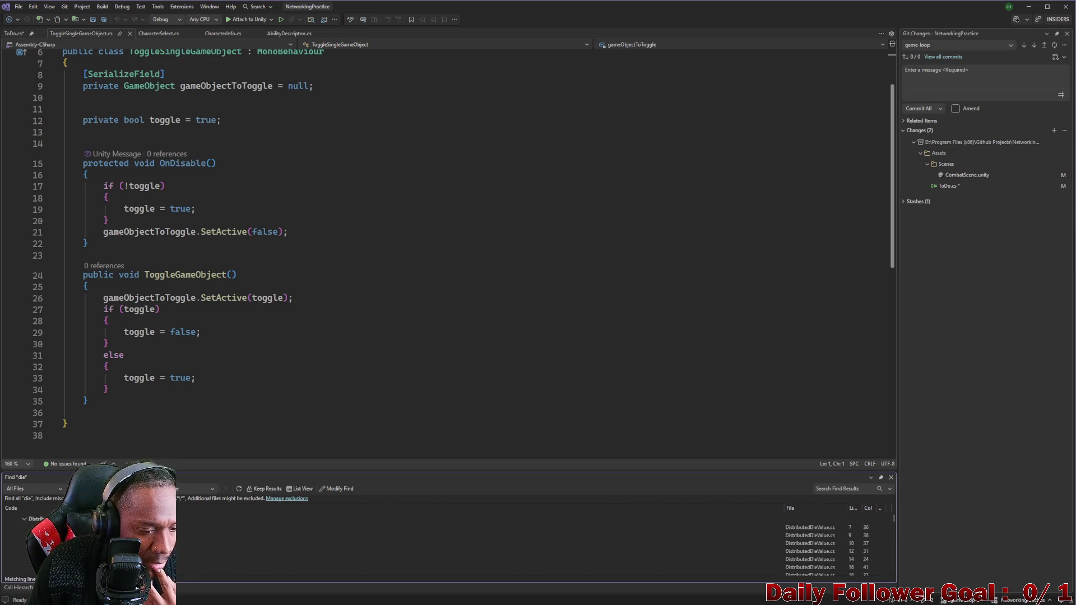
scroll(829, 543, "up", 6)
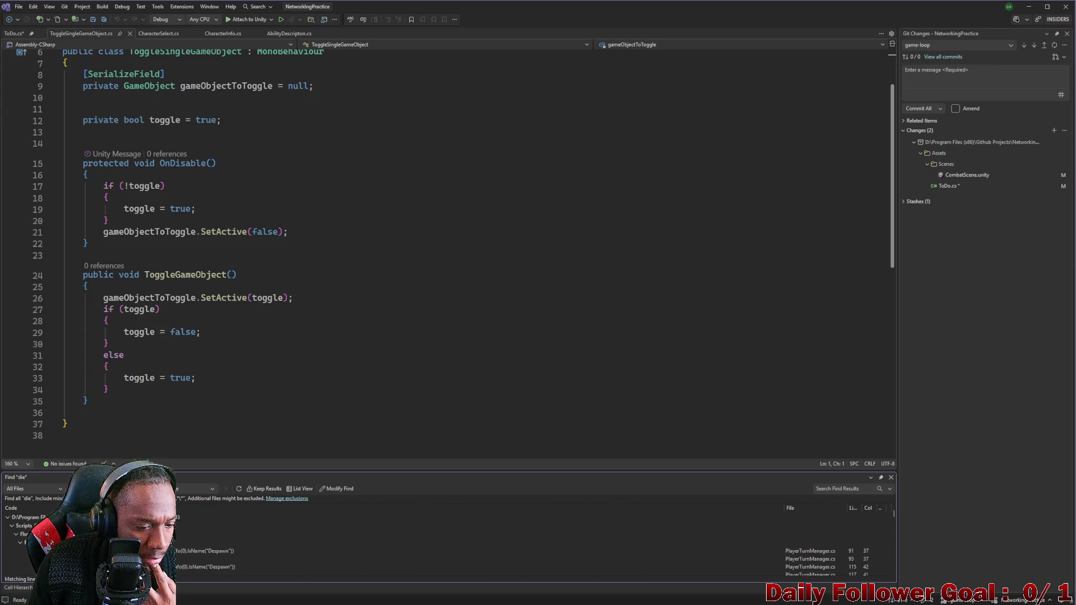
scroll(829, 544, "down", 1)
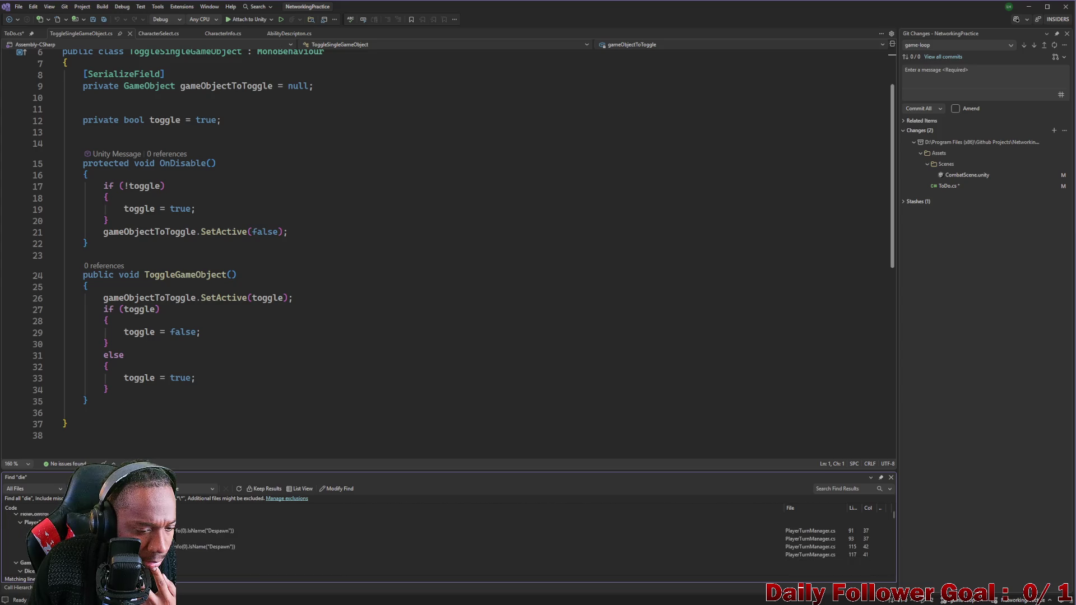
scroll(829, 543, "up", 1)
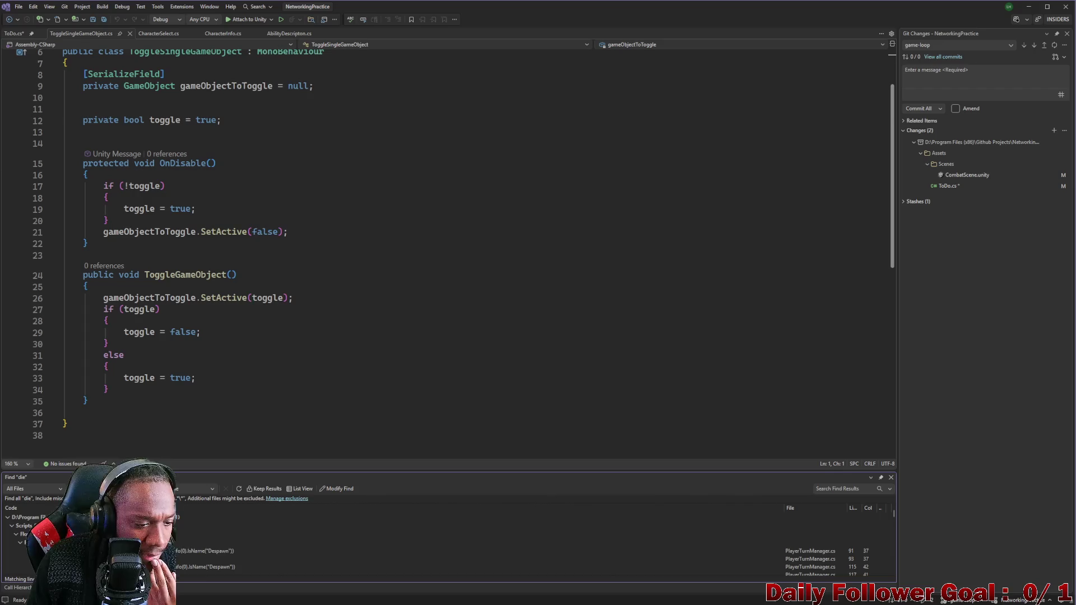
double_click(809, 551)
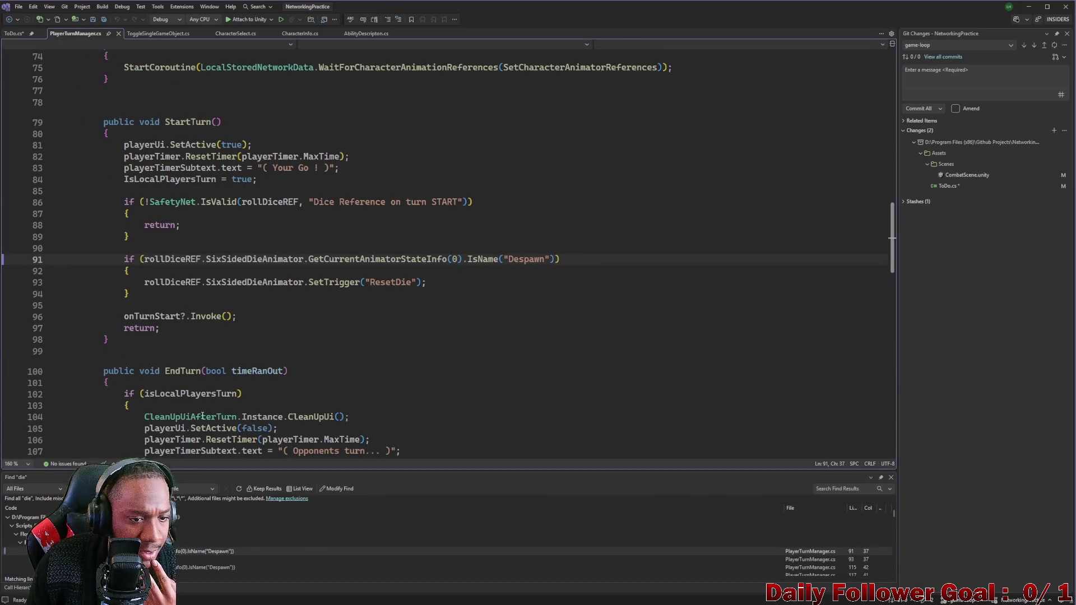
Review PlayerTurnManager.cs, highlighting the rollDiceREF reference on line 91
scroll(166, 327, "up", 2)
double_click(166, 328)
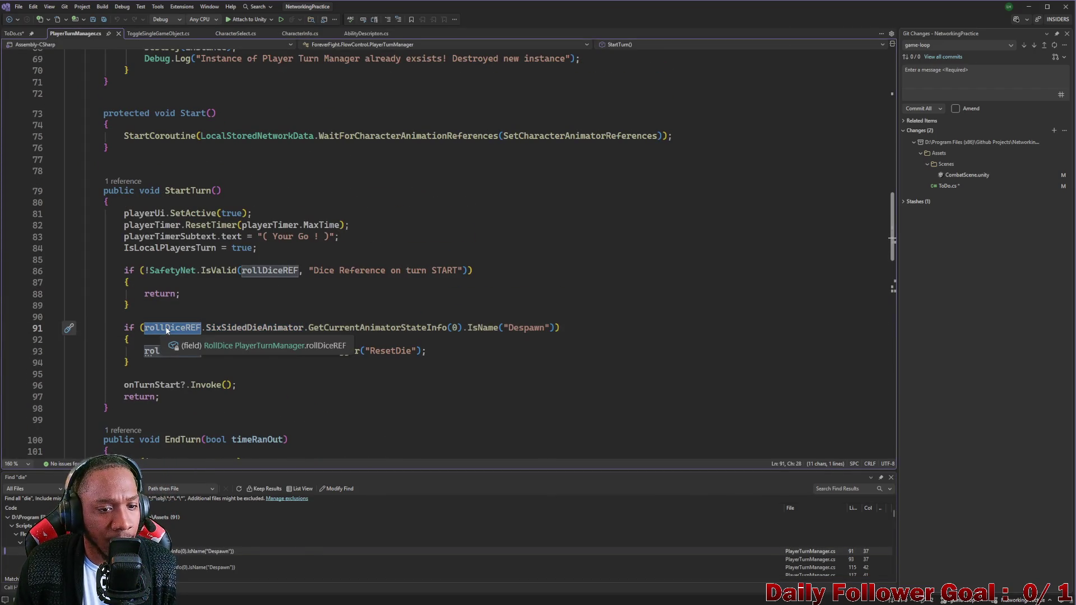
scroll(166, 328, "up", 5)
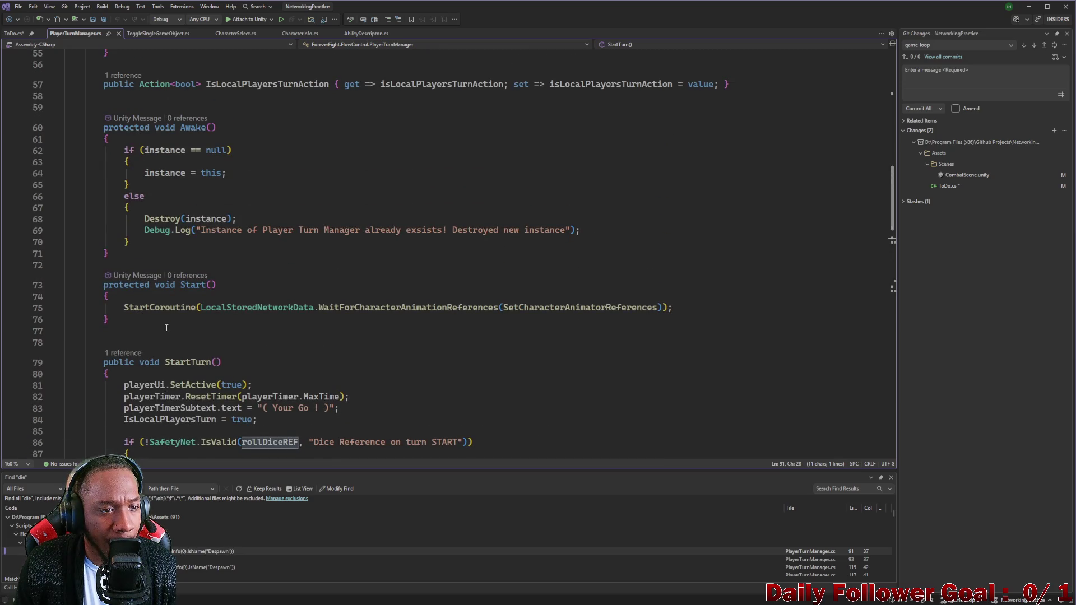
scroll(167, 327, "up", 17)
scroll(166, 328, "down", 13)
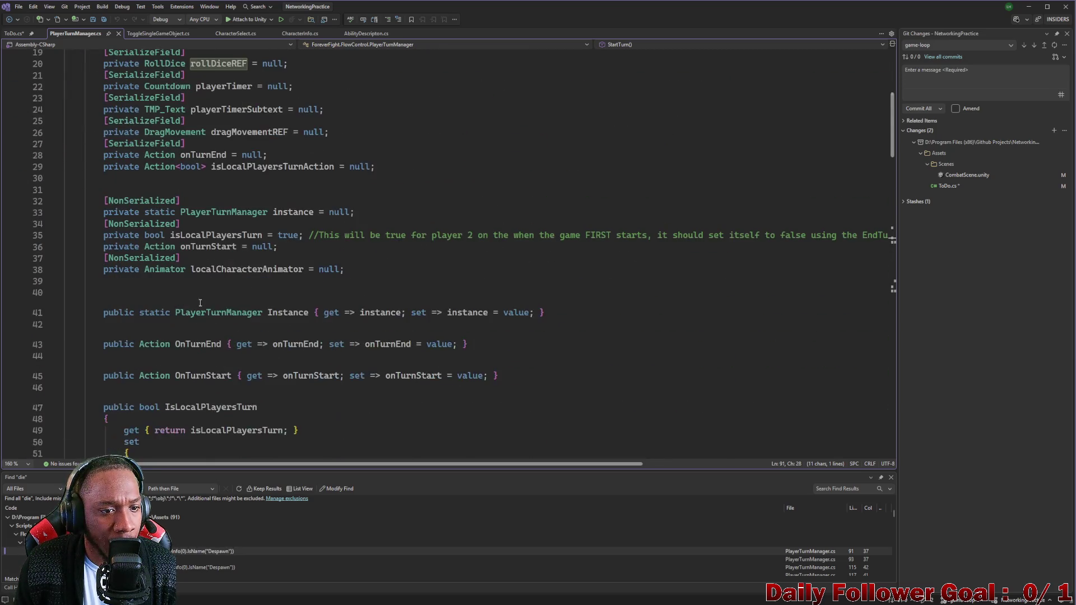
scroll(252, 307, "down", 10)
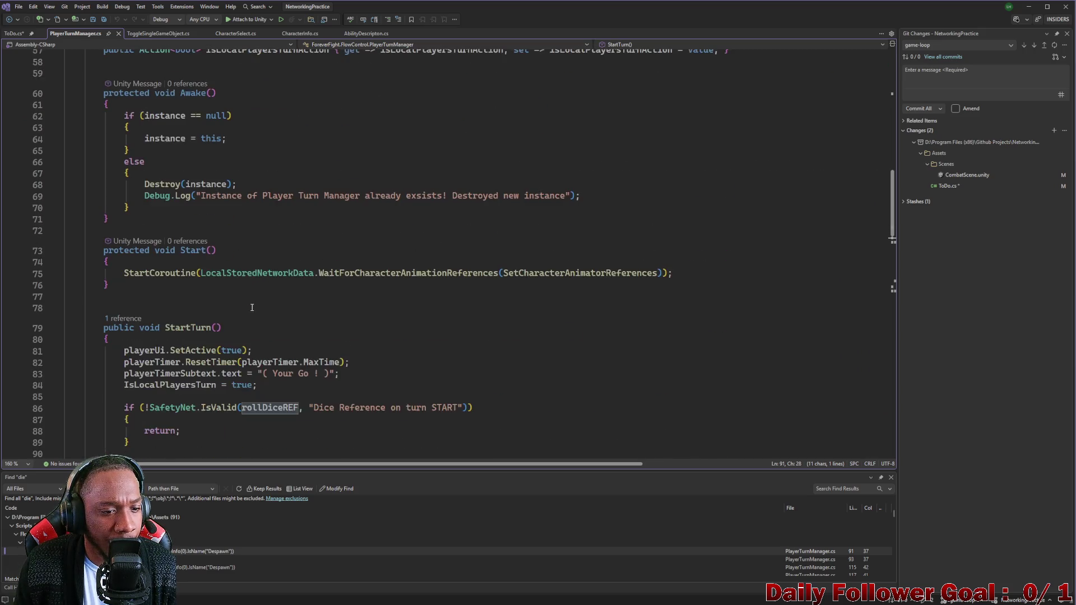
scroll(242, 303, "down", 8)
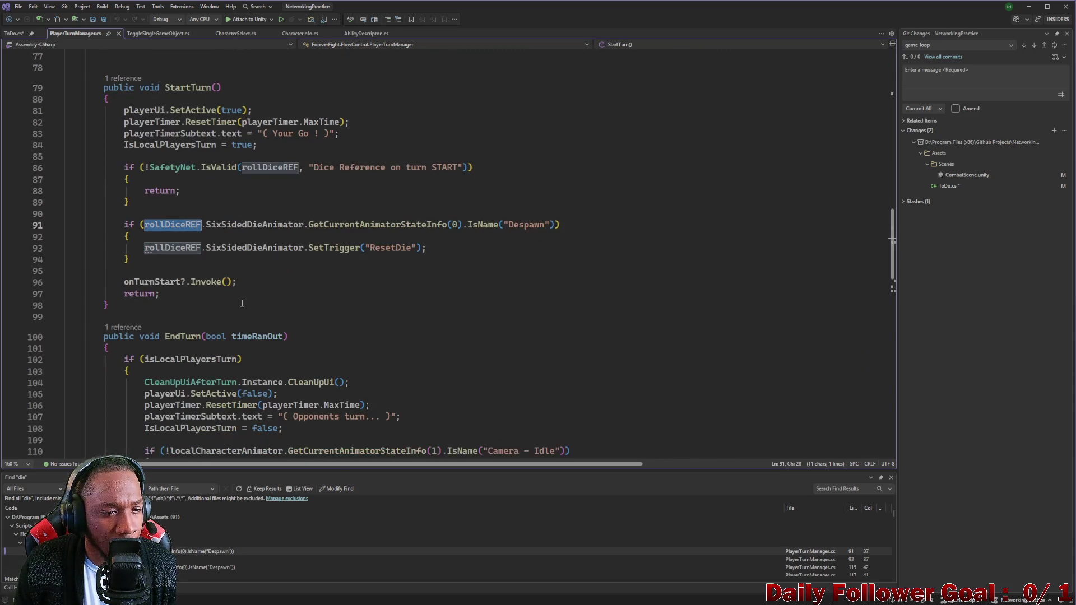
scroll(242, 303, "down", 12)
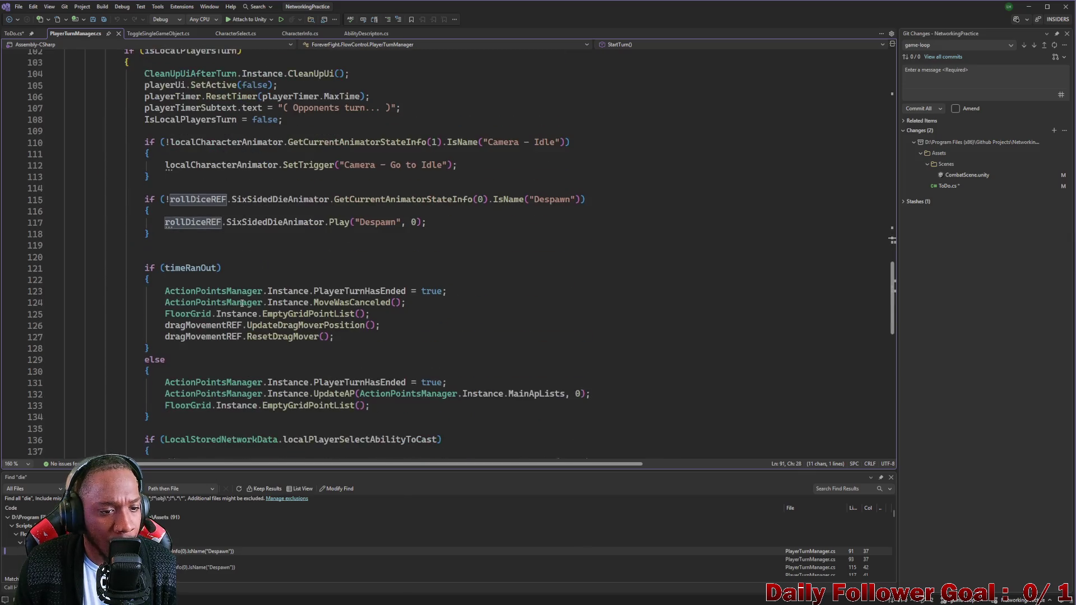
scroll(227, 320, "up", 14)
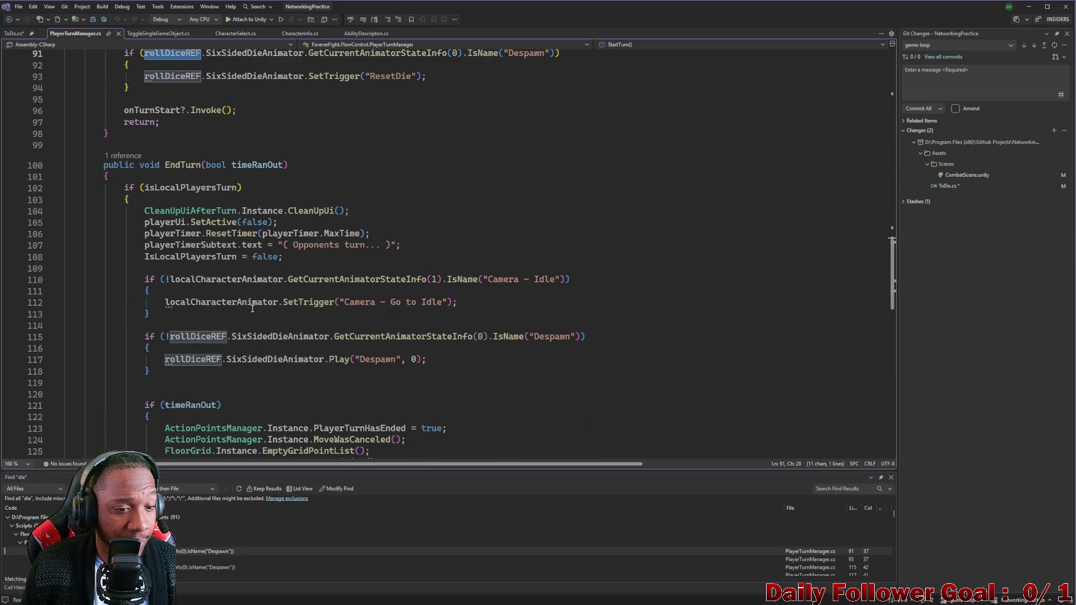
scroll(185, 344, "up", 5)
scroll(177, 258, "up", 9)
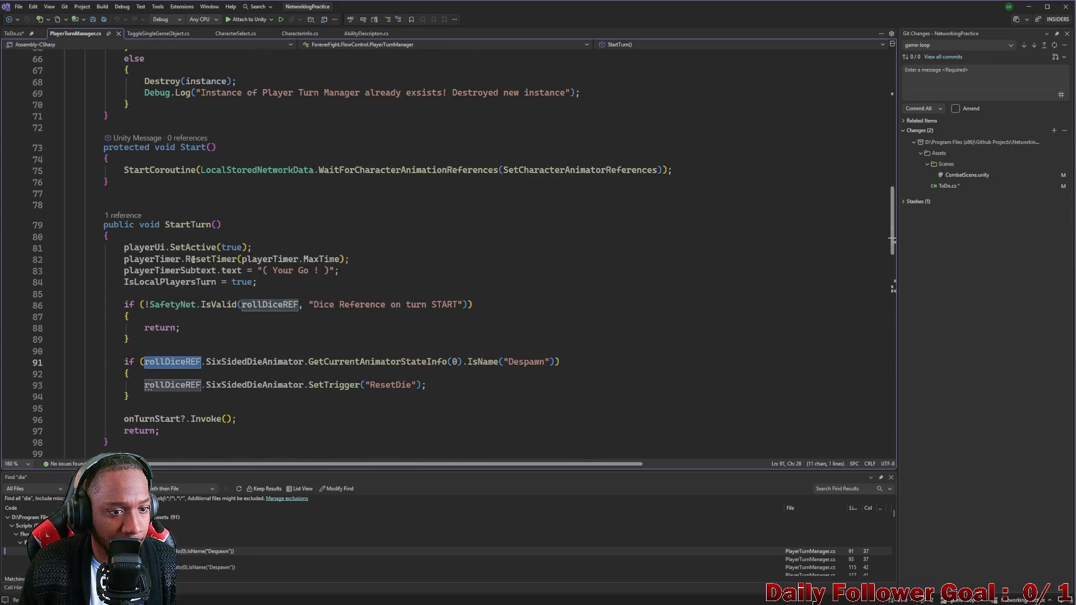
scroll(211, 394, "down", 4)
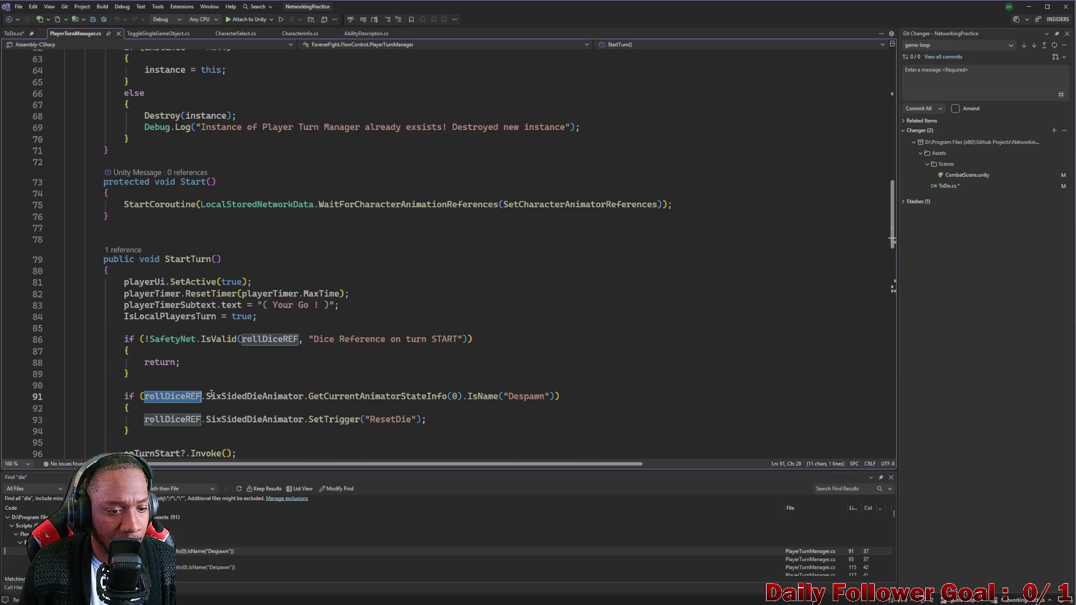
left_click(179, 396)
scroll(234, 372, "up", 18)
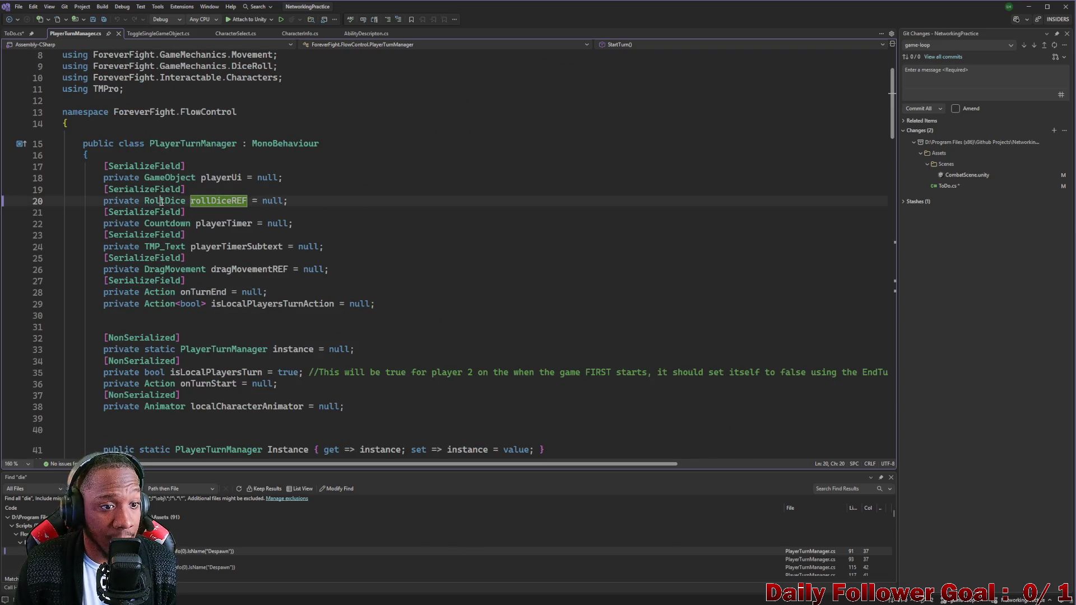
Go to the RollDice class definition from the type name on line 20
double_click(163, 202)
right_click(162, 203)
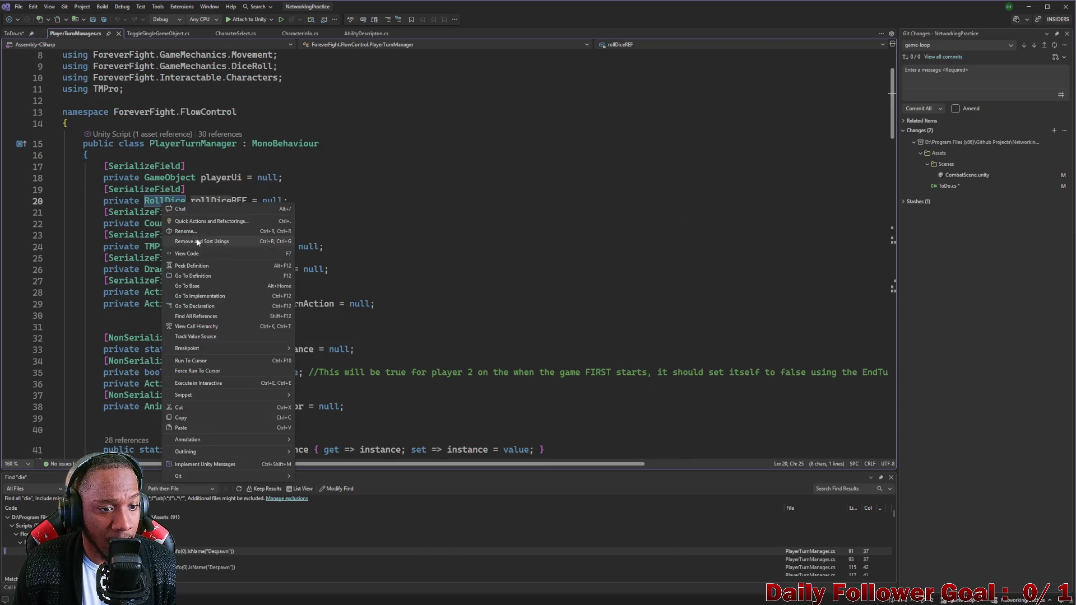
left_click(199, 277)
scroll(200, 278, "down", 5)
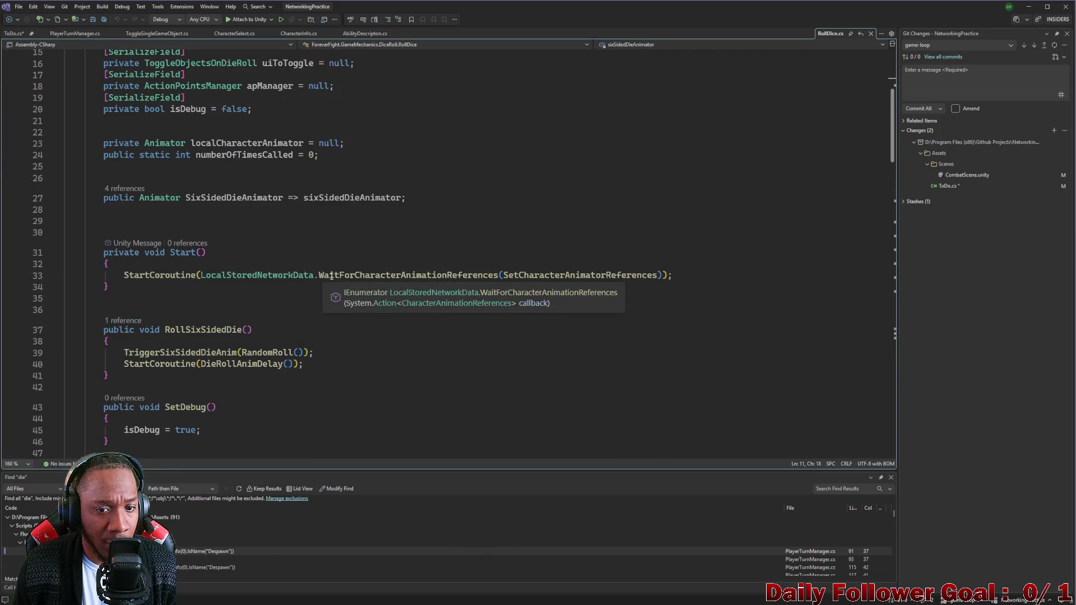
Trace SetCharacterAnimatorReferences and the CharacterAnimator lookup on line 133 in RollDice.cs
scroll(369, 290, "down", 3)
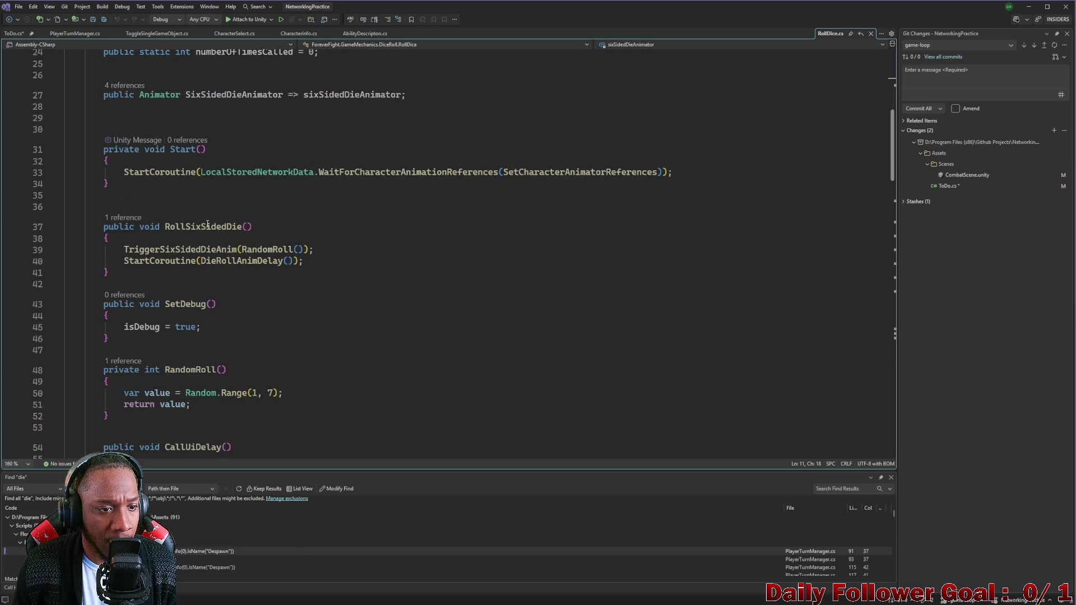
double_click(156, 173)
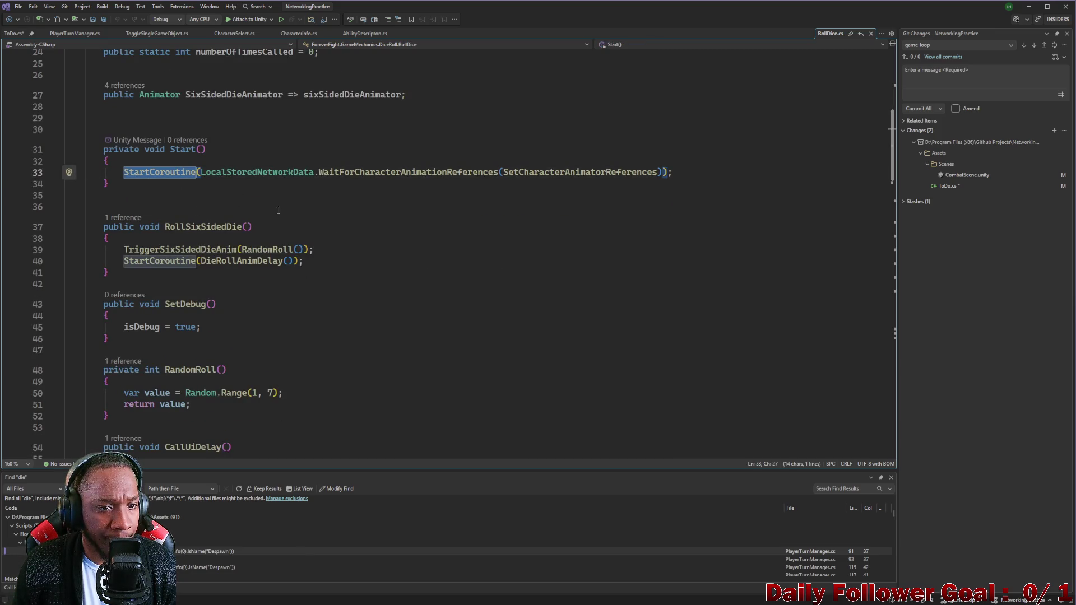
double_click(335, 178)
double_click(580, 172)
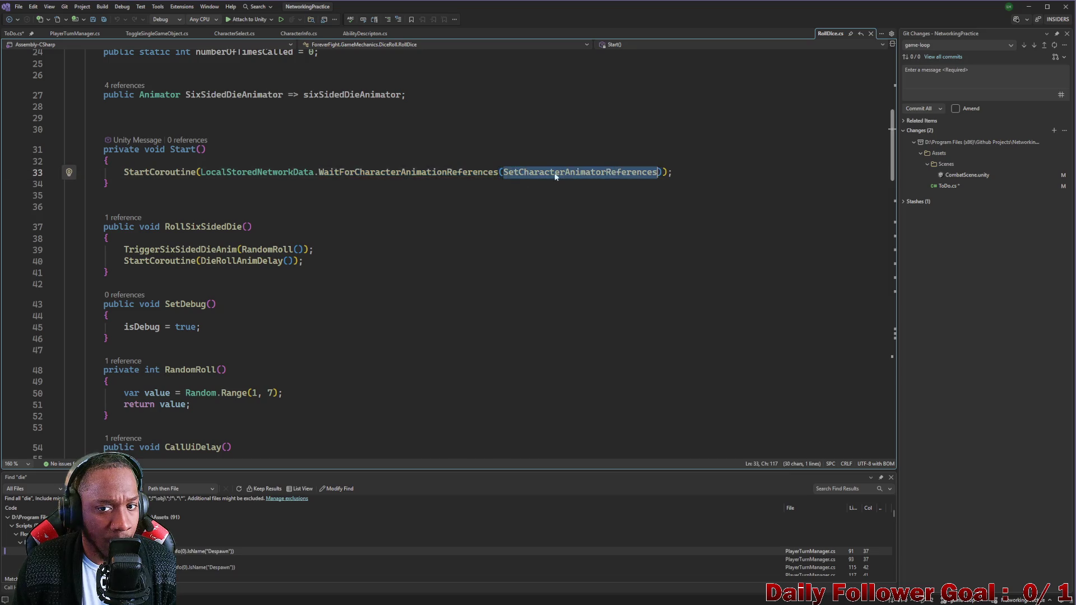
scroll(256, 235, "down", 8)
scroll(257, 235, "down", 19)
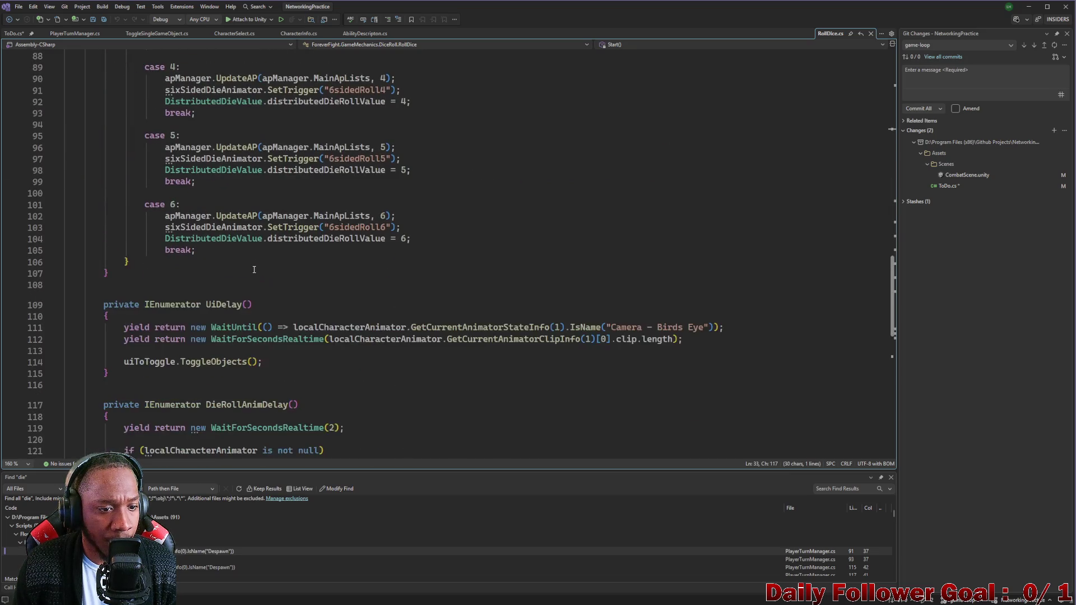
scroll(204, 256, "down", 1)
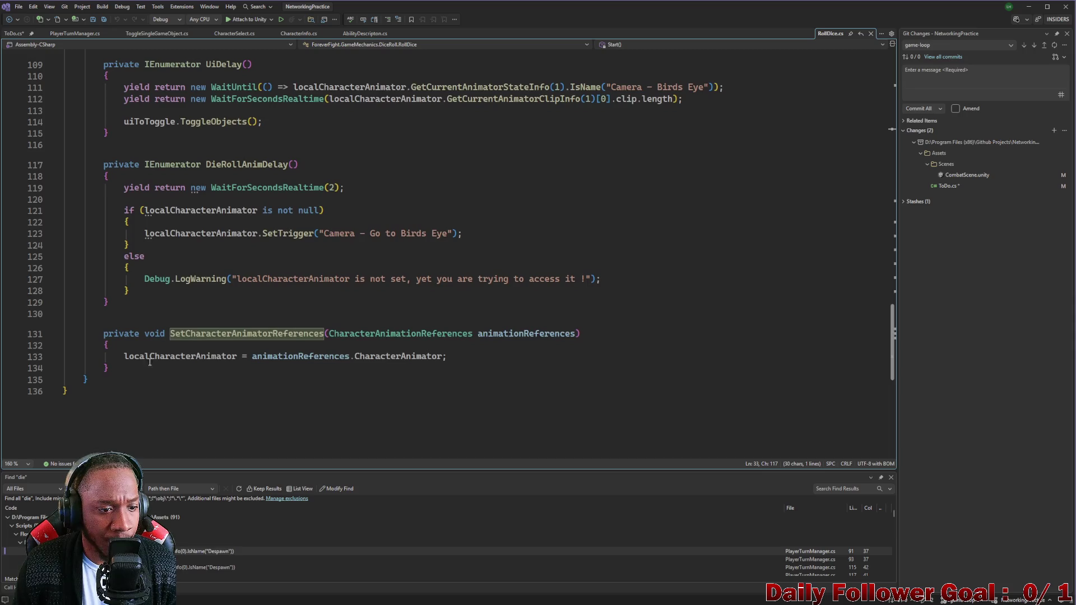
double_click(179, 356)
left_click(308, 356)
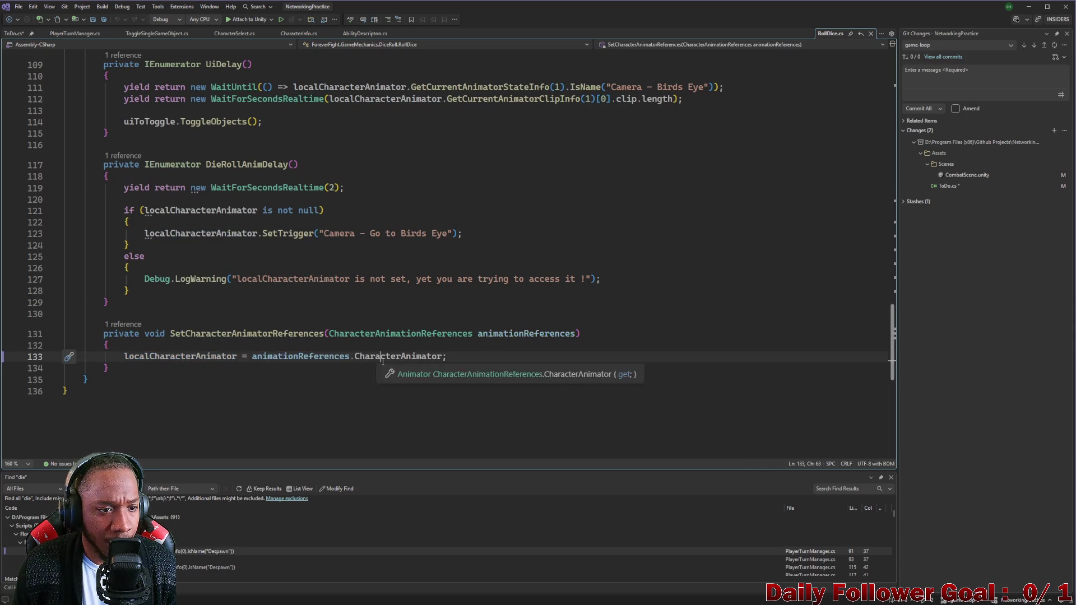
double_click(404, 356)
Select the sixSidedDieAnimator field and view the four SixSidedDieAnimator references
scroll(375, 324, "up", 2)
scroll(375, 325, "up", 2)
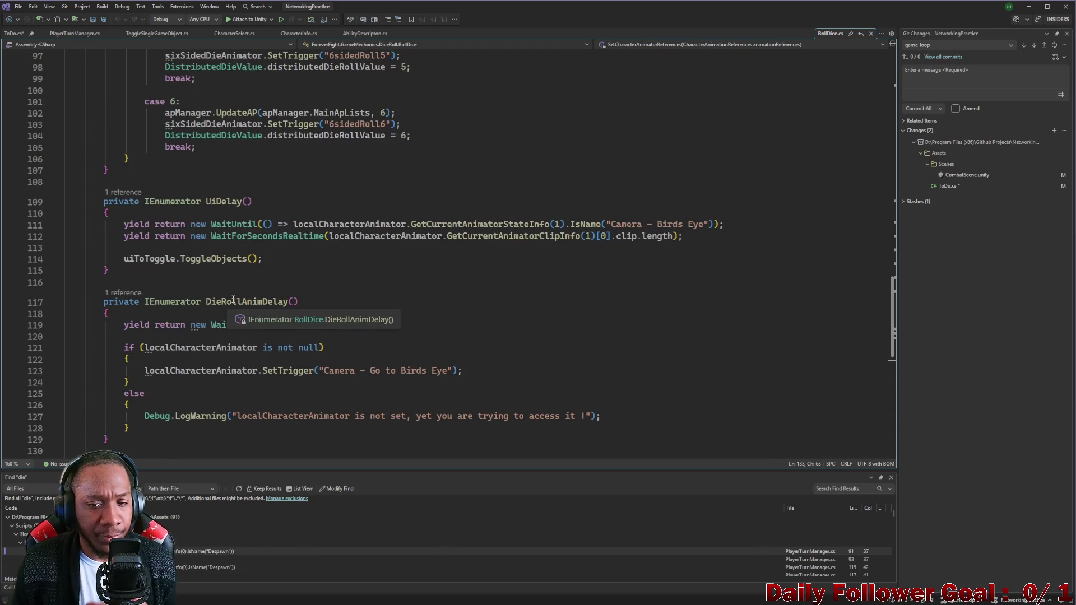
scroll(250, 295, "up", 3)
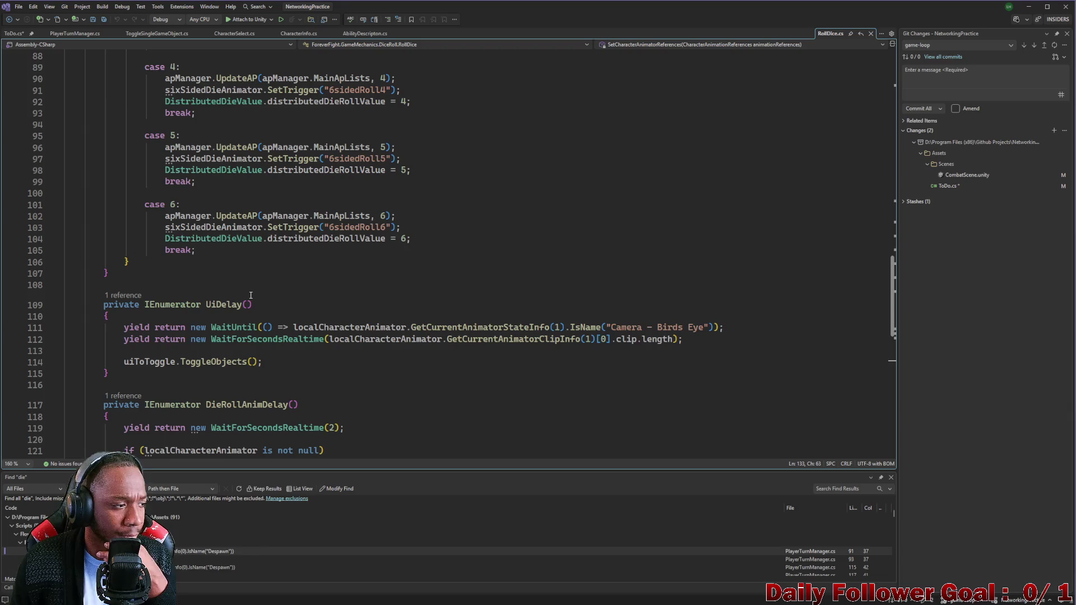
scroll(251, 295, "up", 10)
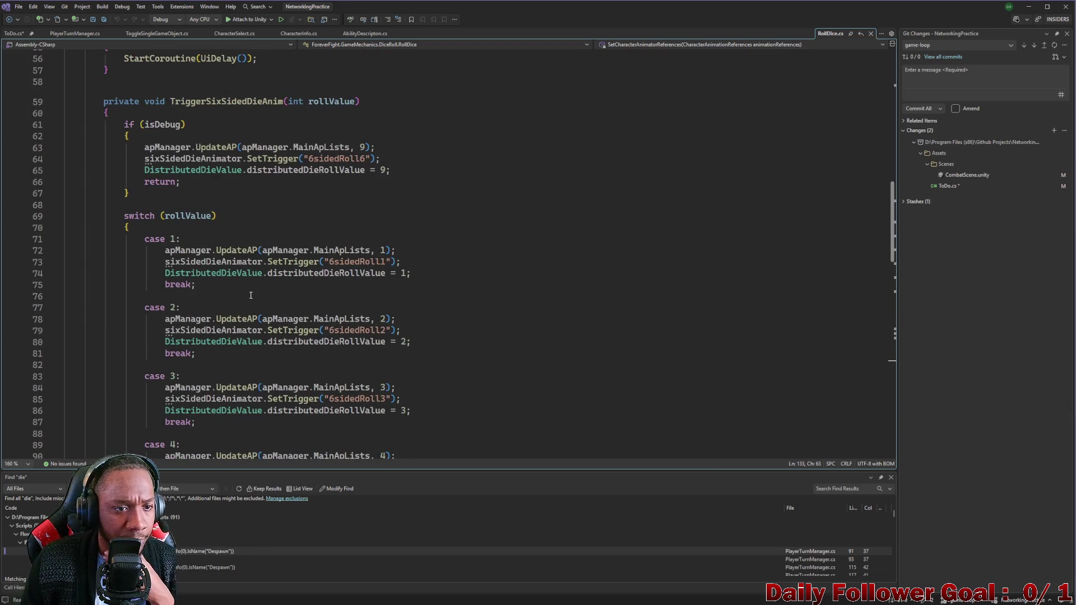
scroll(244, 303, "up", 5)
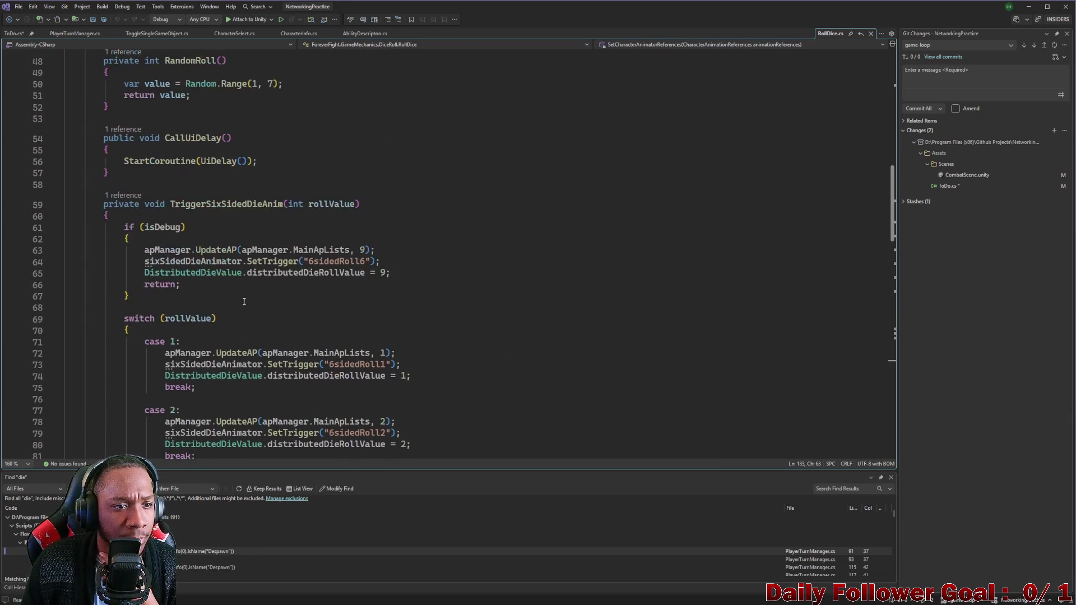
scroll(244, 303, "up", 6)
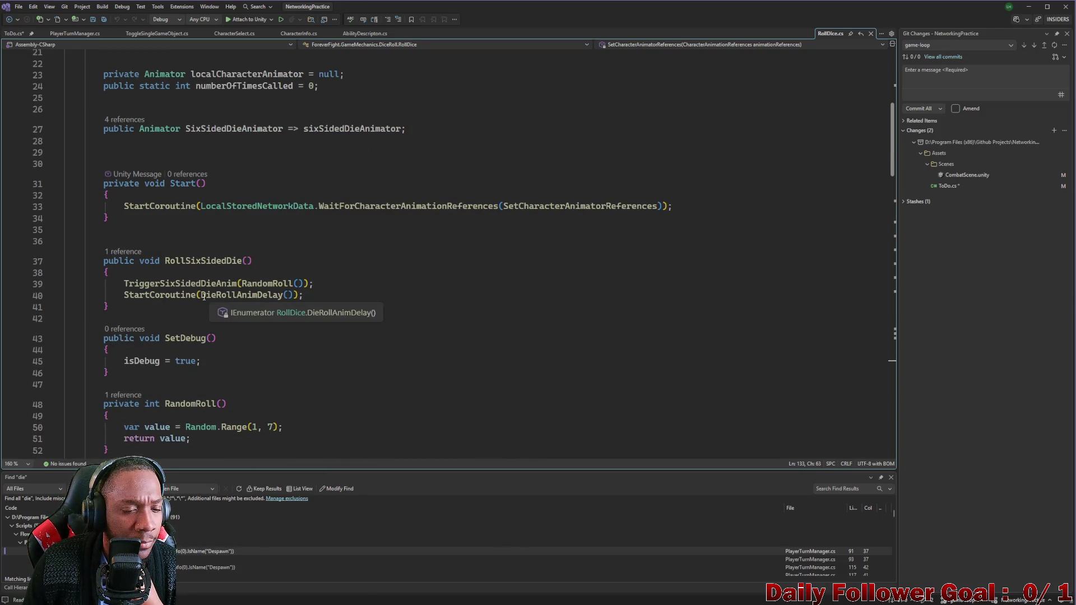
mouse_move(181, 296)
scroll(179, 295, "up", 6)
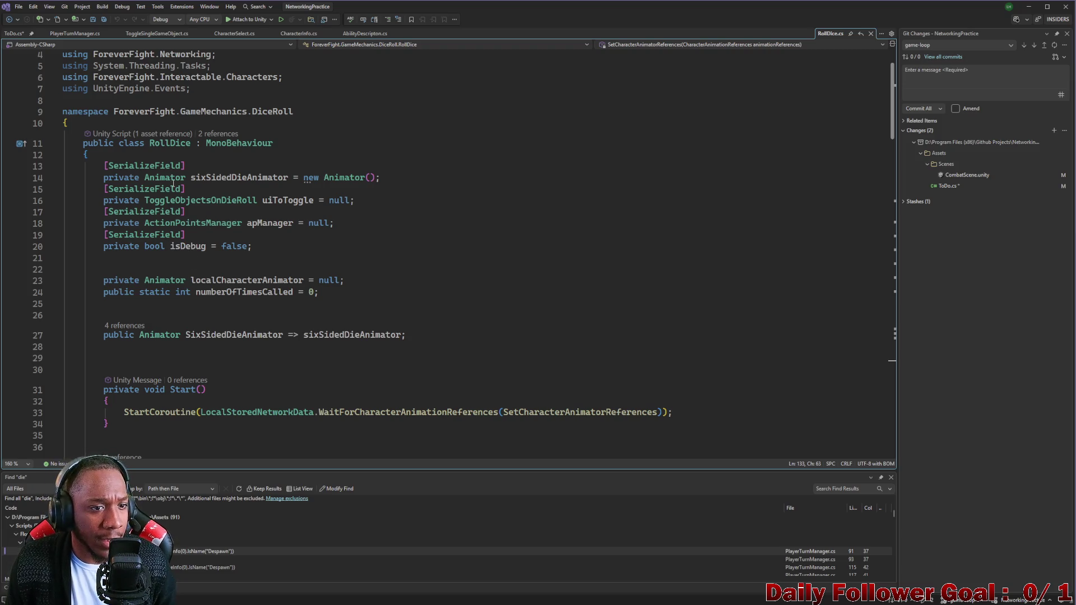
mouse_move(164, 176)
double_click(239, 177)
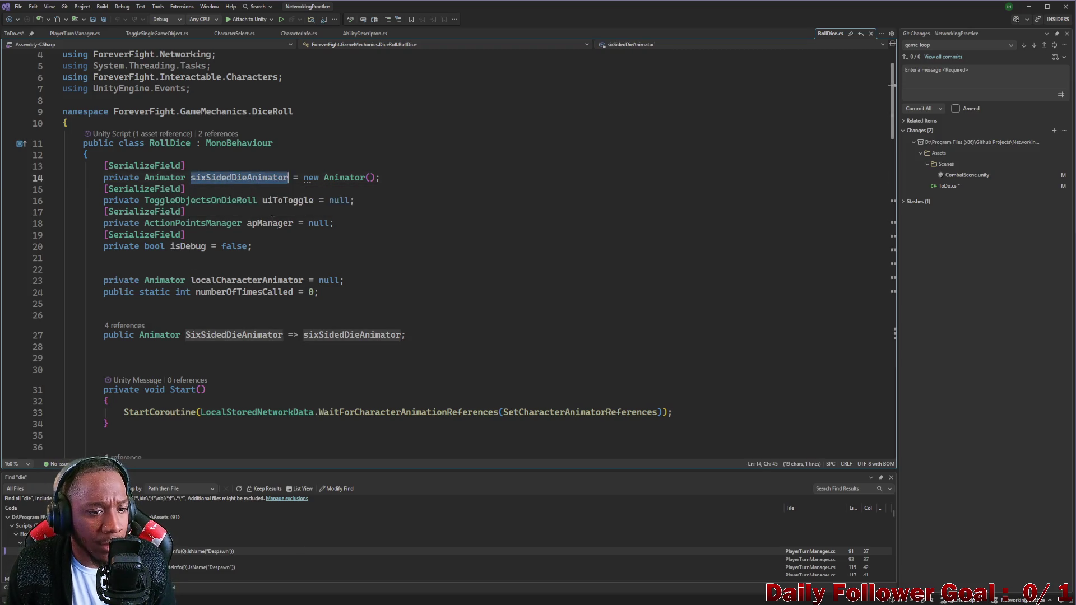
scroll(242, 254, "down", 7)
scroll(185, 224, "up", 4)
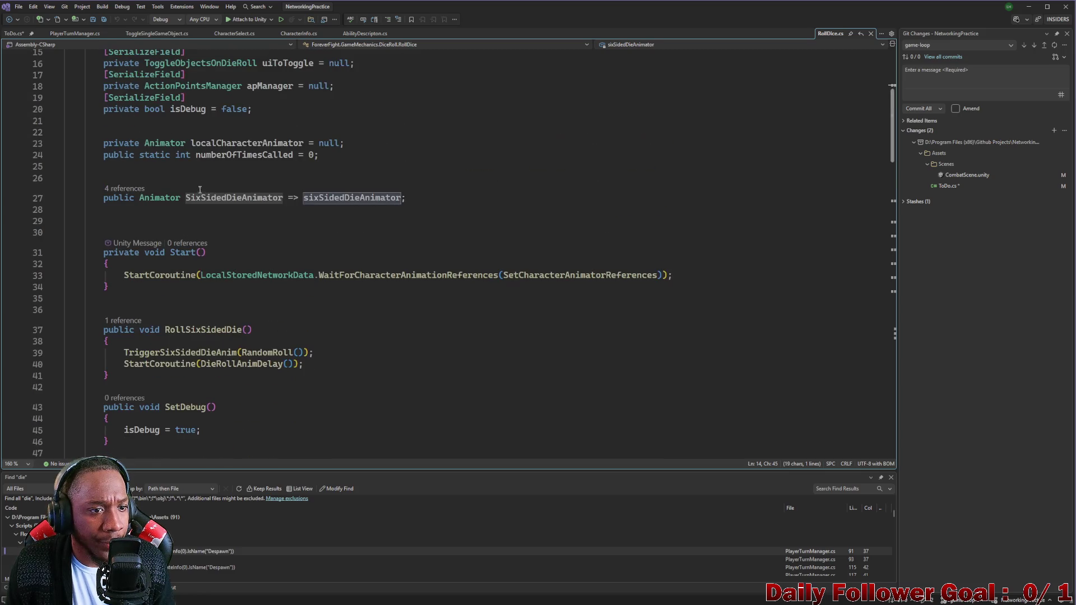
left_click(126, 189)
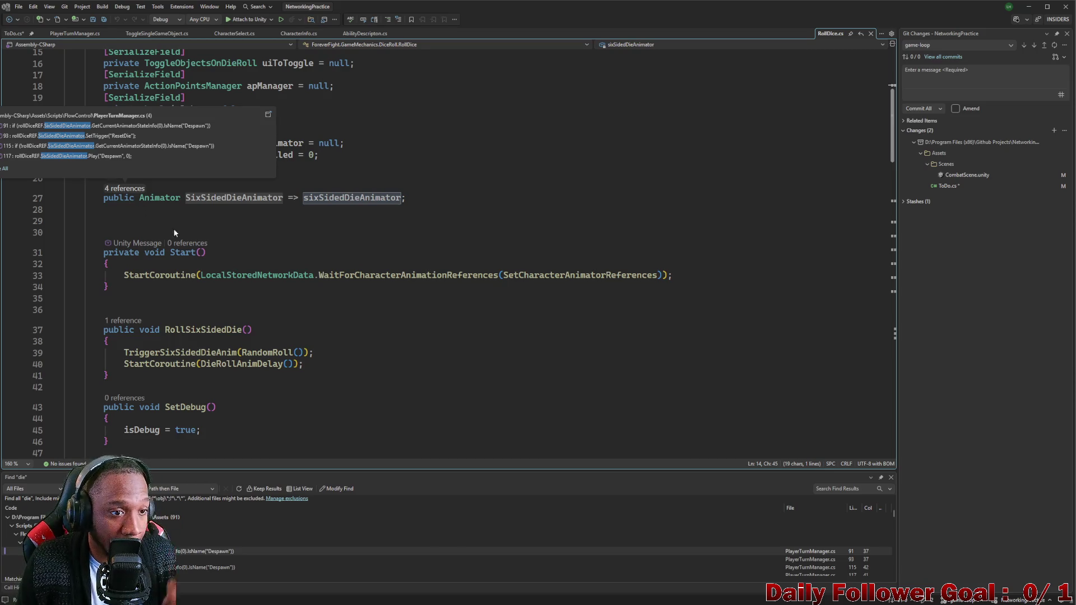
left_click(374, 302)
Scroll through RollDice.cs and bring up Find in Files for the entire solution
scroll(372, 302, "down", 7)
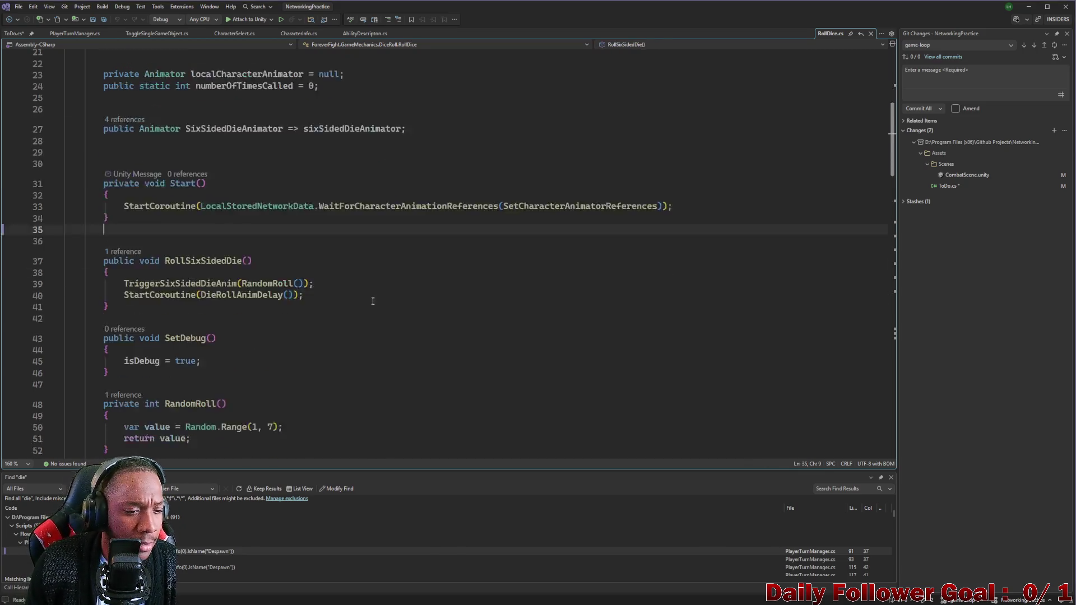
scroll(369, 303, "down", 4)
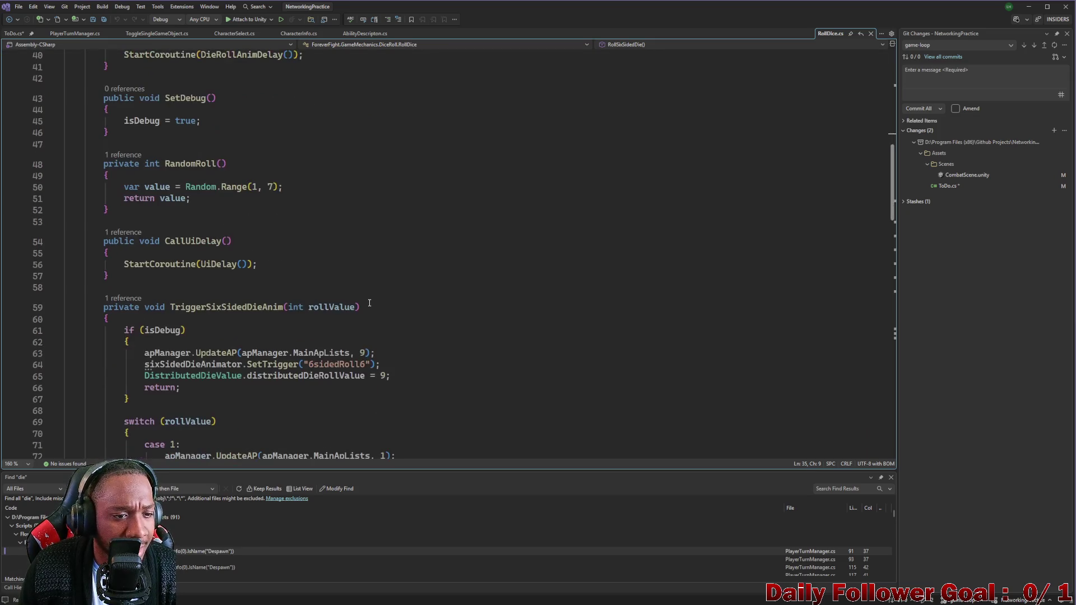
scroll(346, 304, "down", 3)
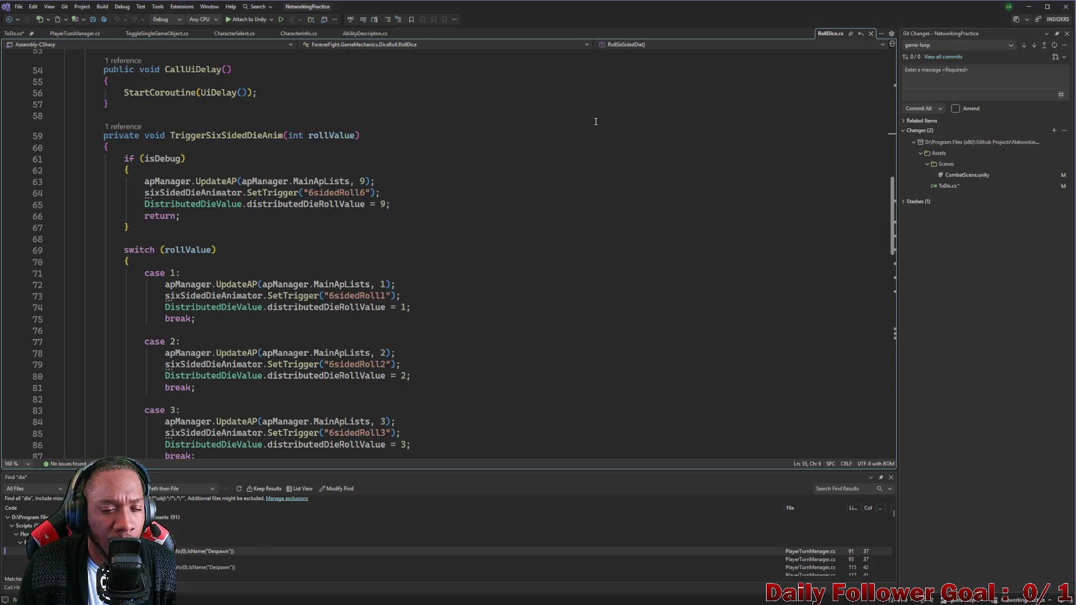
scroll(272, 191, "up", 6)
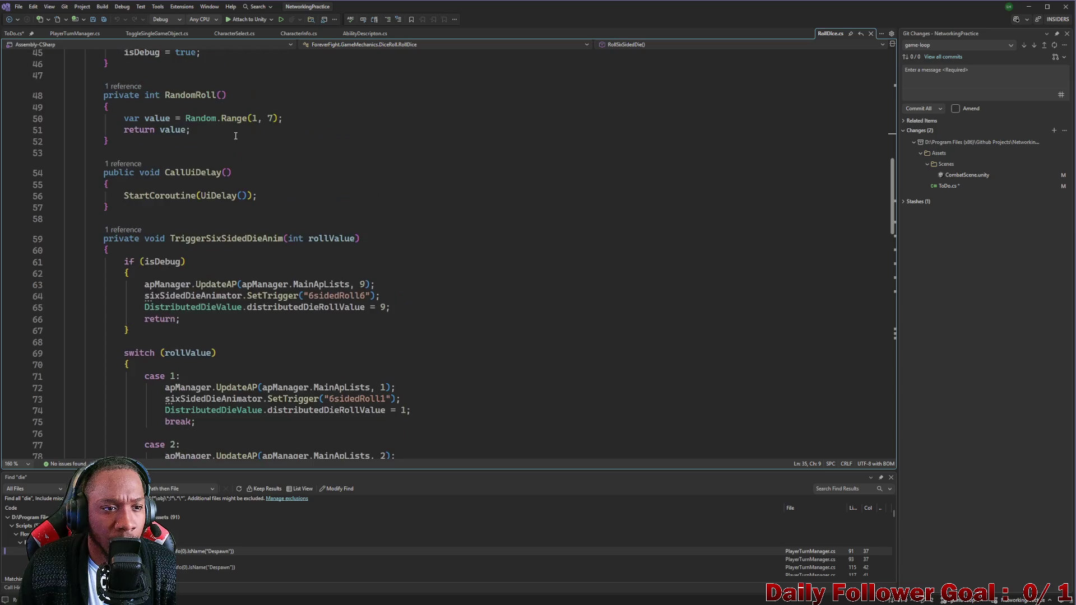
scroll(272, 191, "up", 11)
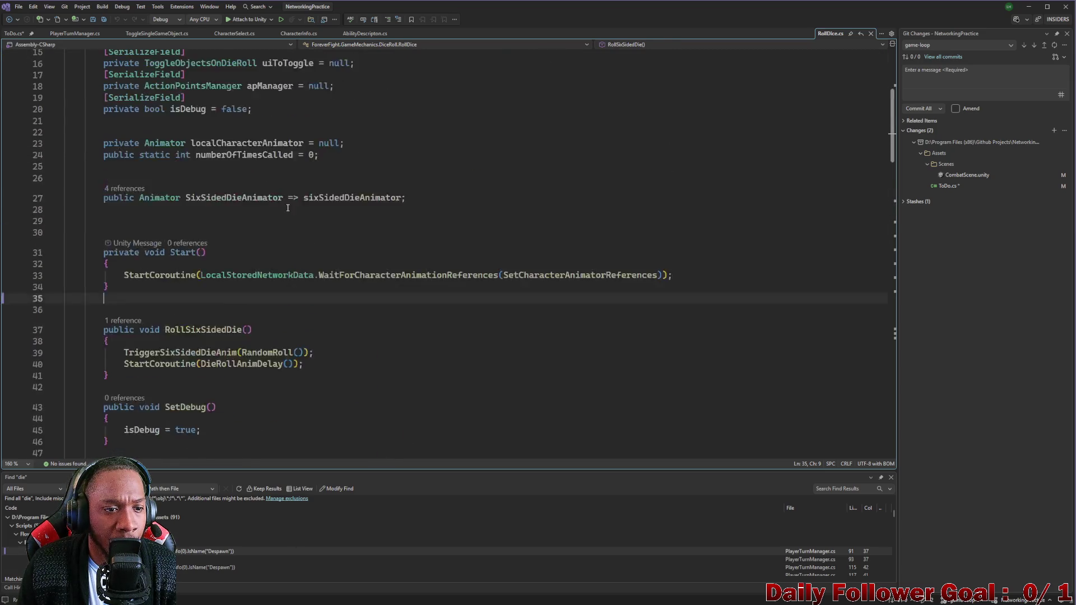
key("ctrl+shift+f")
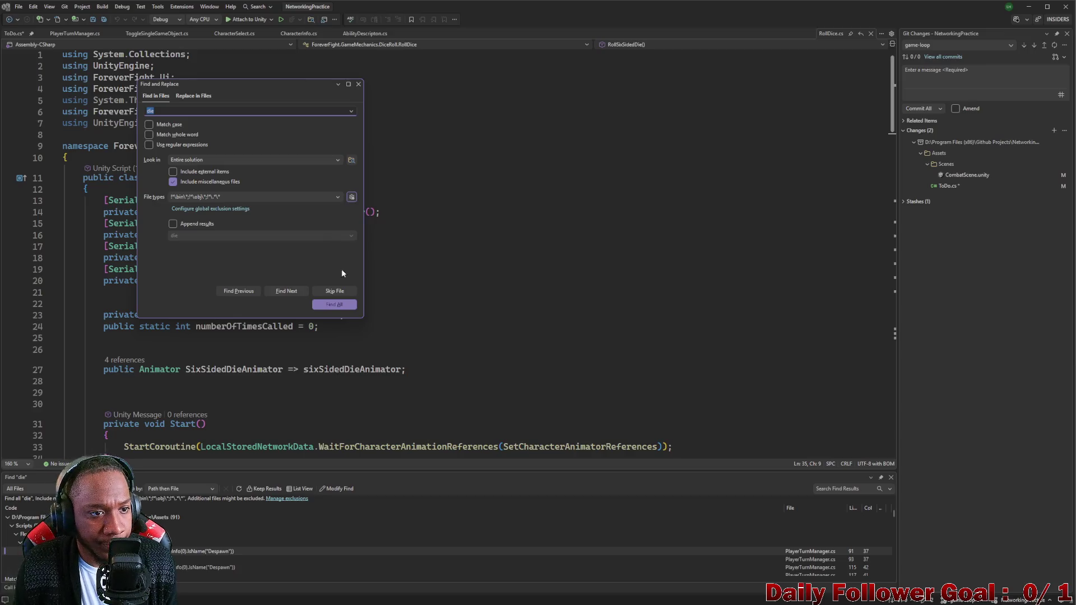
Run Find All for 'die' across the entire solution
left_click(345, 306)
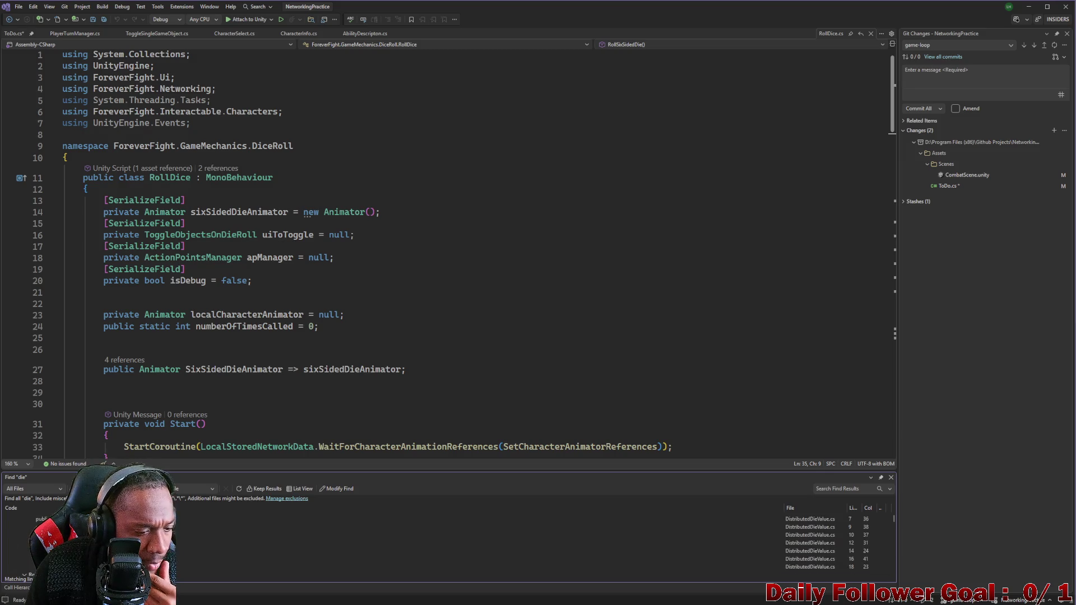
Back in Unity, inspect the Player Holder objects and reselect Dice Manager (Player 1)
left_click(1029, 6)
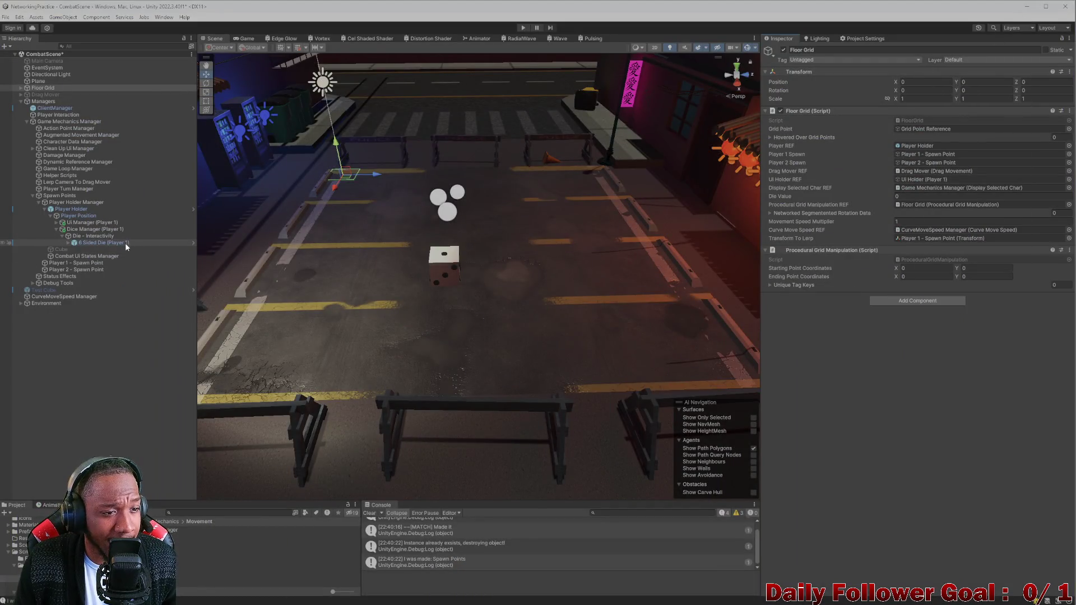
left_click(98, 229)
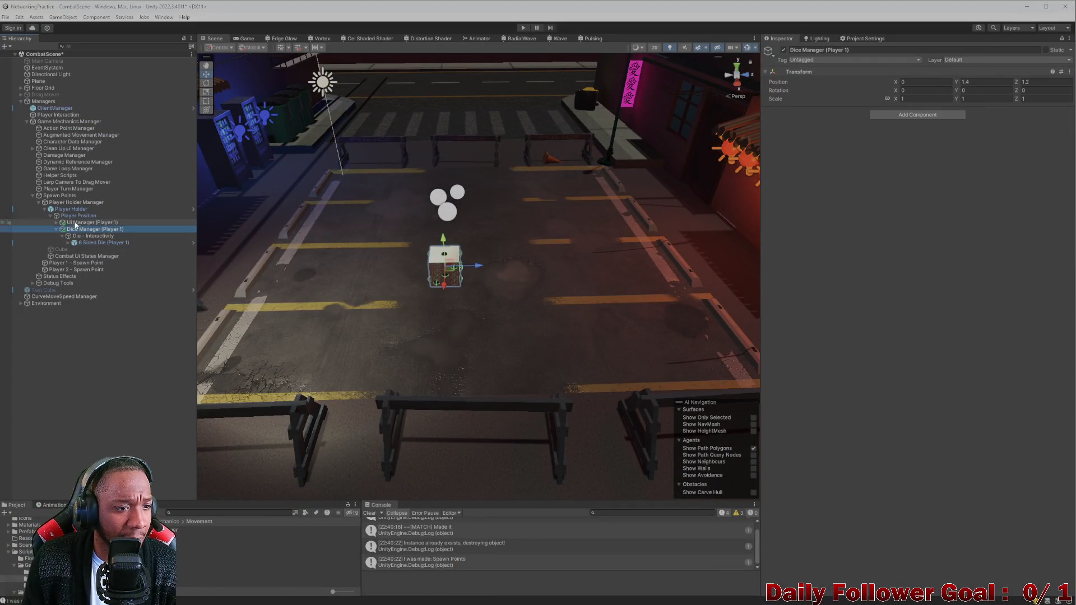
left_click(74, 217)
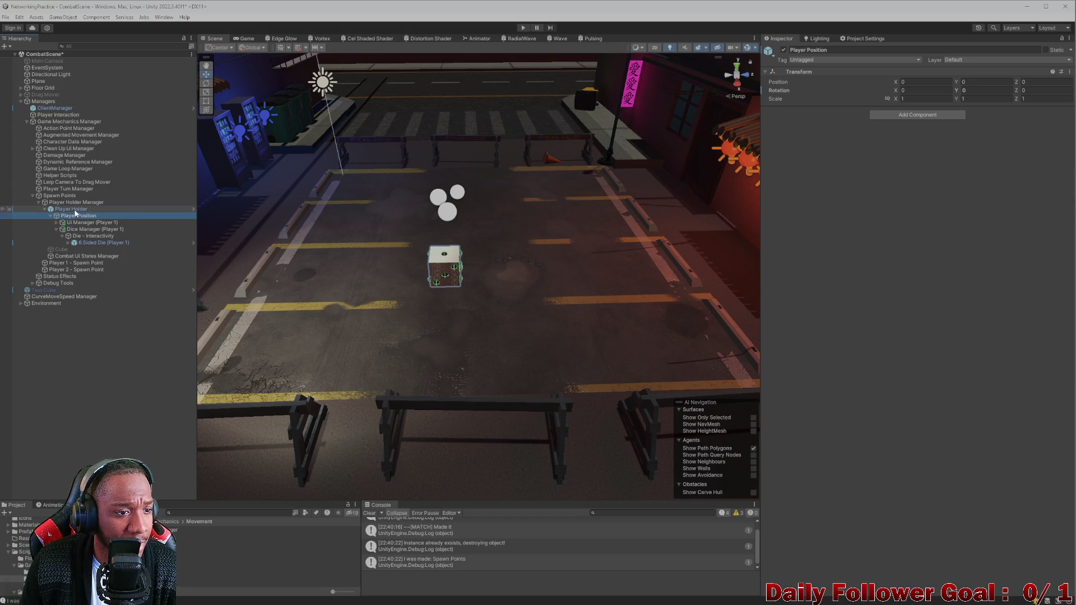
left_click(76, 209)
left_click(76, 203)
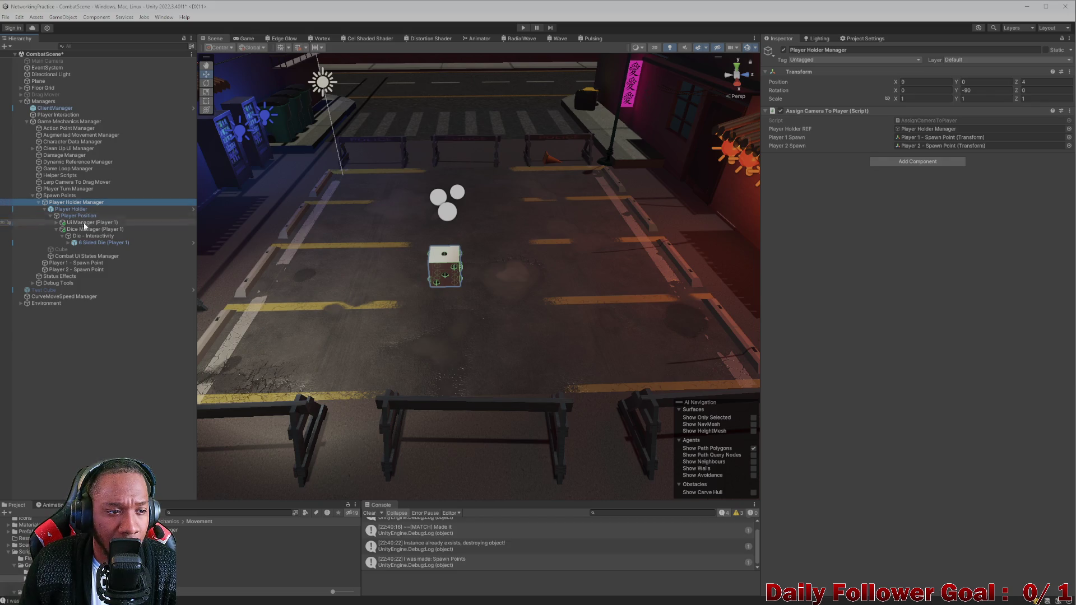
left_click(76, 210)
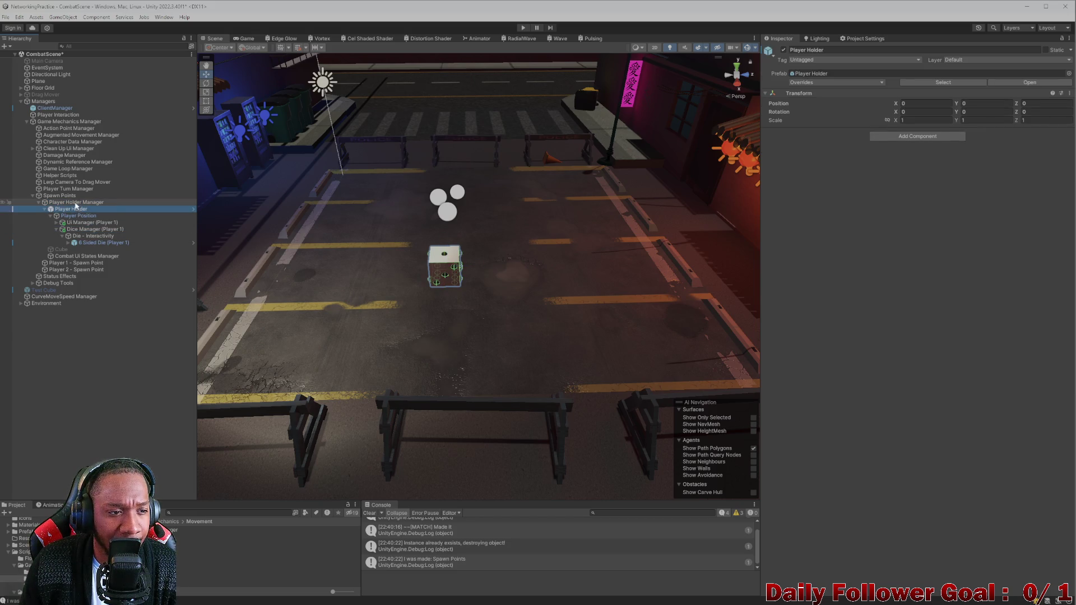
left_click(77, 202)
left_click(89, 230)
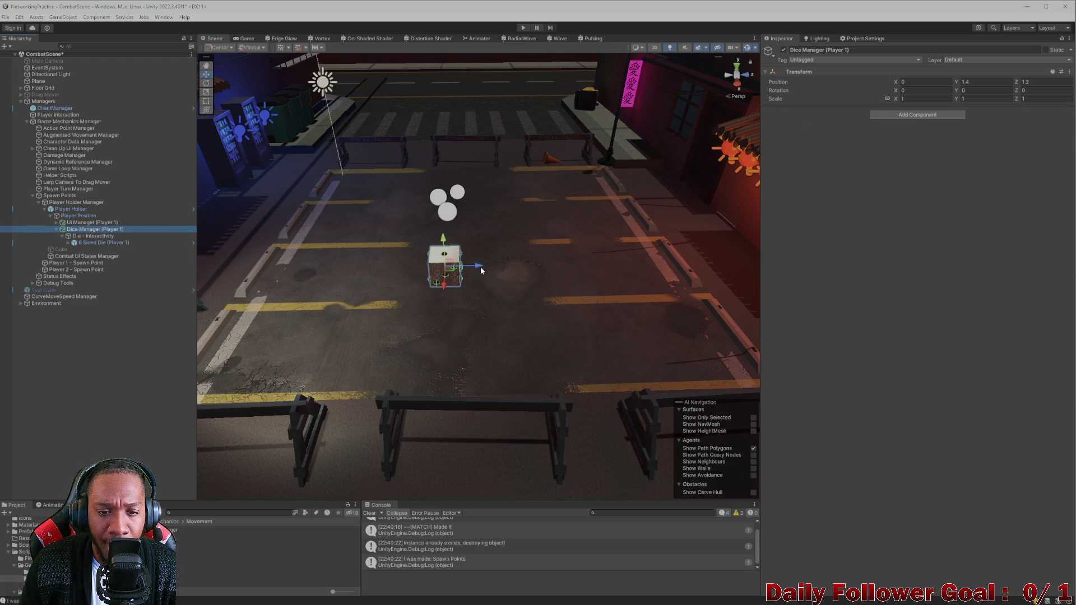
Undo the stray X move and set the die's Position Z to 1.44
mouse_move(518, 277)
left_mouse_down()
mouse_move(439, 313)
mouse_move(419, 300)
mouse_move(498, 294)
mouse_move(587, 248)
left_mouse_up()
key("ctrl+z")
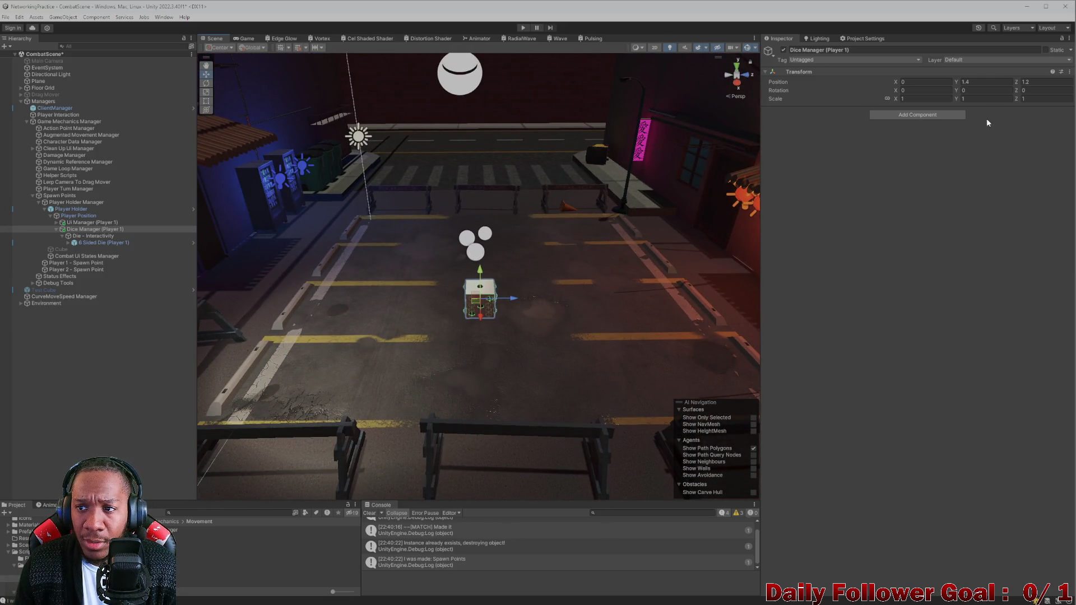
left_click(1023, 82)
type("1.44")
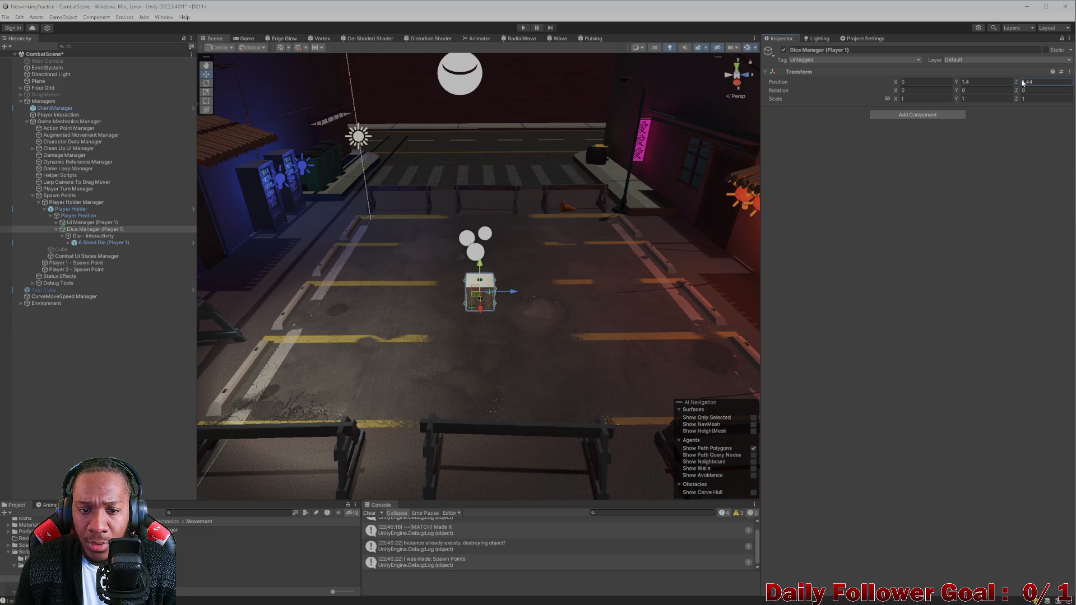
key("alt+Tab")
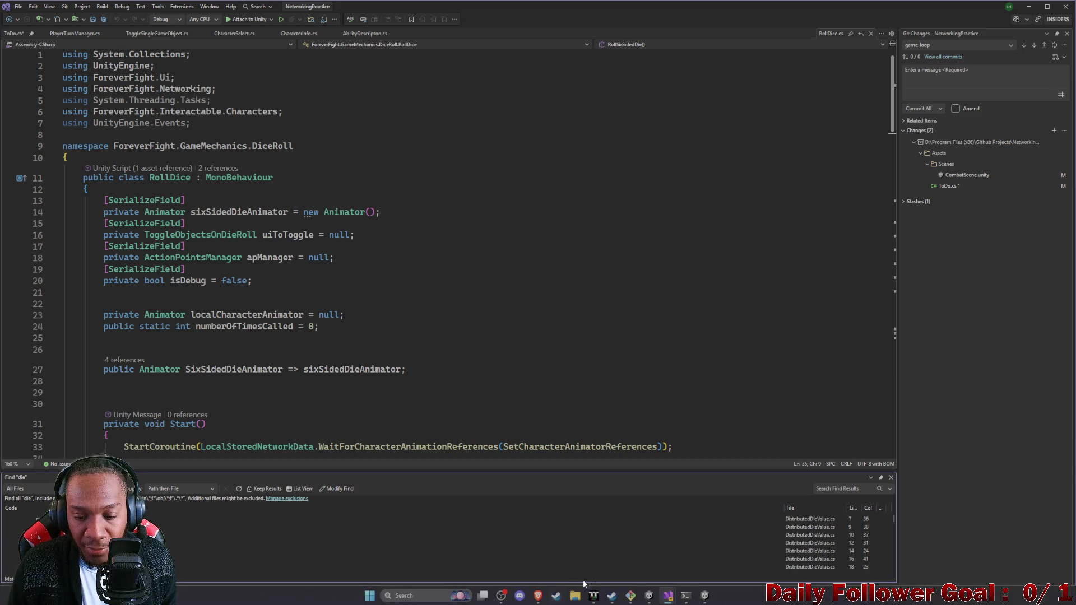
In ToDo.cs, insert 'turn off or shrink fps' below 'lock game to landscape views'
mouse_move(669, 600)
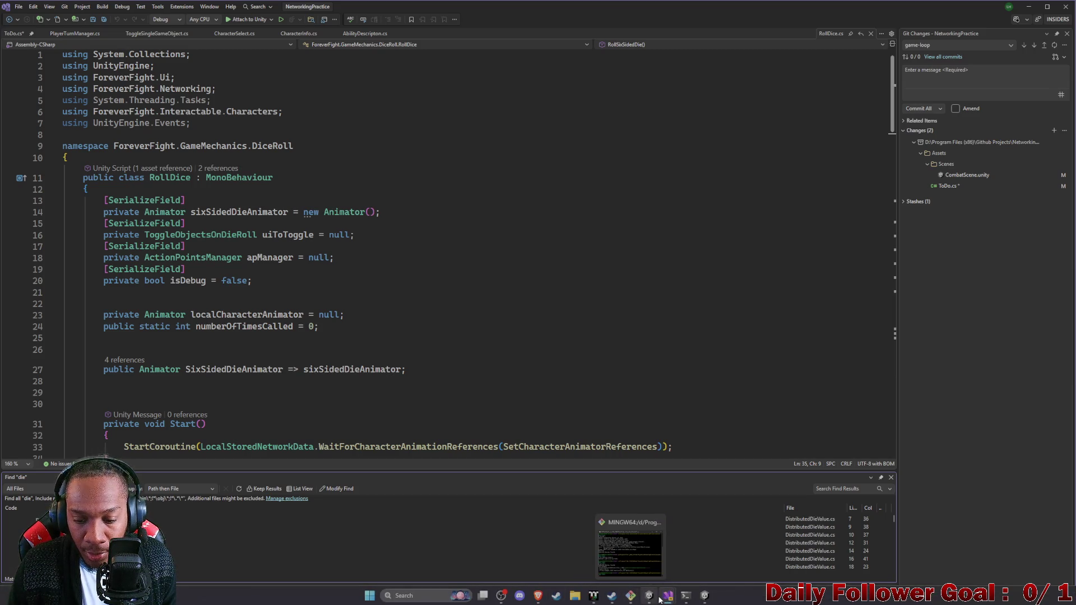
left_click(14, 34)
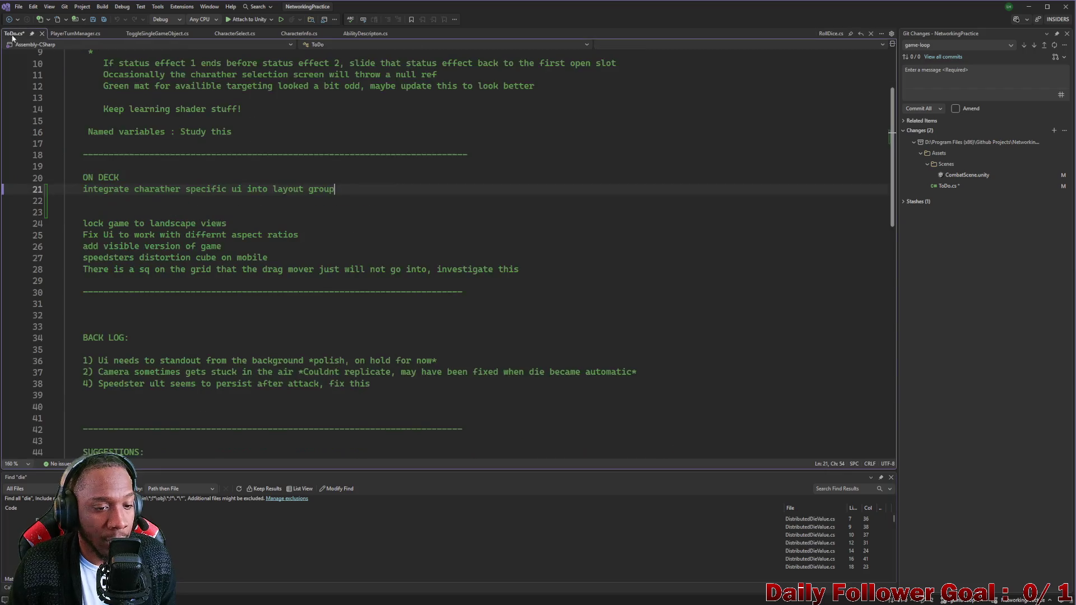
scroll(293, 317, "down", 1)
left_click(542, 236)
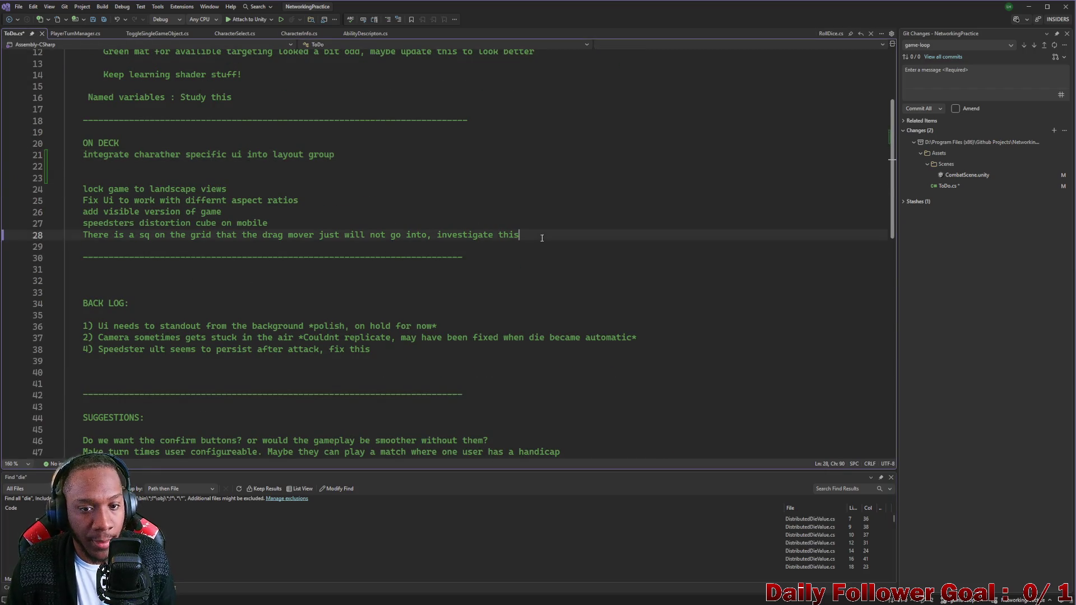
left_click(321, 201)
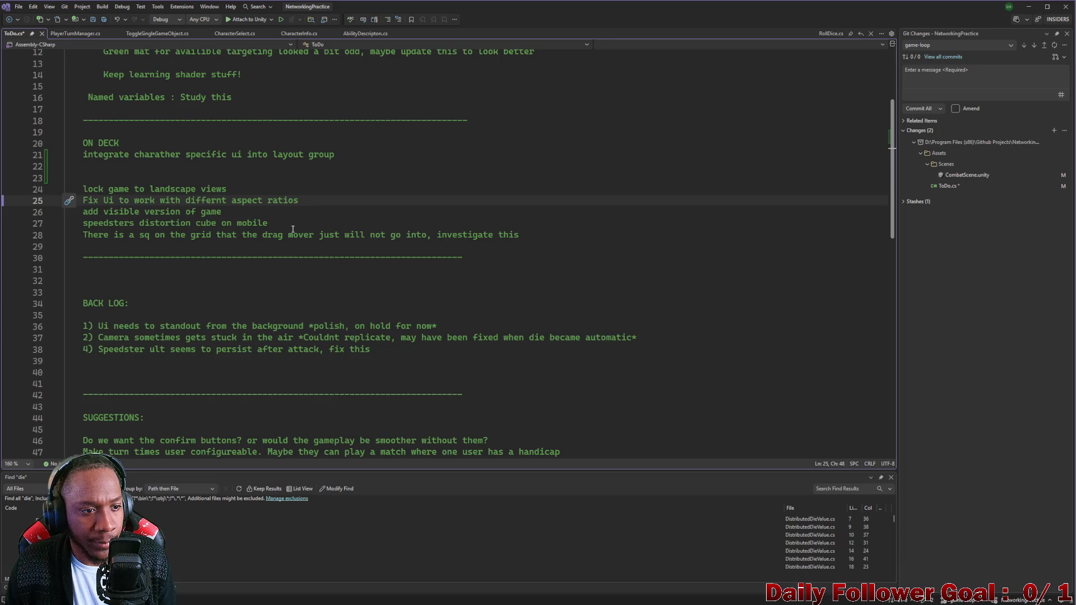
left_click(259, 188)
key("Return")
type("turn off or shrink fps")
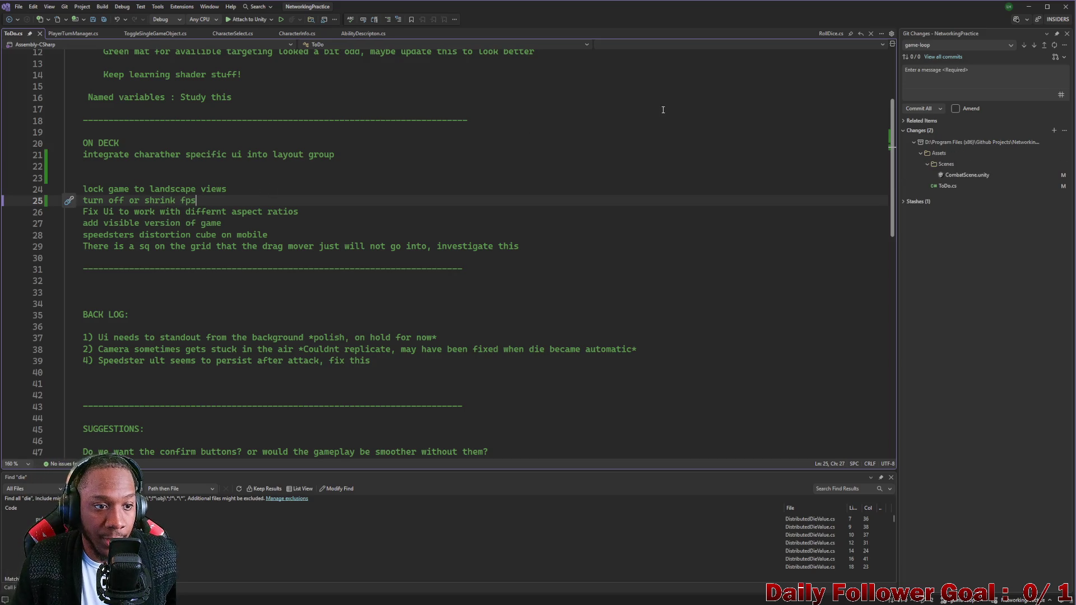
left_click(1027, 6)
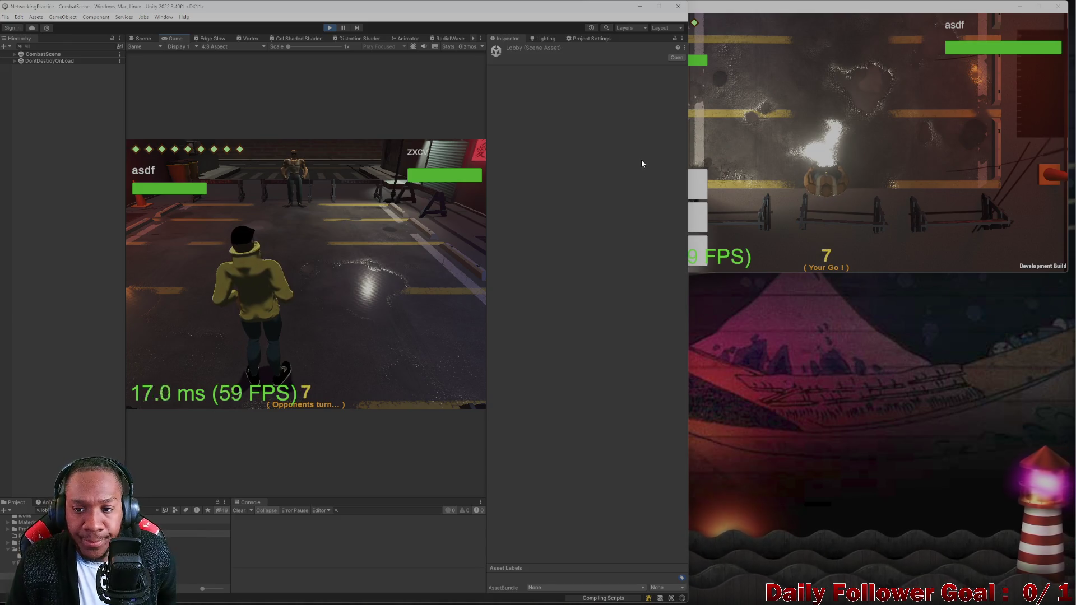
Stop and restart play mode in the Unity editor
left_click(778, 199)
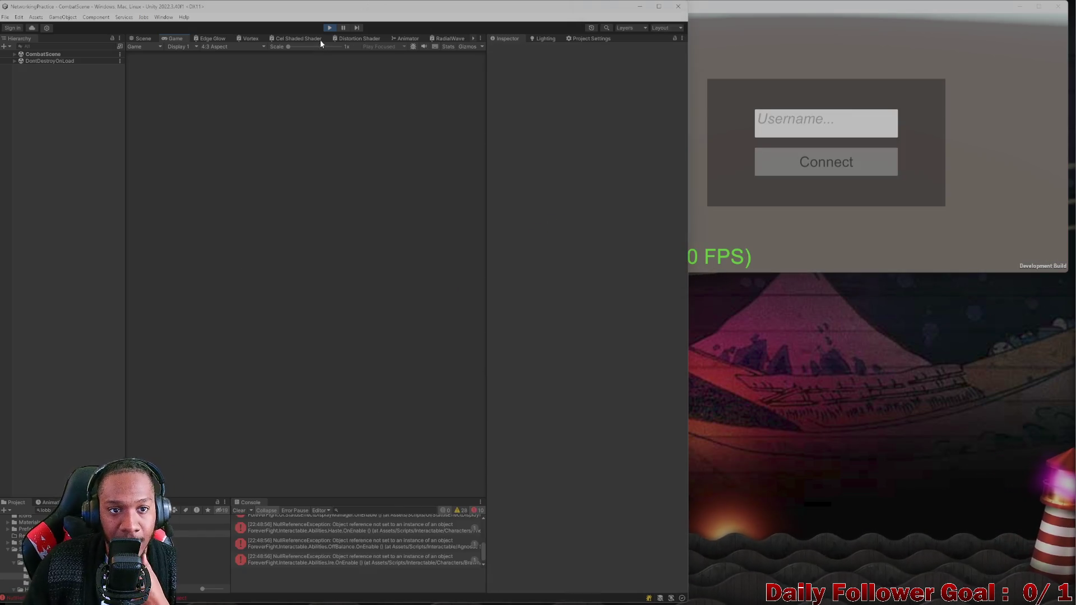
left_click(329, 27)
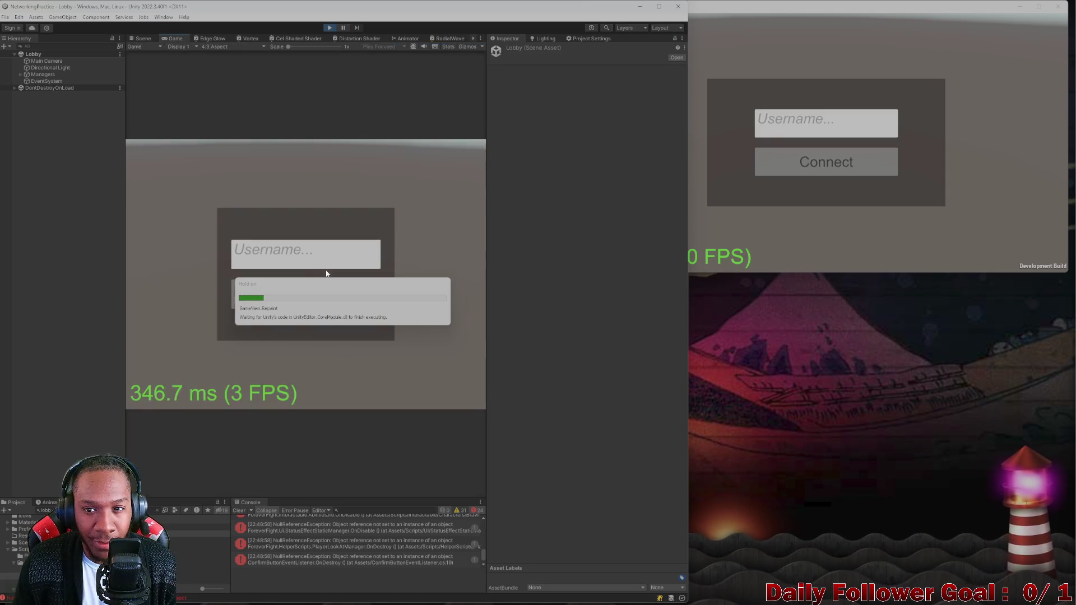
left_click(305, 293)
Connect the build as the second player with a username, and pick The Speedster in the editor
left_click(843, 157)
type("zxc")
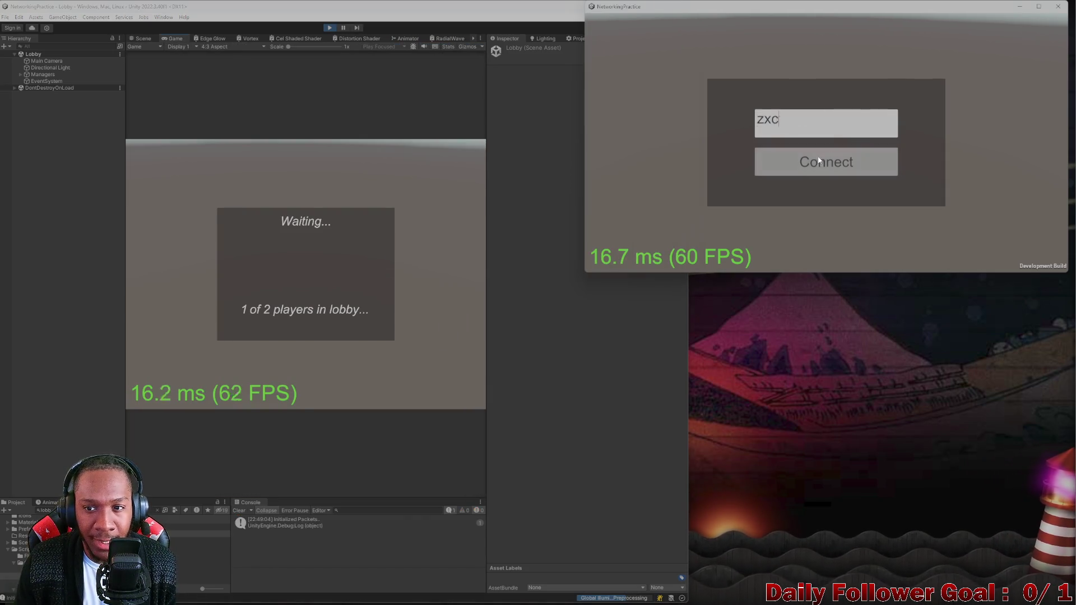
left_click(824, 161)
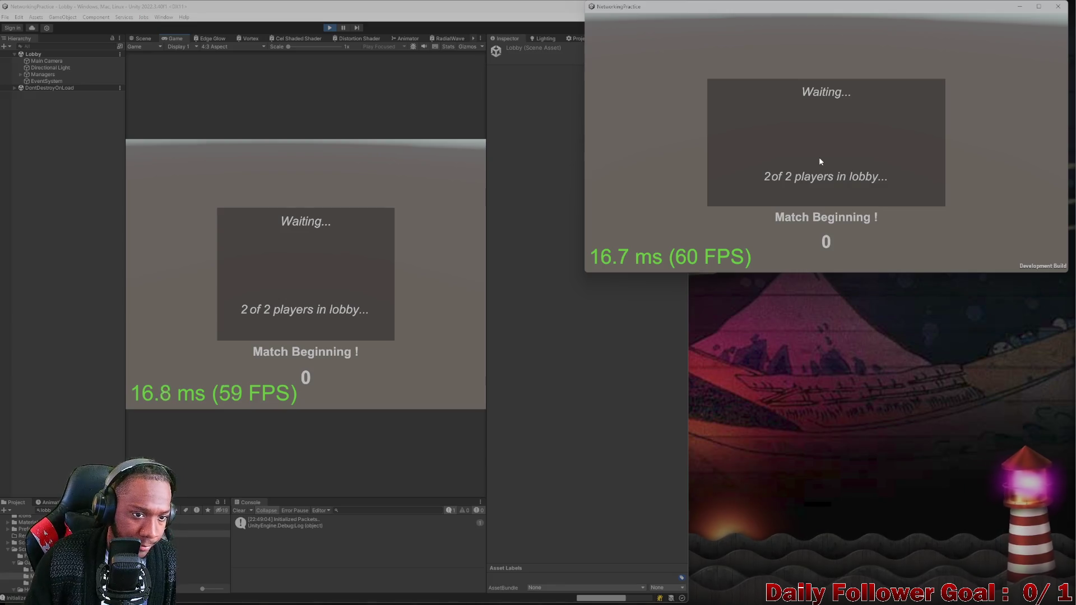
left_click(272, 236)
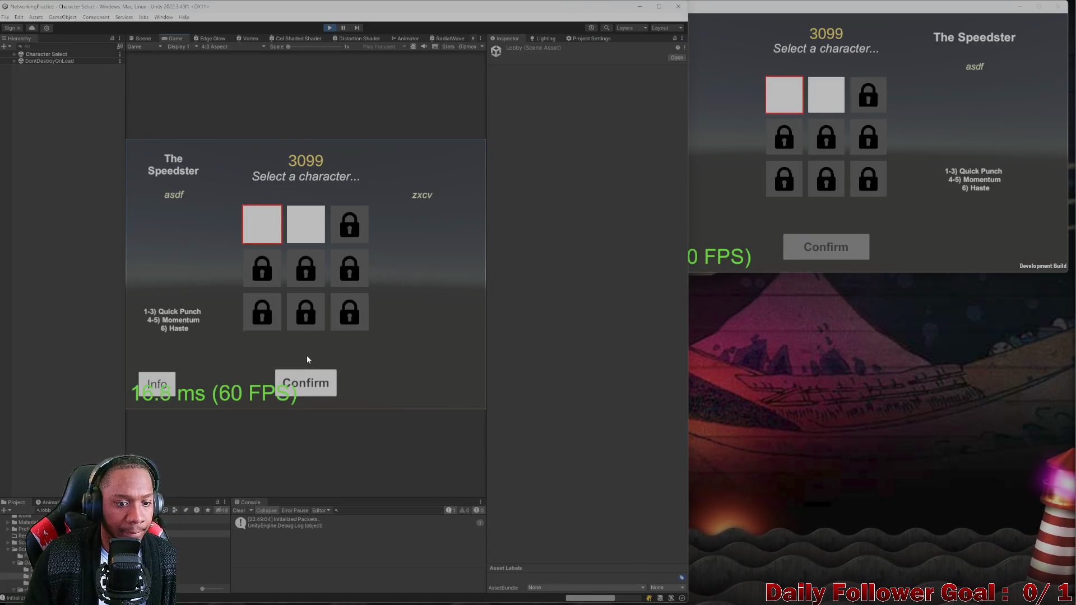
Confirm The Speedster for the editor player and The Brawn for the build player
left_click(306, 382)
left_click(826, 95)
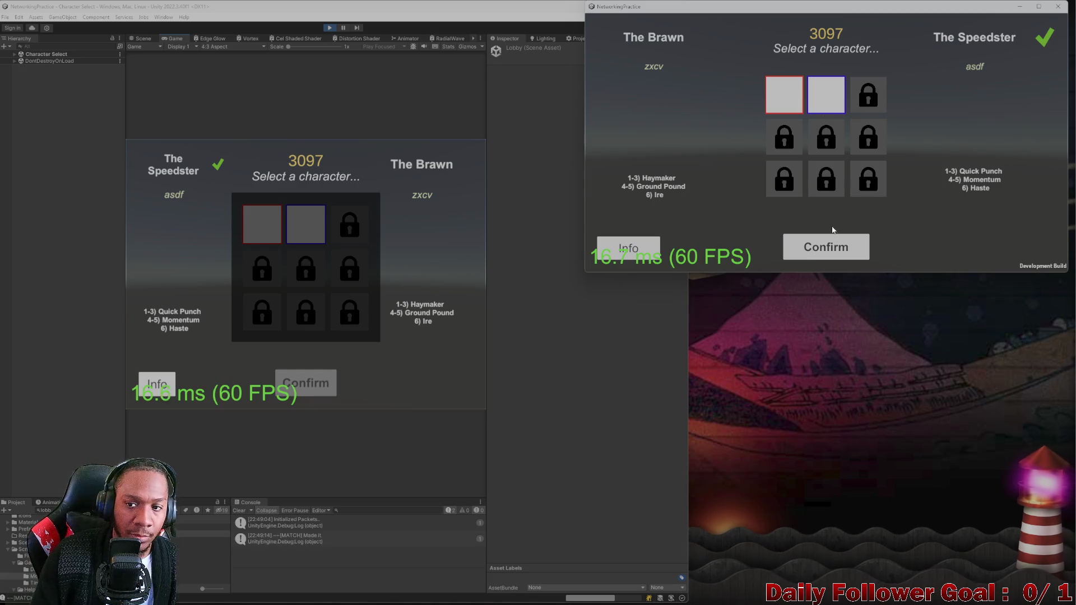
left_click(829, 249)
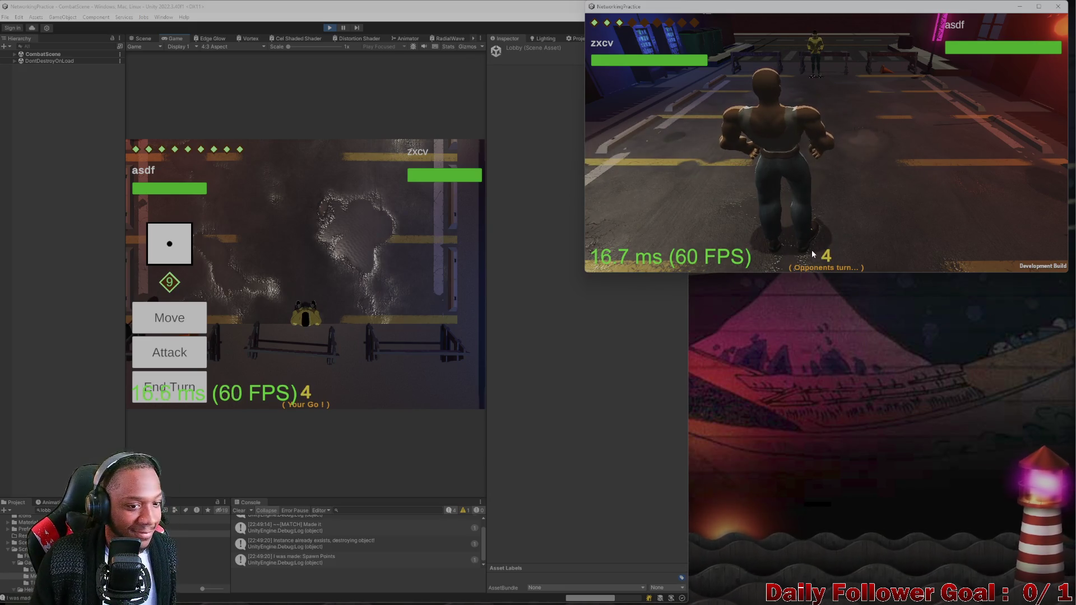
Try Move, Back, Move, check the second player's turn, then return to Scene view
left_click(169, 317)
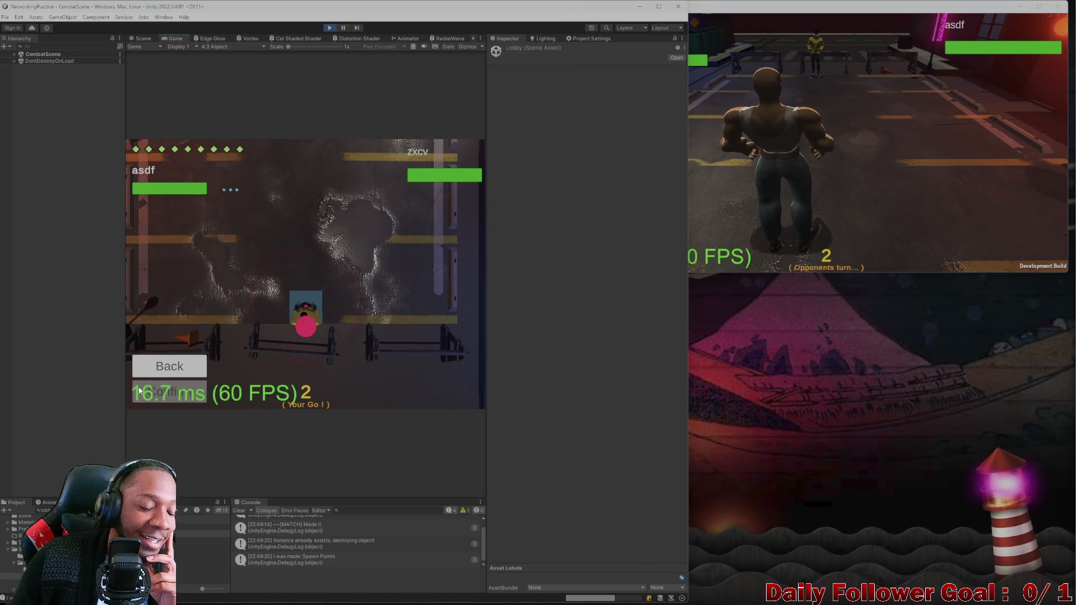
left_click(185, 370)
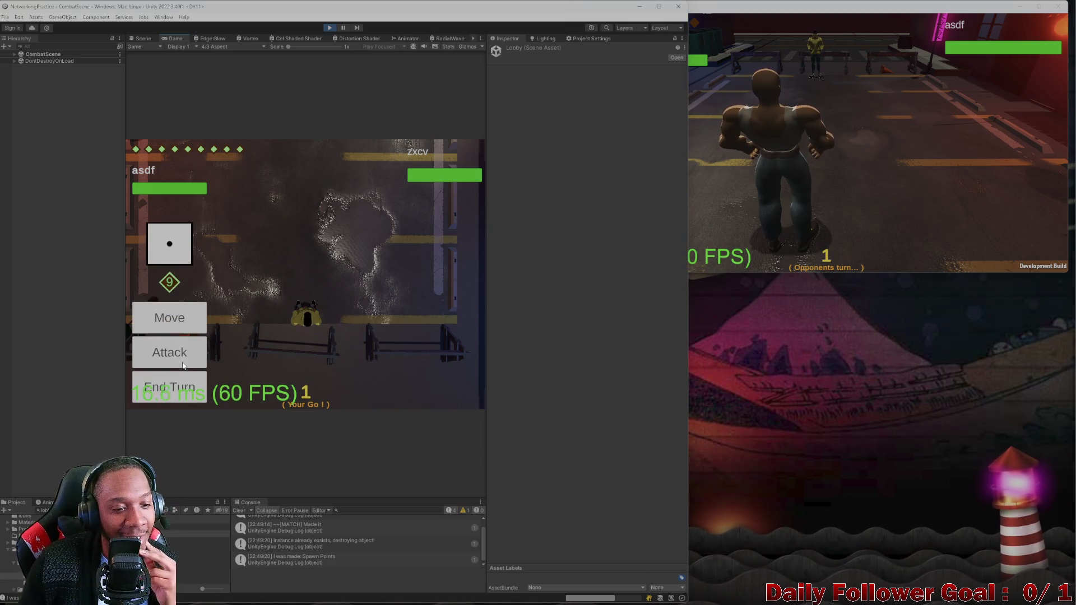
left_click(167, 316)
left_click(809, 144)
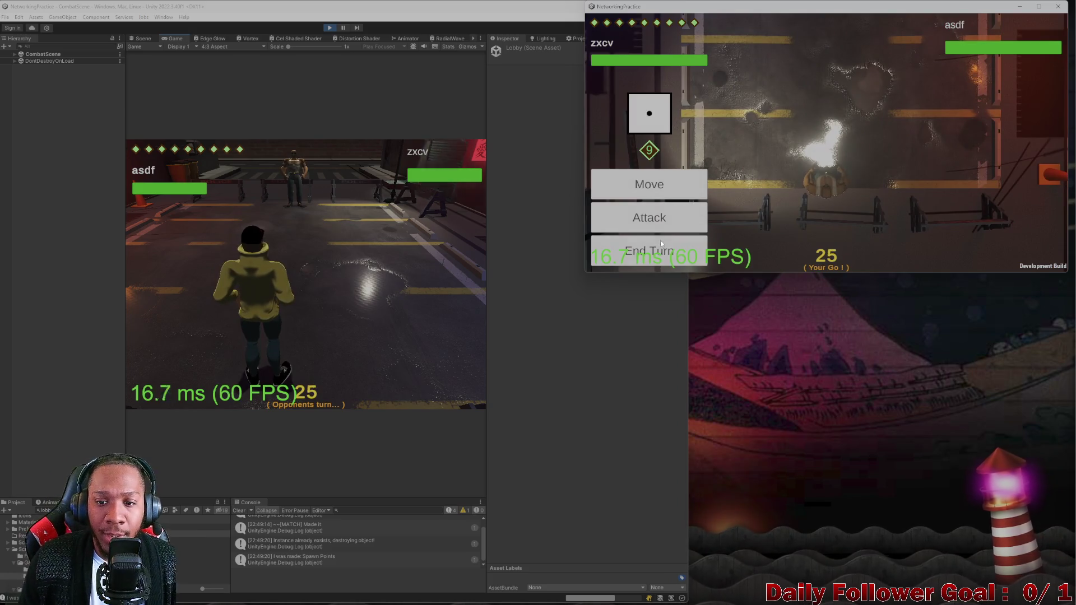
left_click(653, 249)
left_click(141, 38)
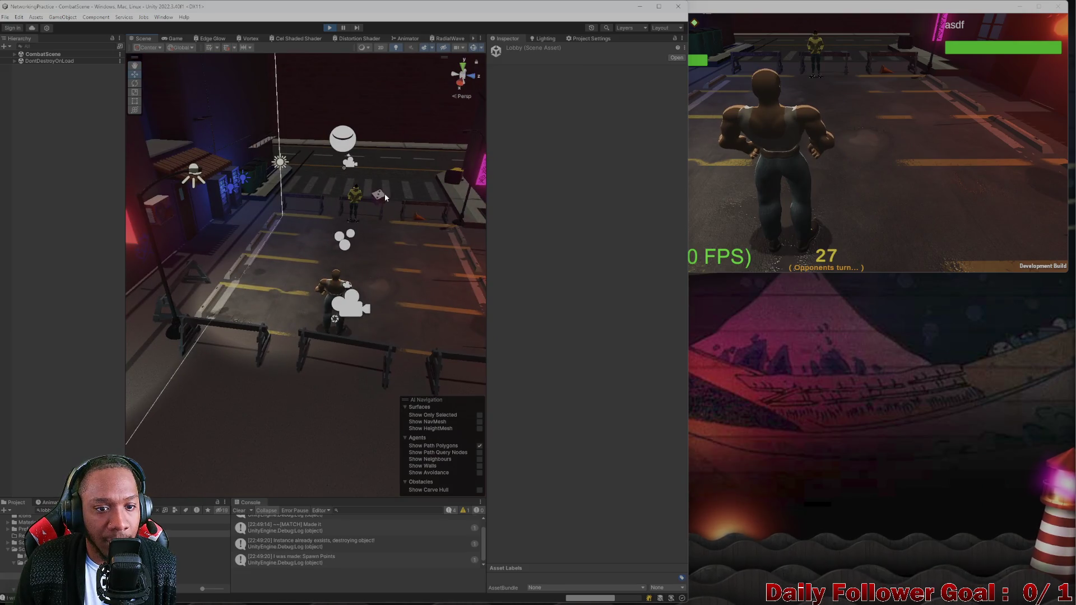
Select the die and Dice Manager (Player 1), check the Game view, and frame the Dice Manager
left_click(383, 201)
left_click(87, 236)
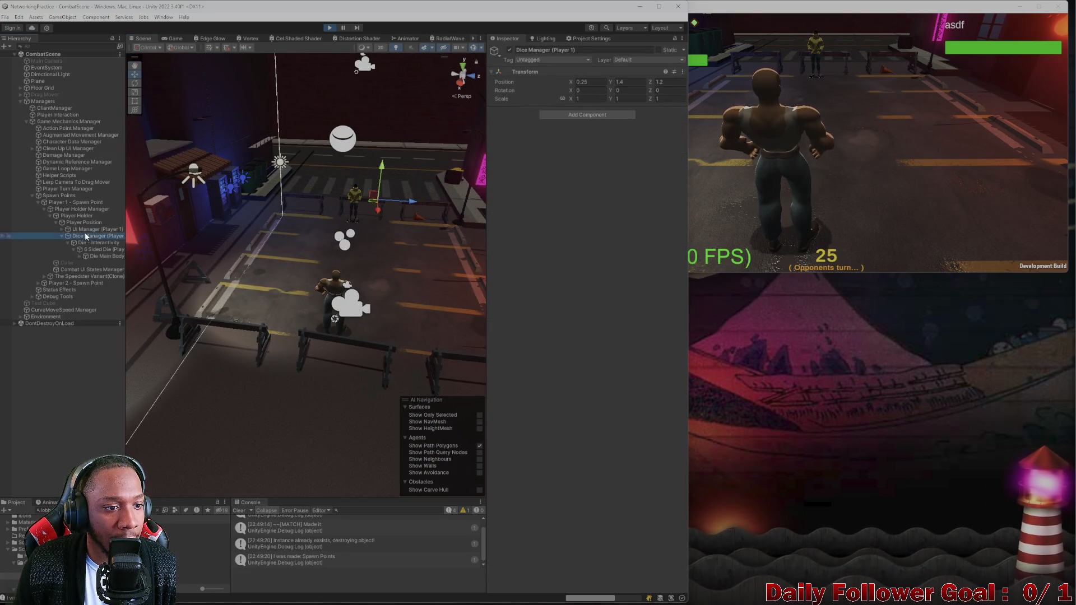
left_click(170, 39)
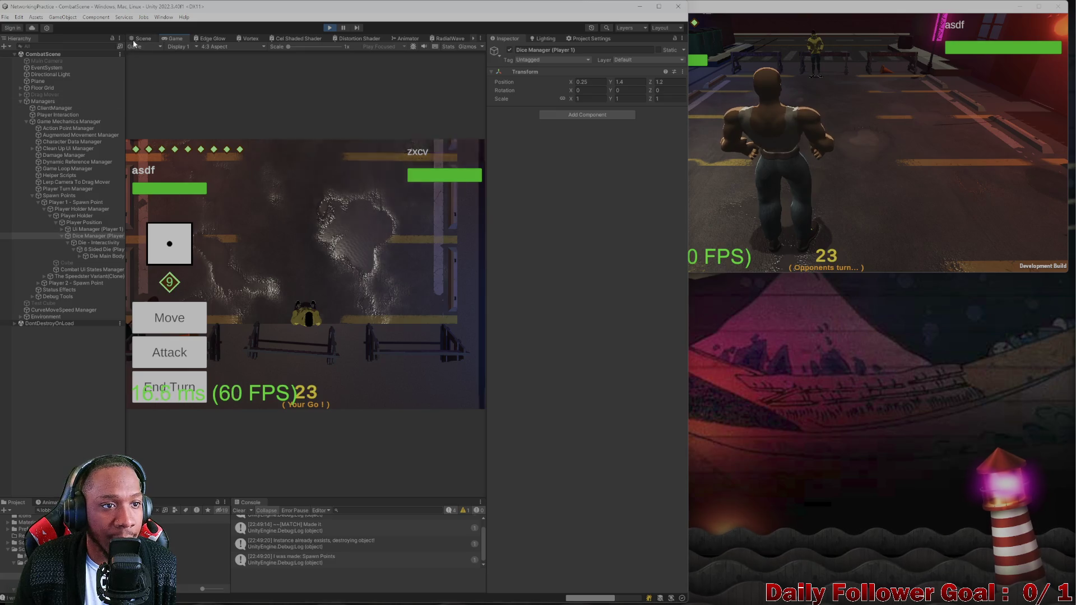
left_click(142, 38)
key("f")
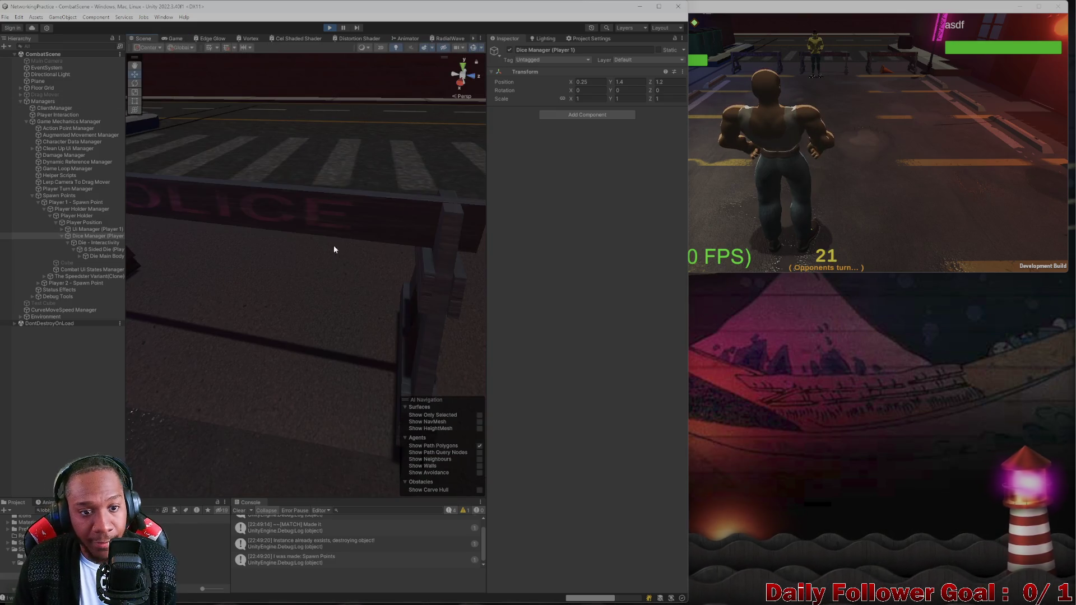
Inspect the floor Plane and Die - Interactivity, then frame Dice Manager (Player 1) again
left_click(335, 239)
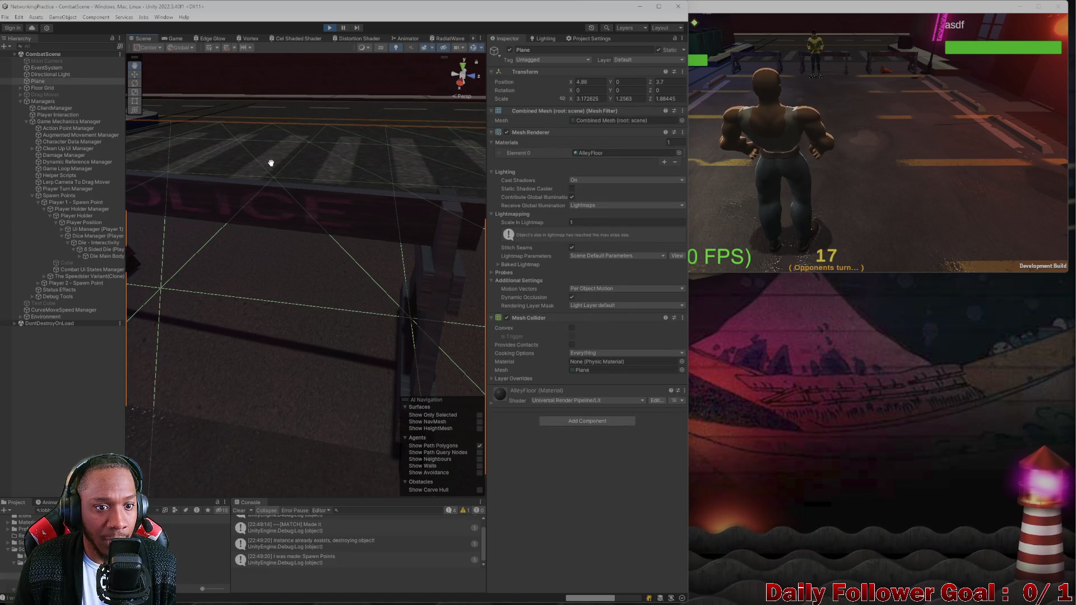
left_click(84, 244)
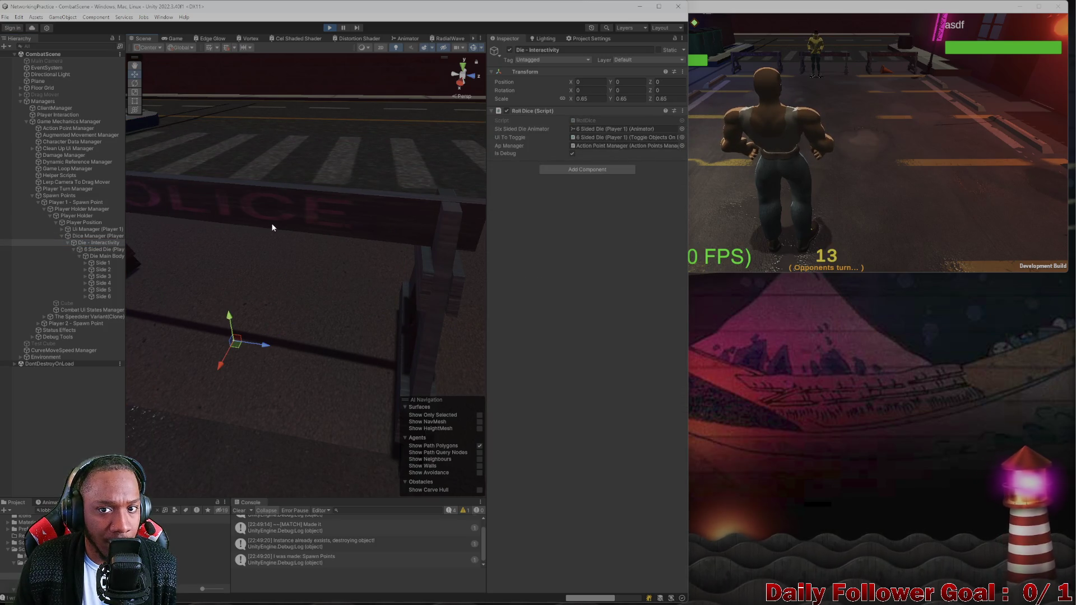
left_click(246, 235)
left_click(101, 249)
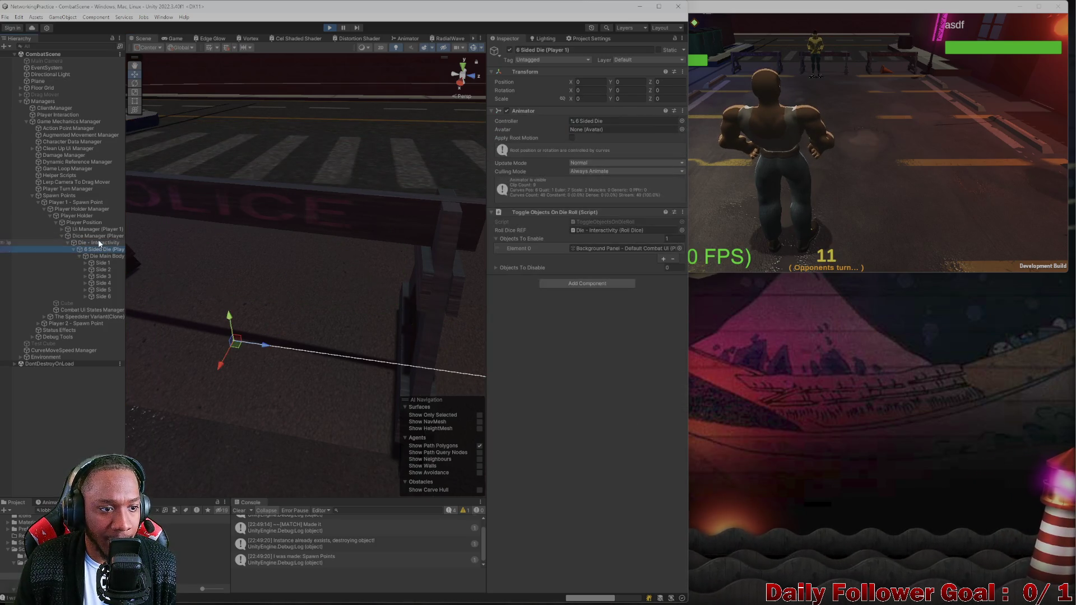
left_click(93, 243)
left_click(95, 236)
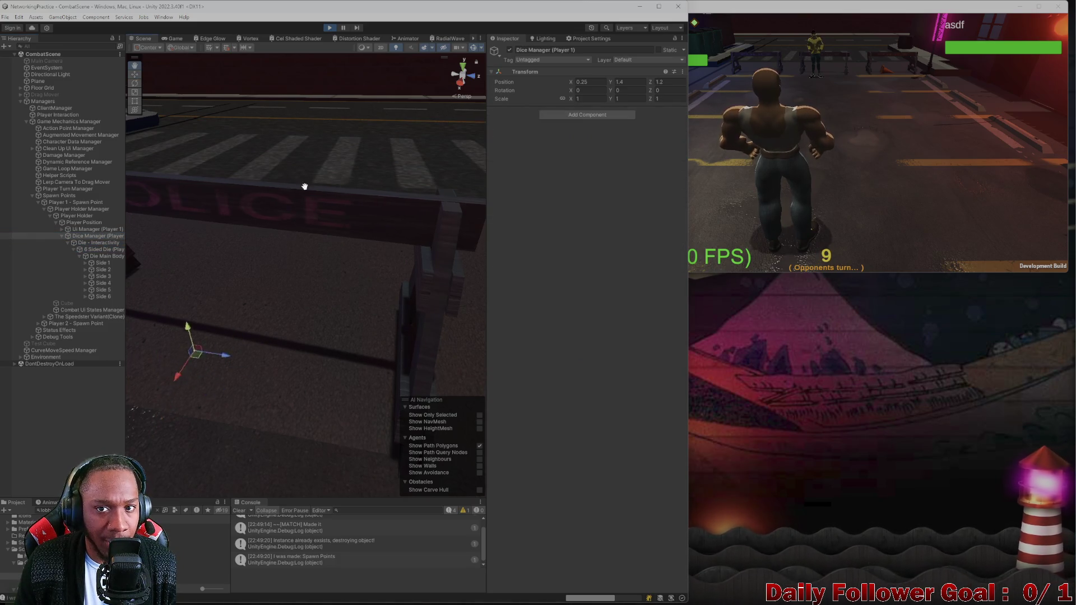
key("f")
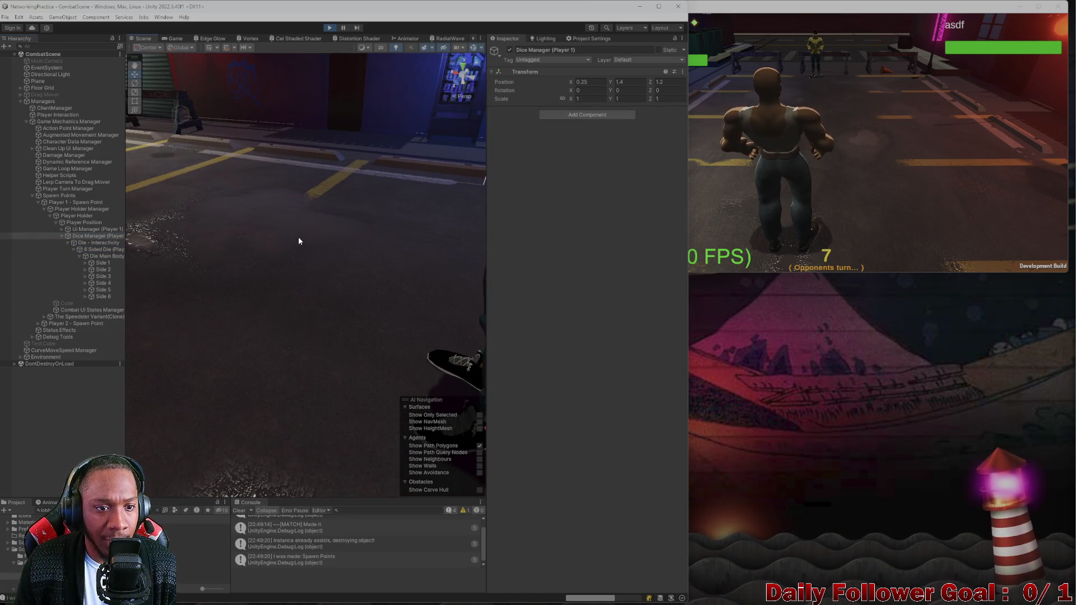
Frame Cube.005, fly the camera down onto the street, and collapse the Environment group
left_click(281, 248)
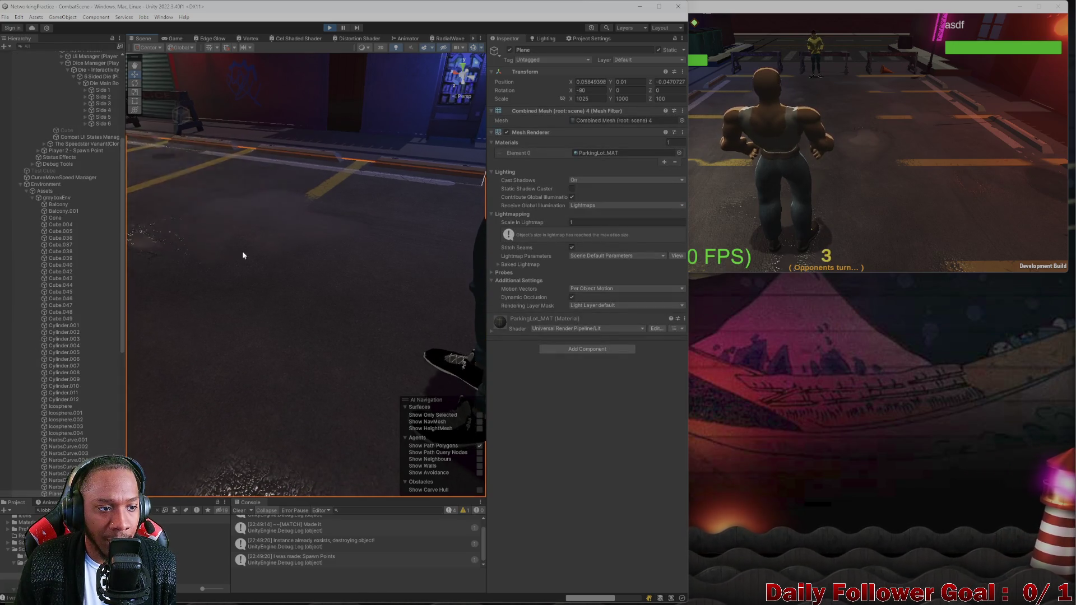
double_click(86, 231)
mouse_move(374, 268)
left_mouse_down()
mouse_move(261, 303)
mouse_move(452, 284)
mouse_move(248, 315)
mouse_move(231, 304)
mouse_move(355, 242)
mouse_move(347, 247)
left_mouse_up()
left_click(20, 184)
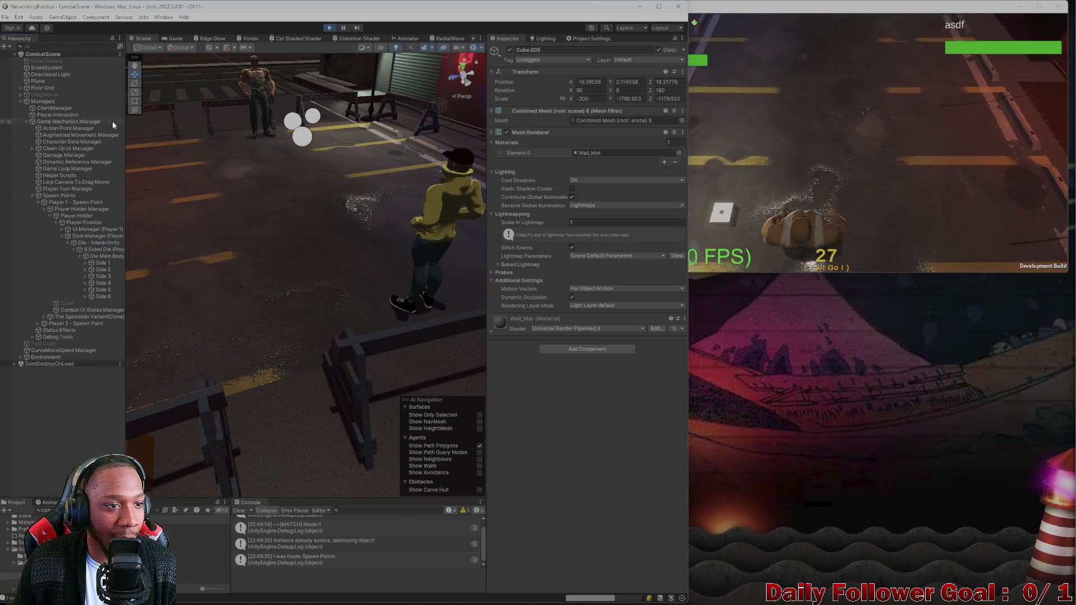
Reselect Dice Manager (Player 1) and throw the die in the running game build
left_click(92, 237)
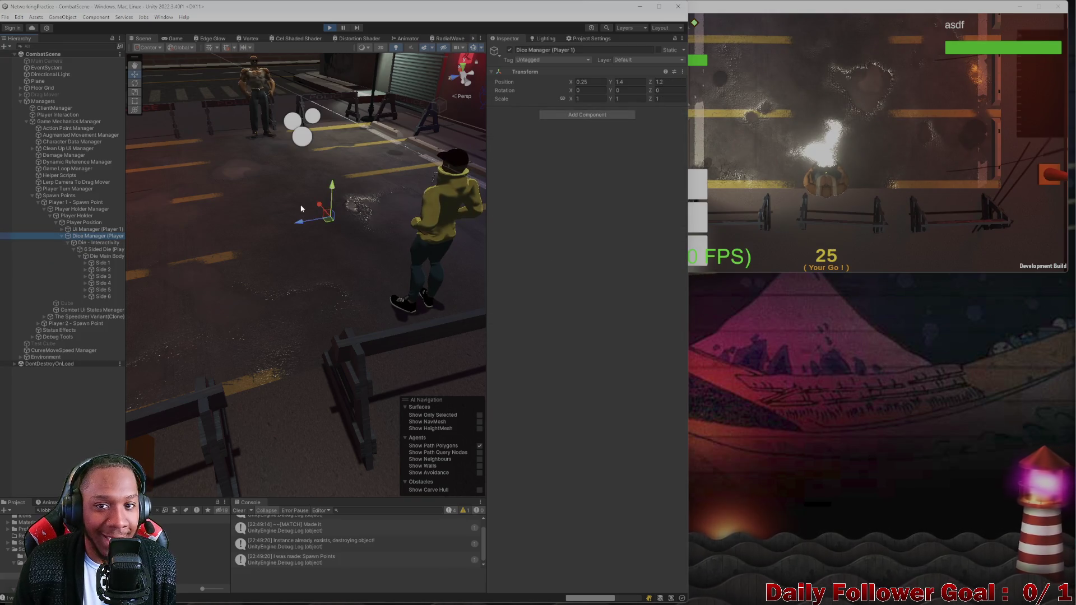
mouse_move(384, 238)
left_mouse_down()
mouse_move(408, 214)
mouse_move(423, 244)
mouse_move(530, 217)
left_mouse_up()
left_click(695, 247)
left_click(650, 250)
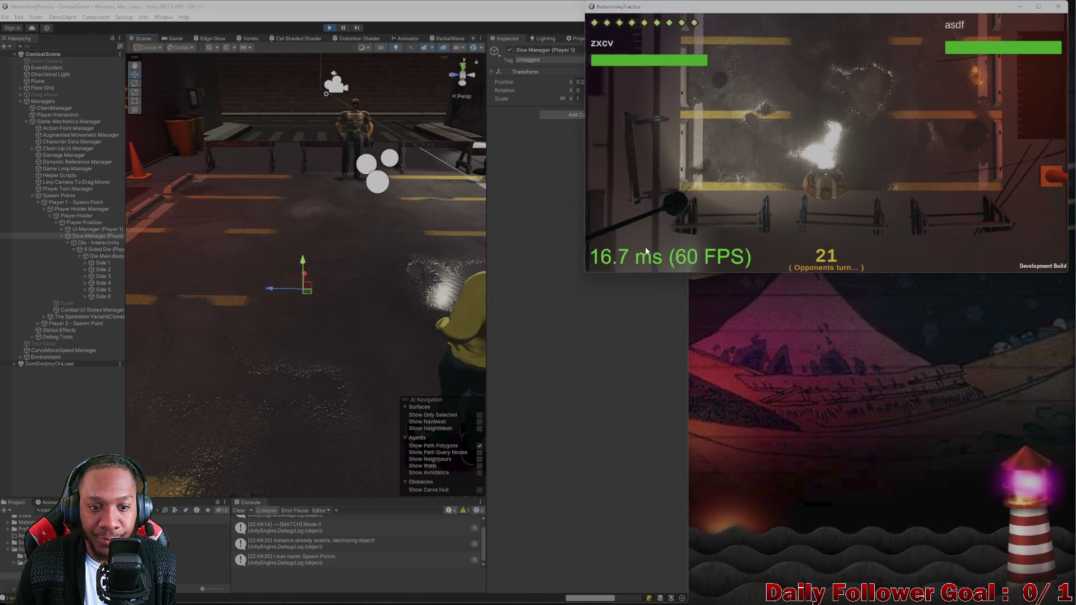
left_click_drag(407, 249, 358, 251)
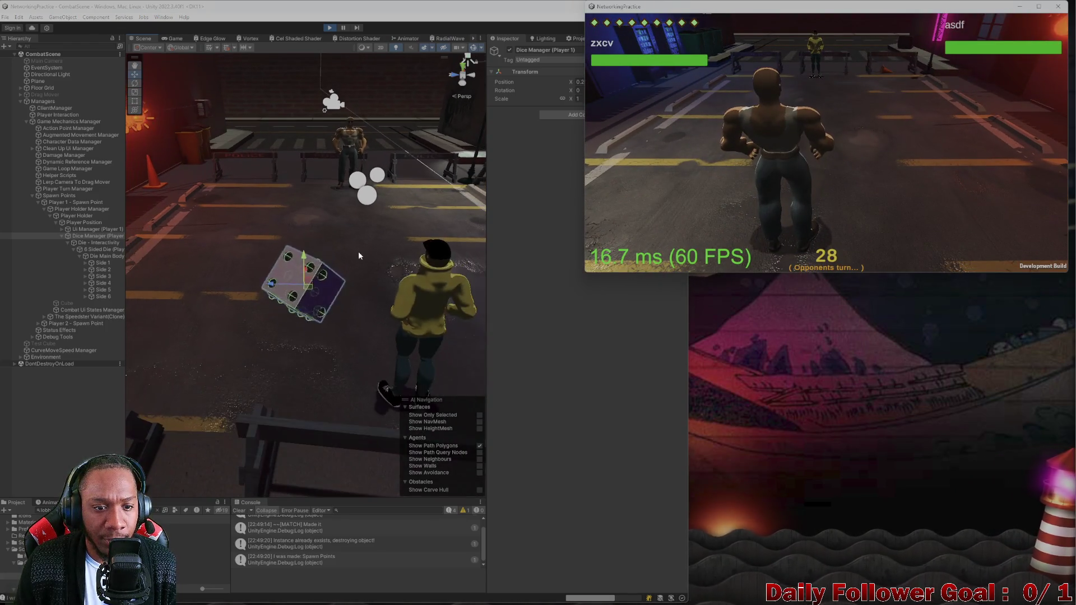
left_click(172, 38)
left_click(143, 38)
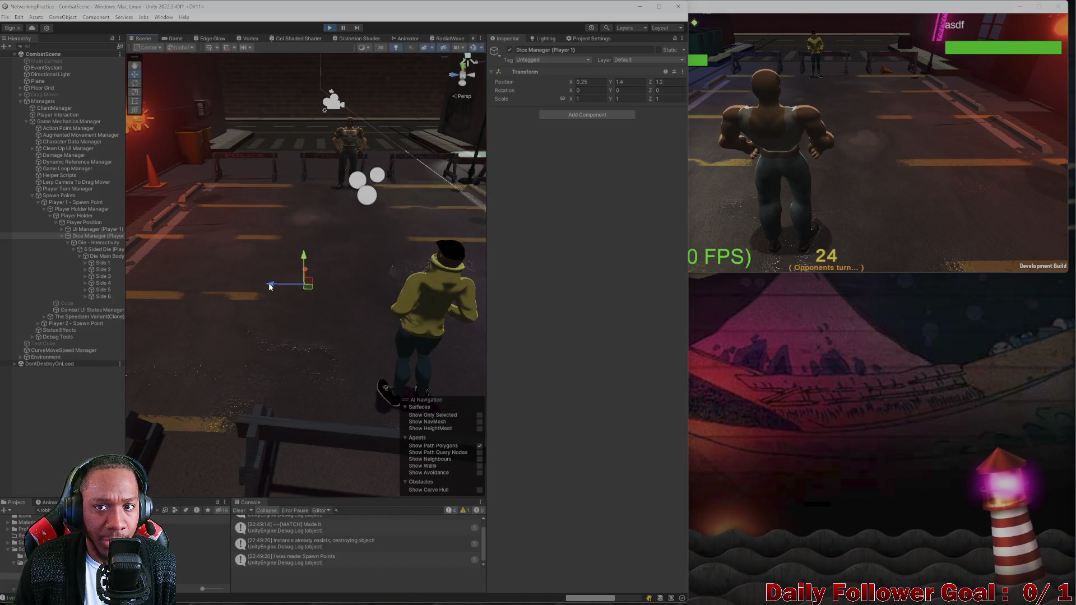
Slide the Dice Manager's Z position to 1 and check it in the Game view
left_click_drag(270, 286, 284, 286)
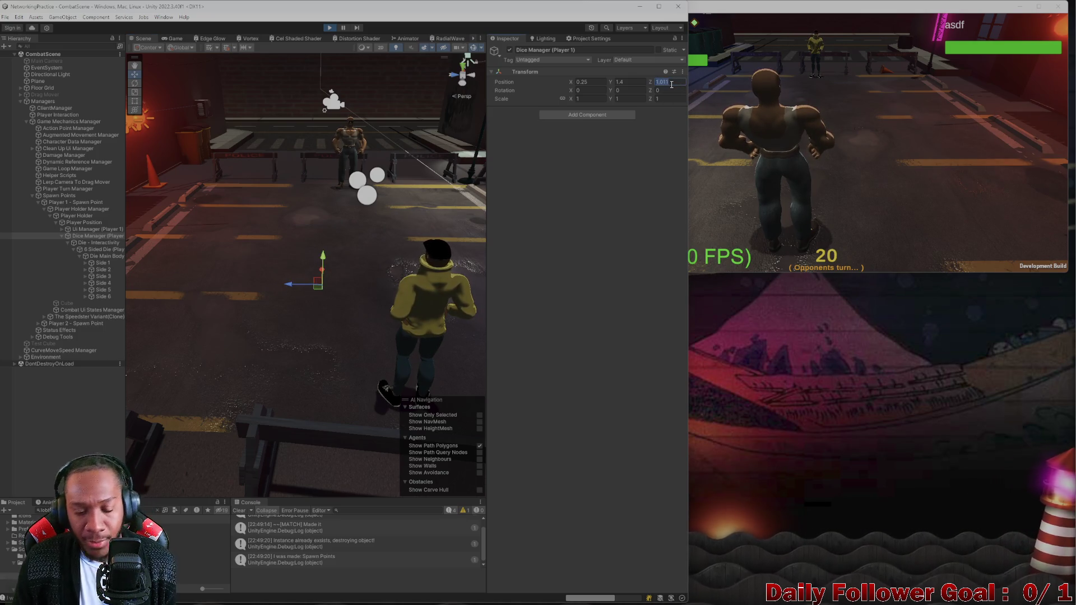
left_click(714, 121)
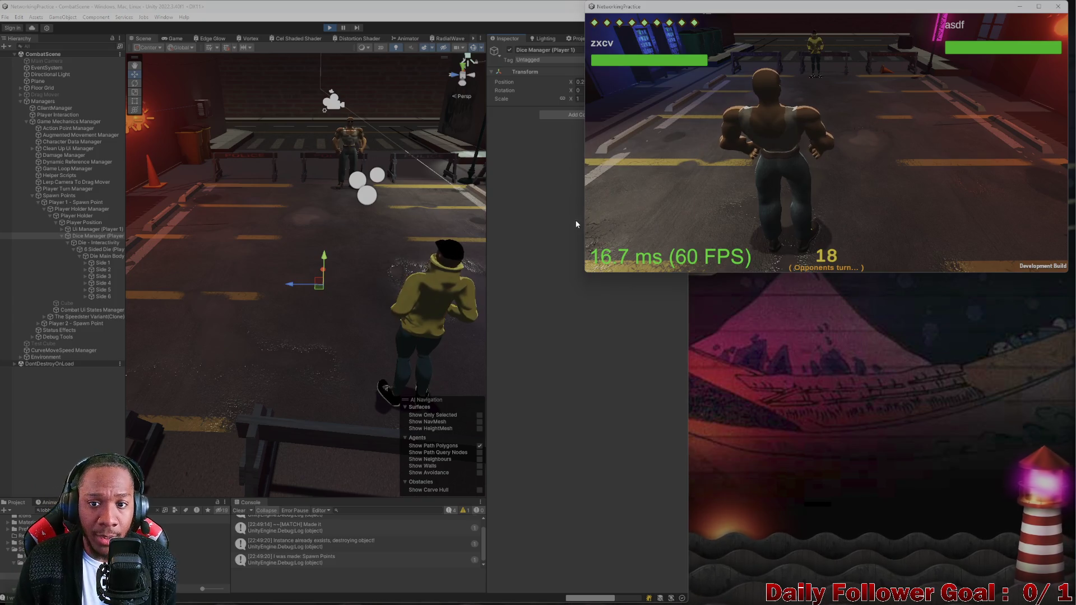
left_click(172, 39)
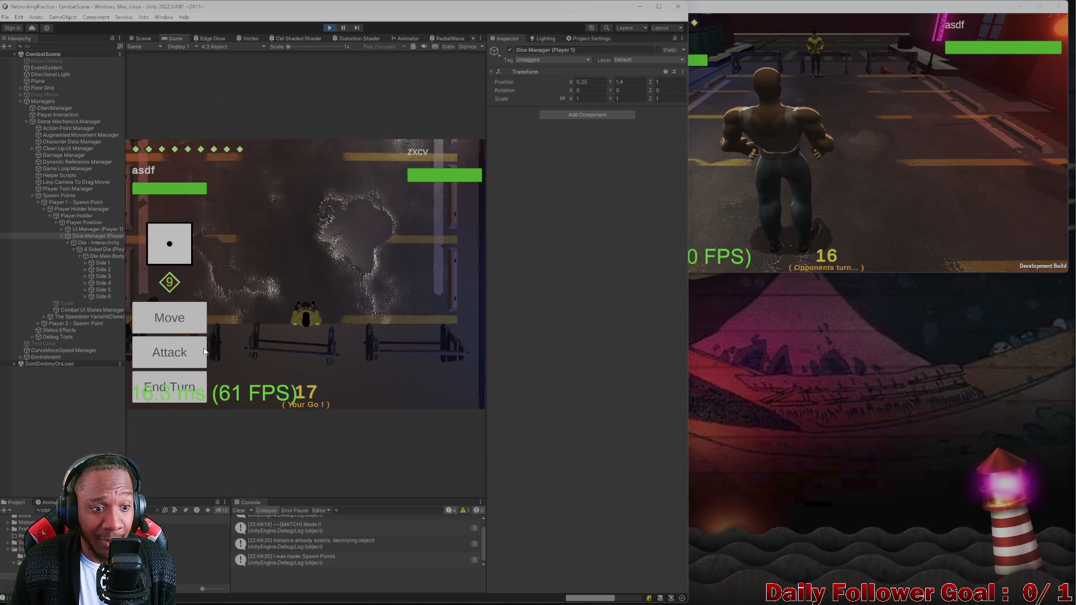
Roll the die in the build and end turns in both the editor game and the build
left_click(140, 38)
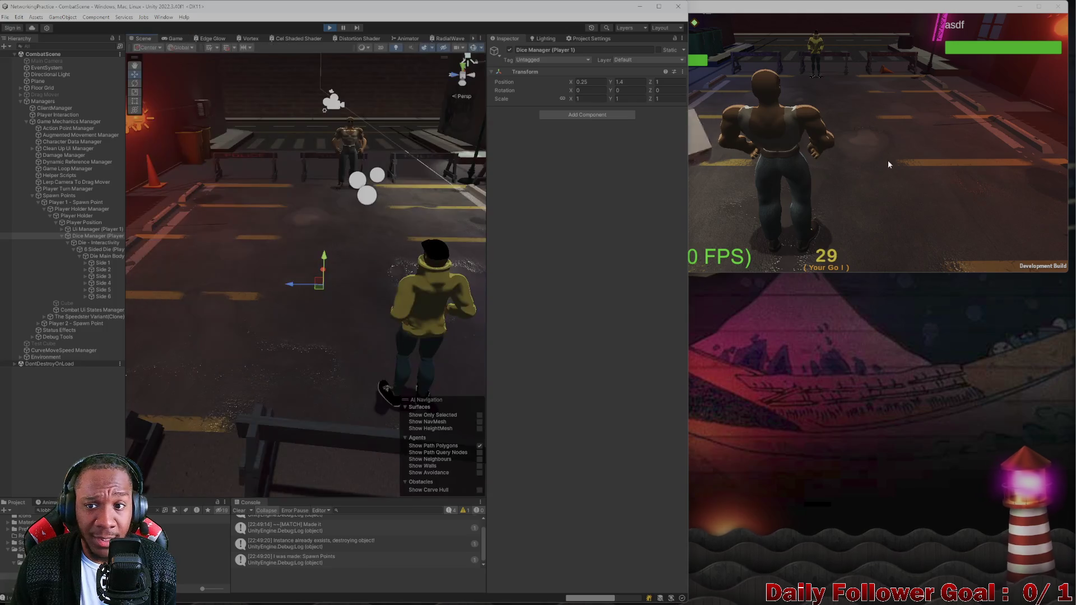
left_click(647, 163)
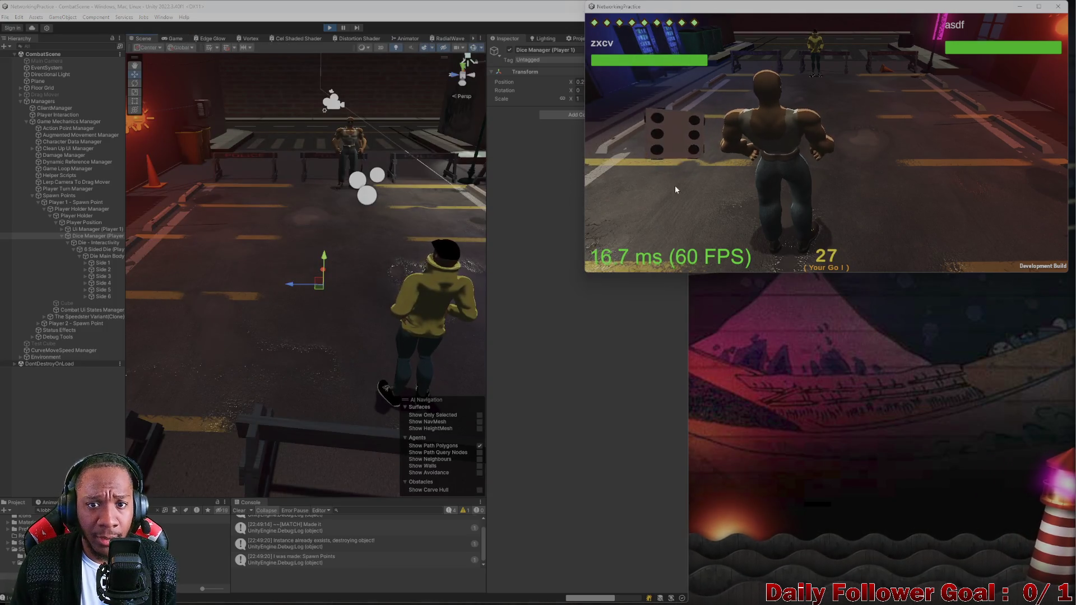
left_click(684, 253)
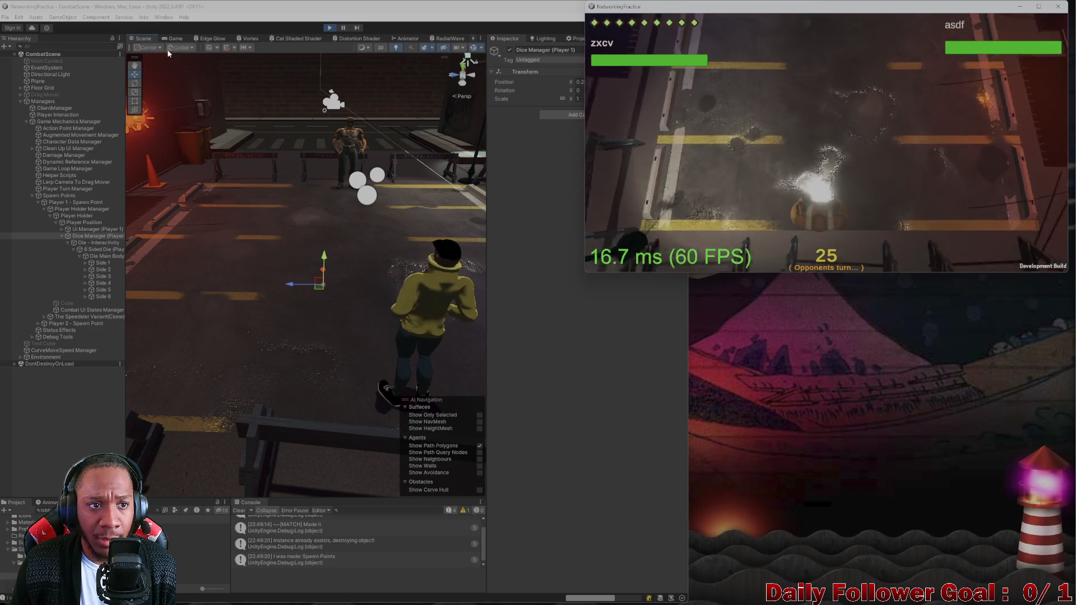
left_click(172, 38)
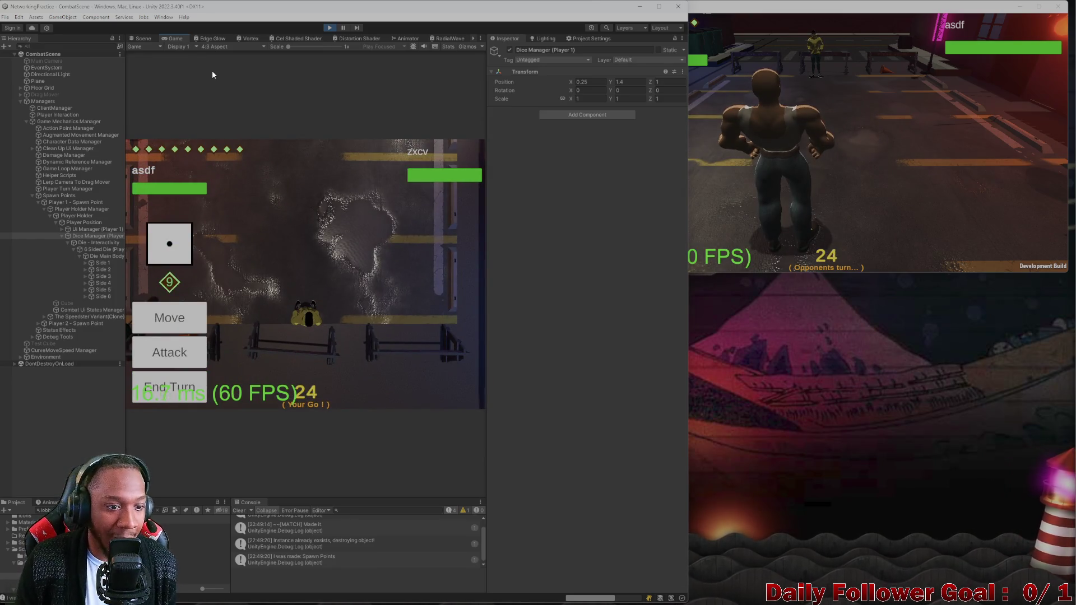
left_click(177, 387)
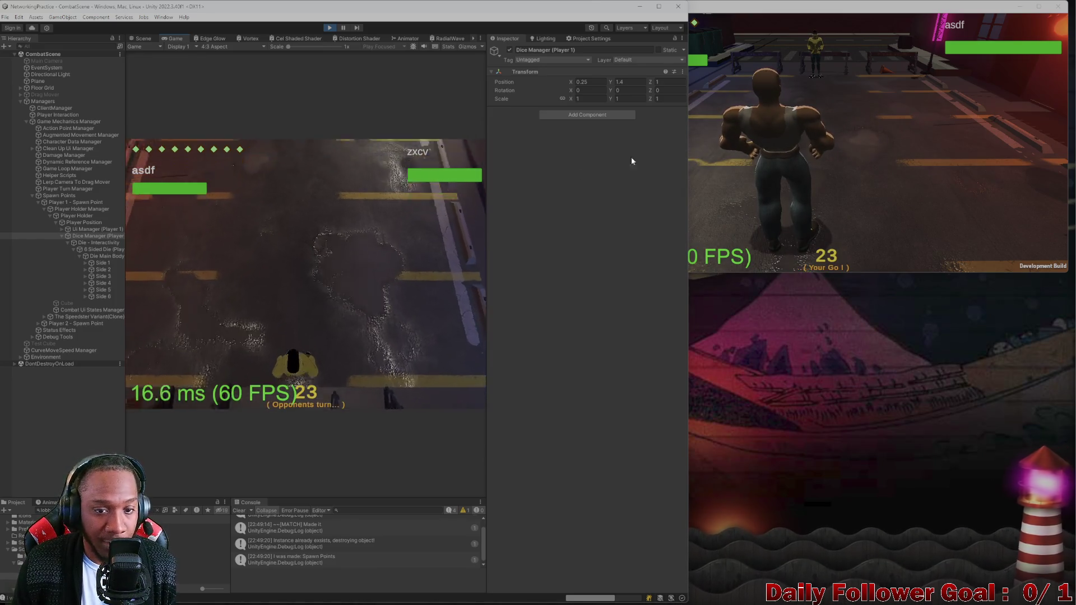
left_click(747, 127)
left_click(682, 141)
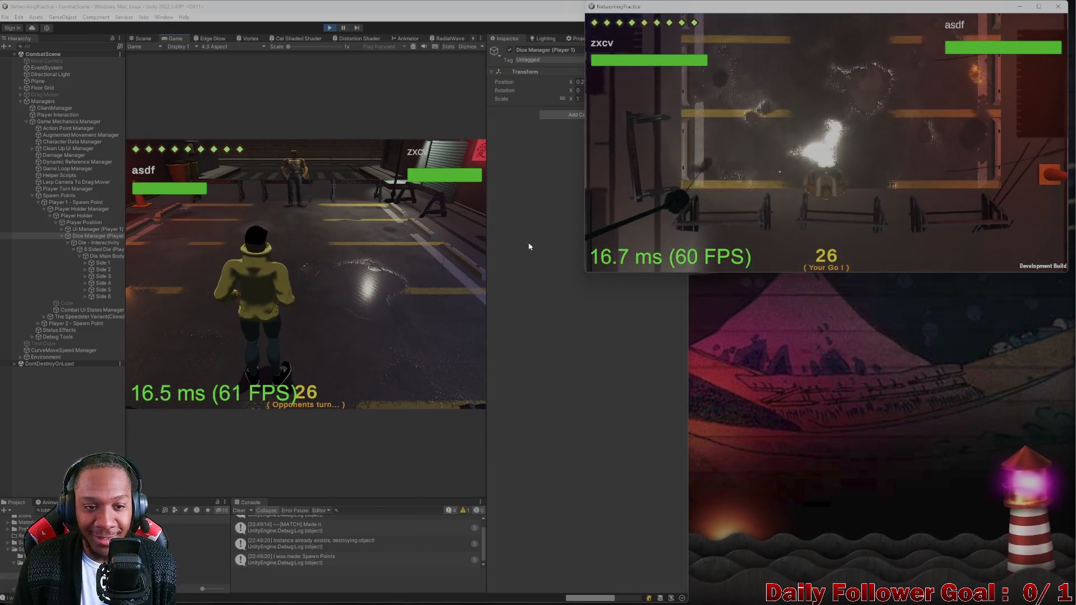
left_click(642, 252)
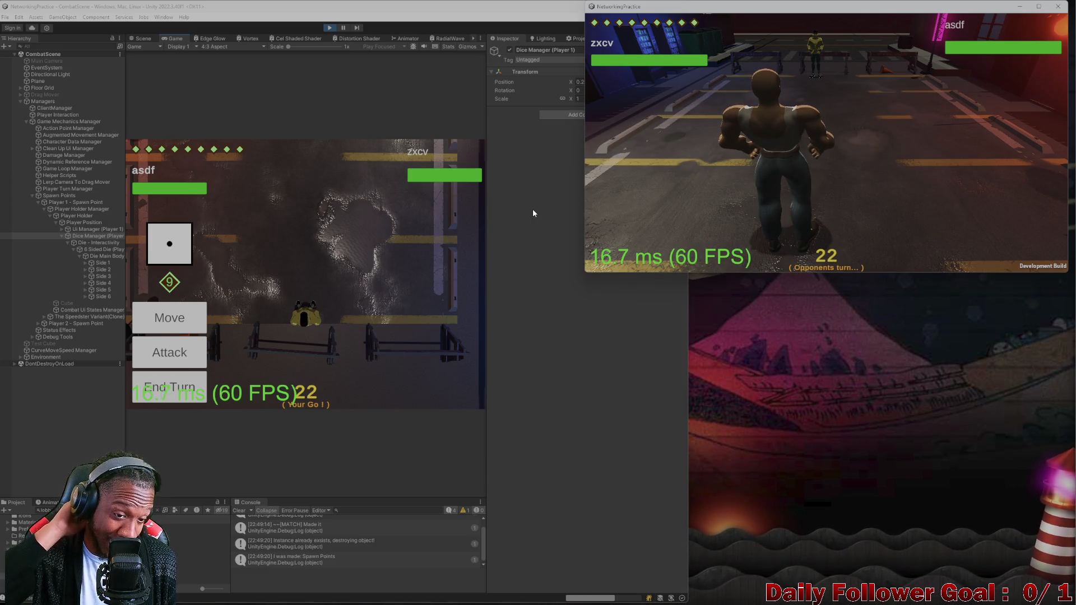
End another turn in each game window and return to the 3D Scene view
left_click(168, 387)
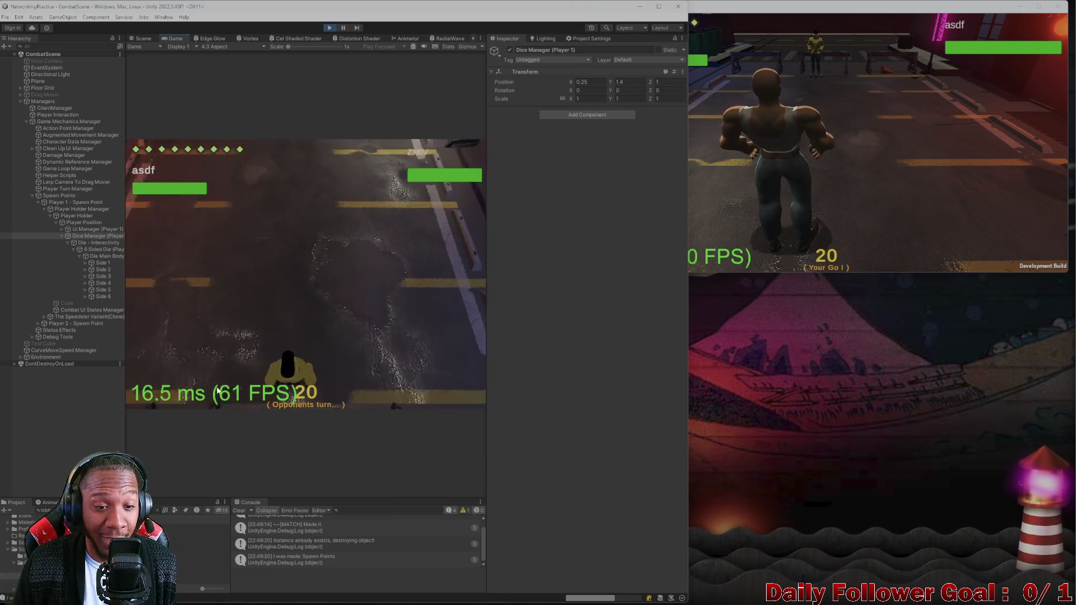
left_click(860, 154)
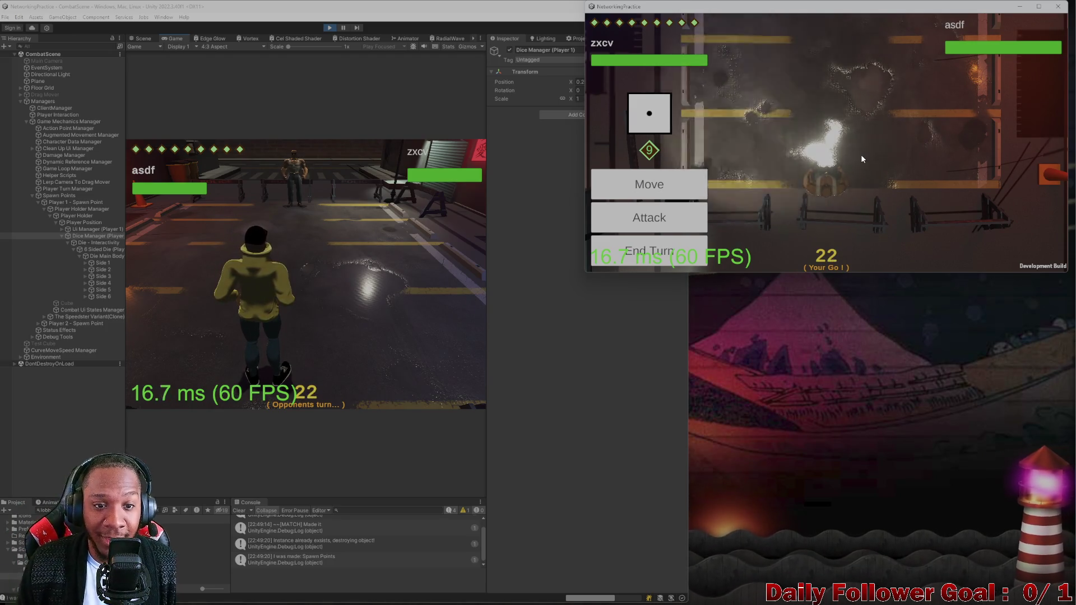
left_click(669, 252)
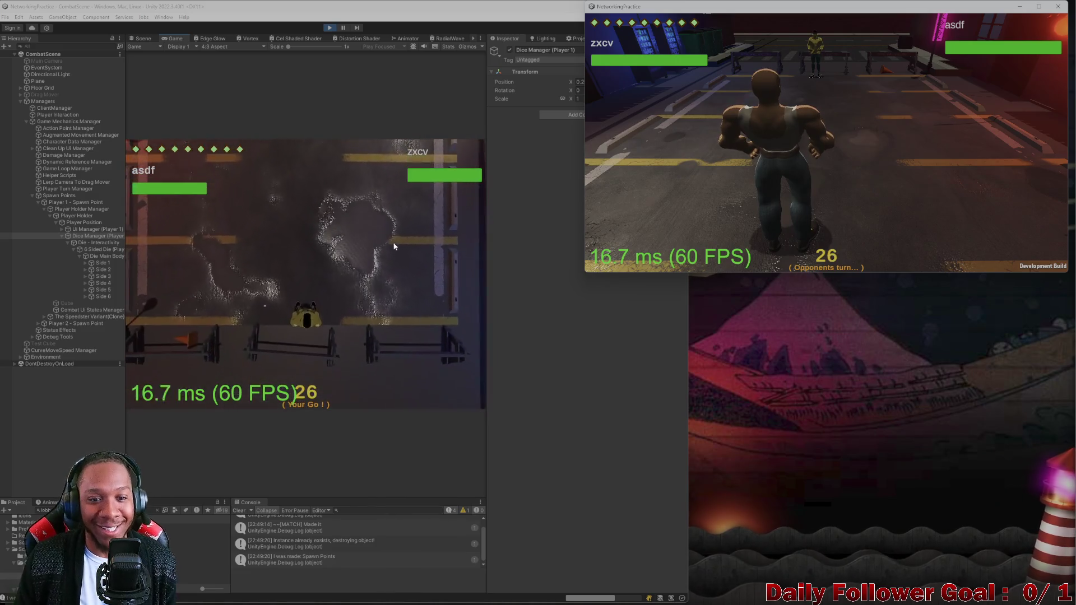
left_click(137, 32)
left_click(144, 39)
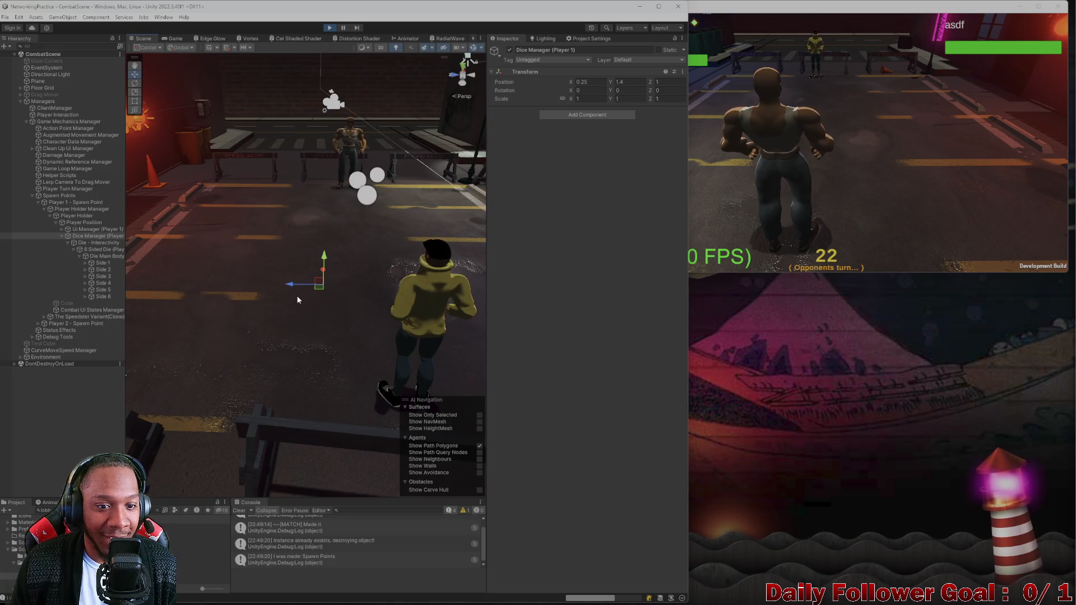
Pull the Scene view back and move the Dice Manager along Z to -1.502
scroll(328, 288, "down", 3)
scroll(331, 280, "down", 2)
mouse_move(330, 280)
left_mouse_down()
mouse_move(205, 261)
mouse_move(220, 259)
left_mouse_up()
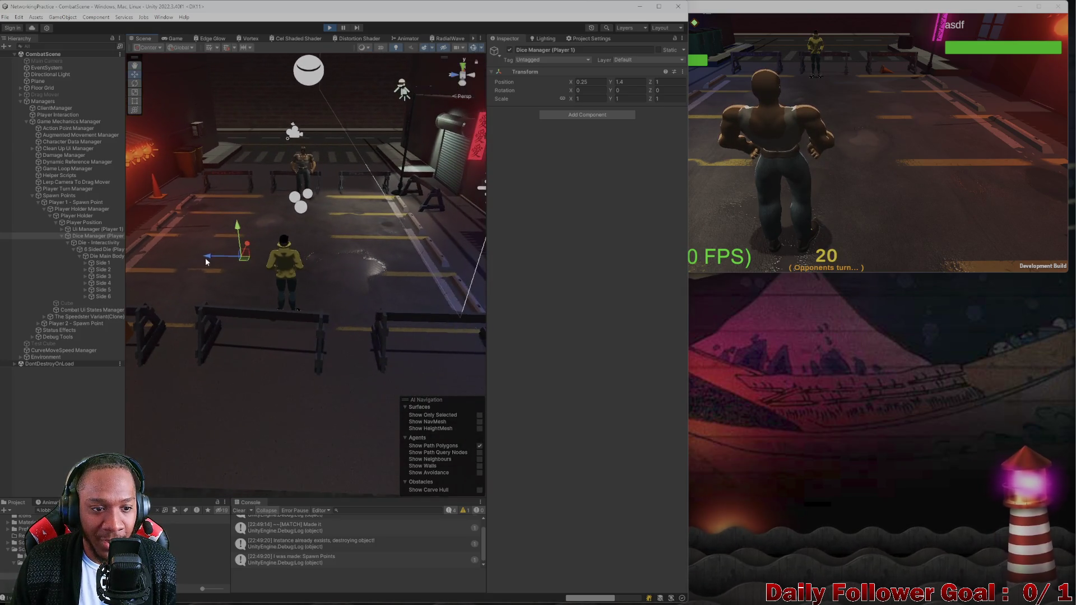
left_click_drag(327, 272, 345, 270)
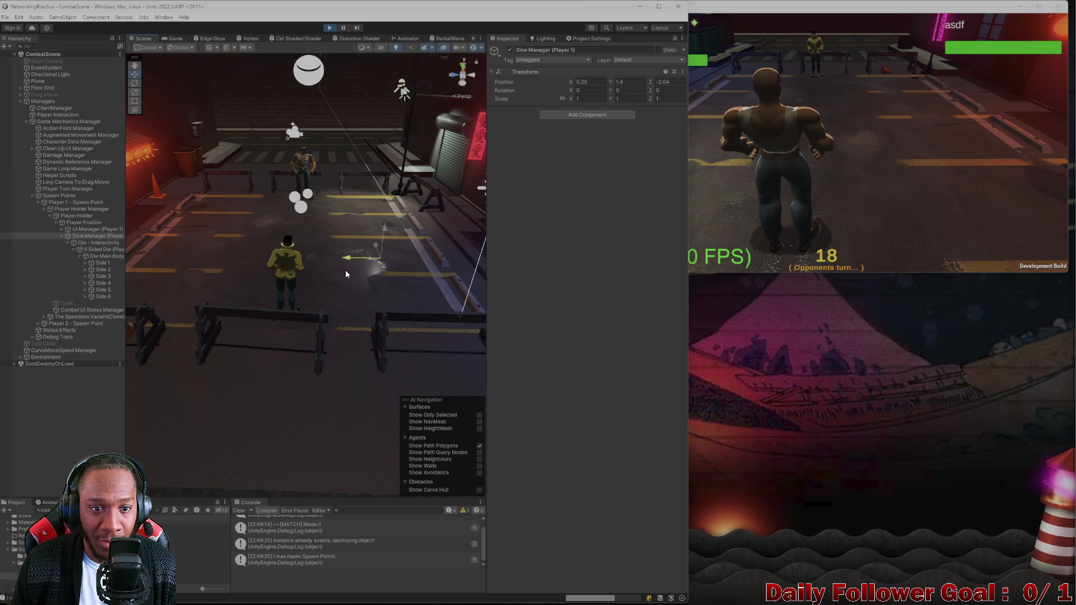
left_click(676, 81)
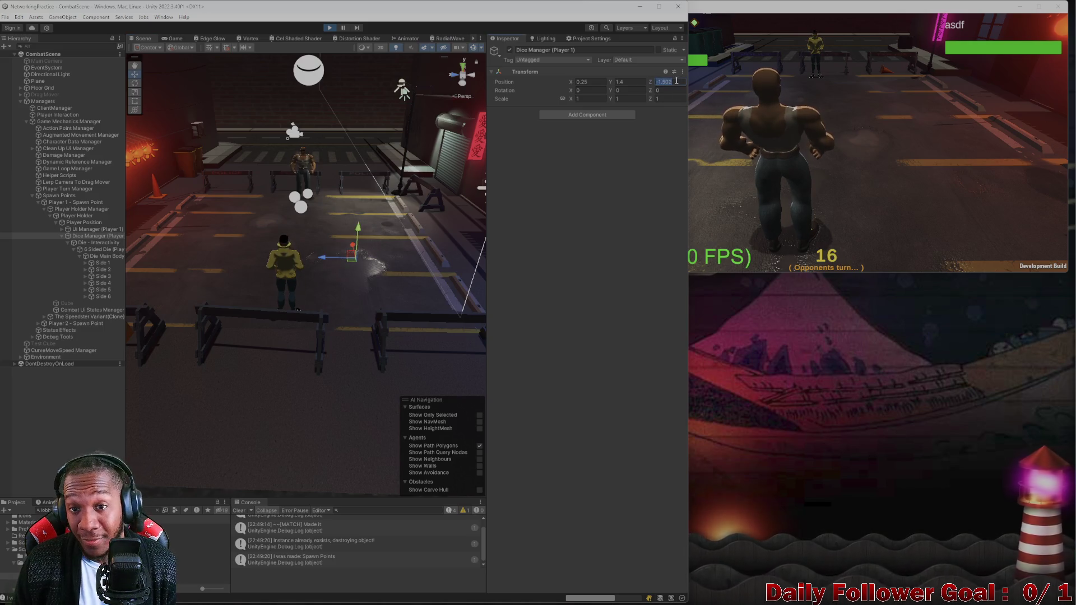
Throw the die in both windows and pass turns between the editor game and the build
left_click(732, 130)
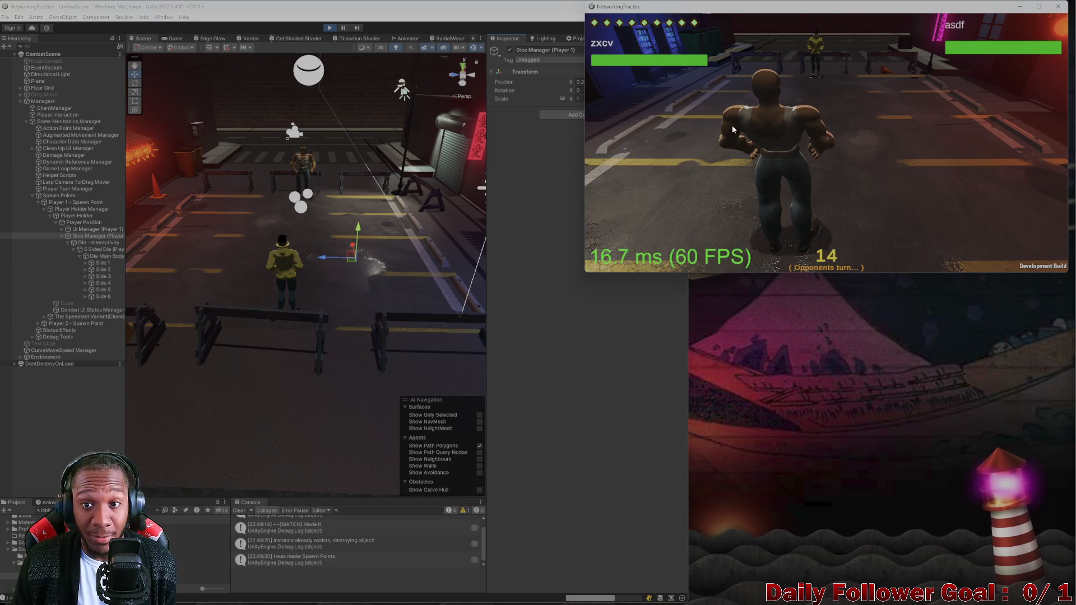
left_click(175, 38)
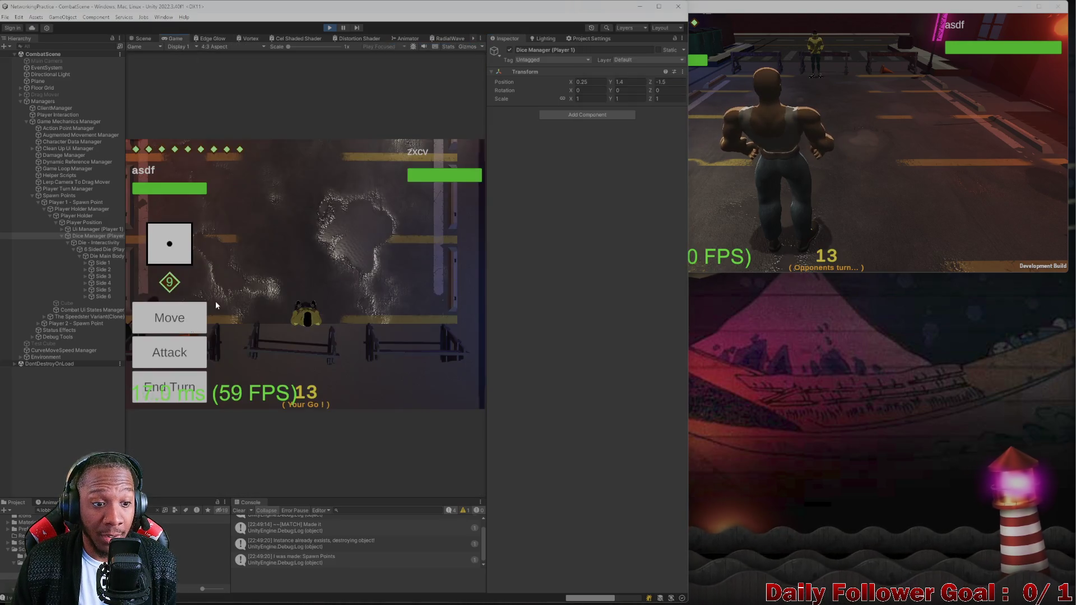
left_click(175, 388)
left_click(692, 149)
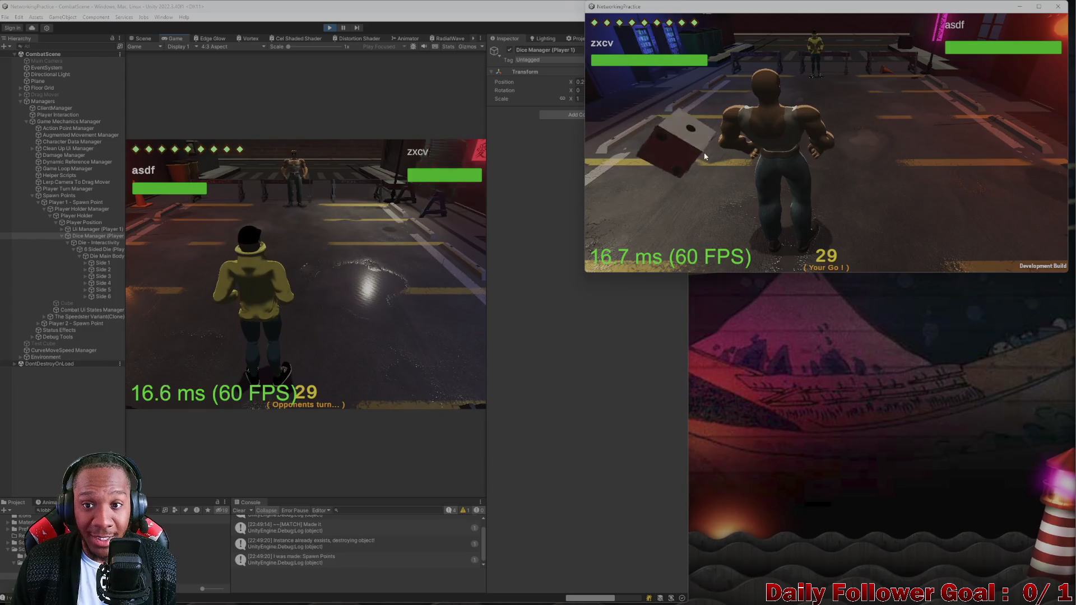
left_click_drag(693, 149, 758, 129)
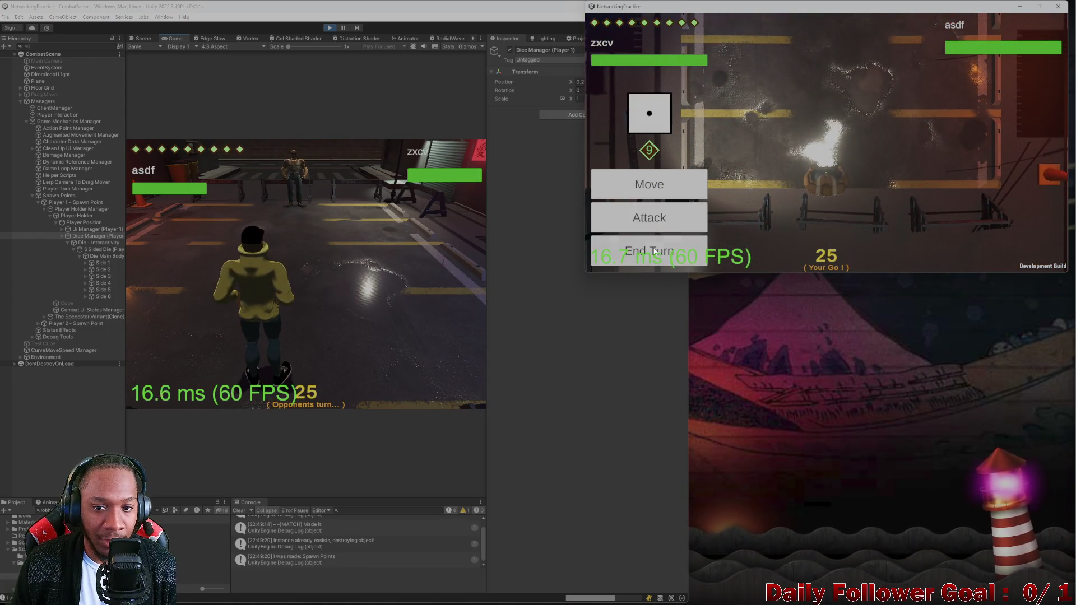
left_click(654, 252)
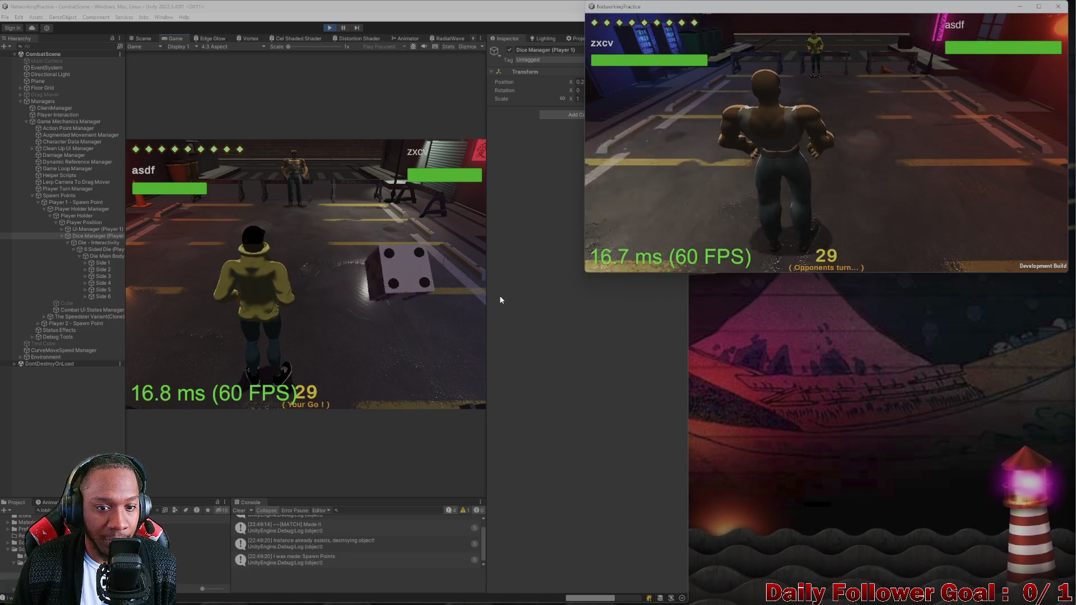
left_click_drag(402, 266, 281, 183)
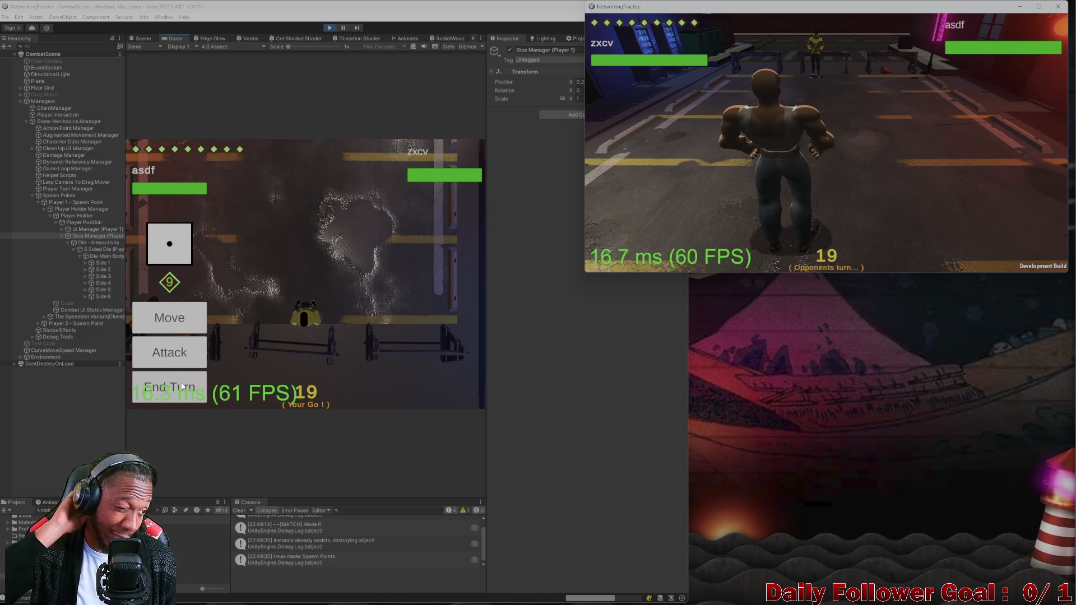
left_click(182, 386)
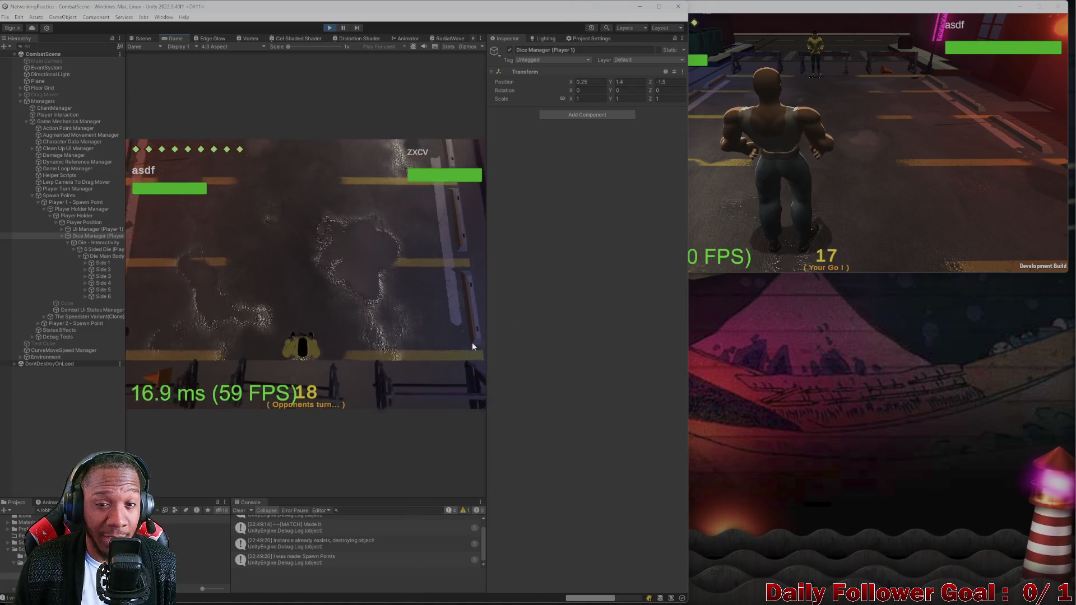
left_click(786, 170)
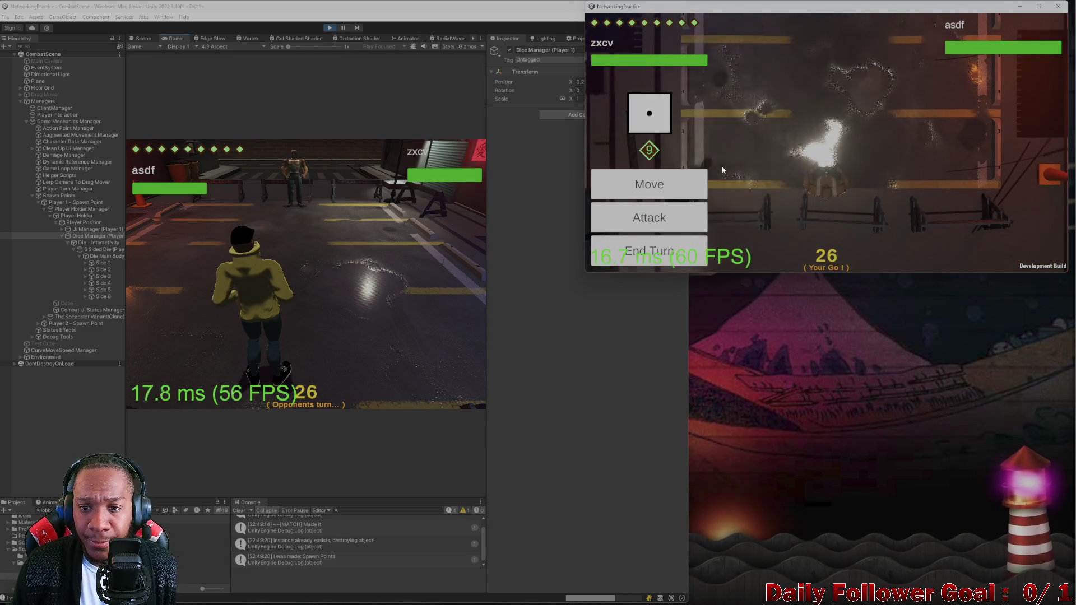
left_click(665, 253)
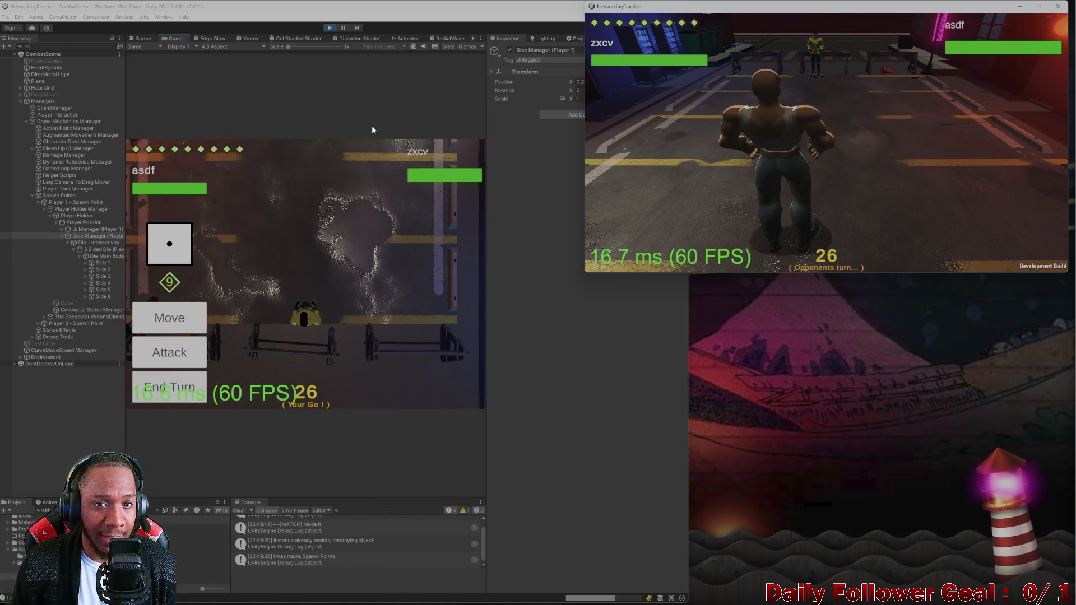
Edit the Dice Manager's Z position, then end turns in both game windows
left_click(533, 184)
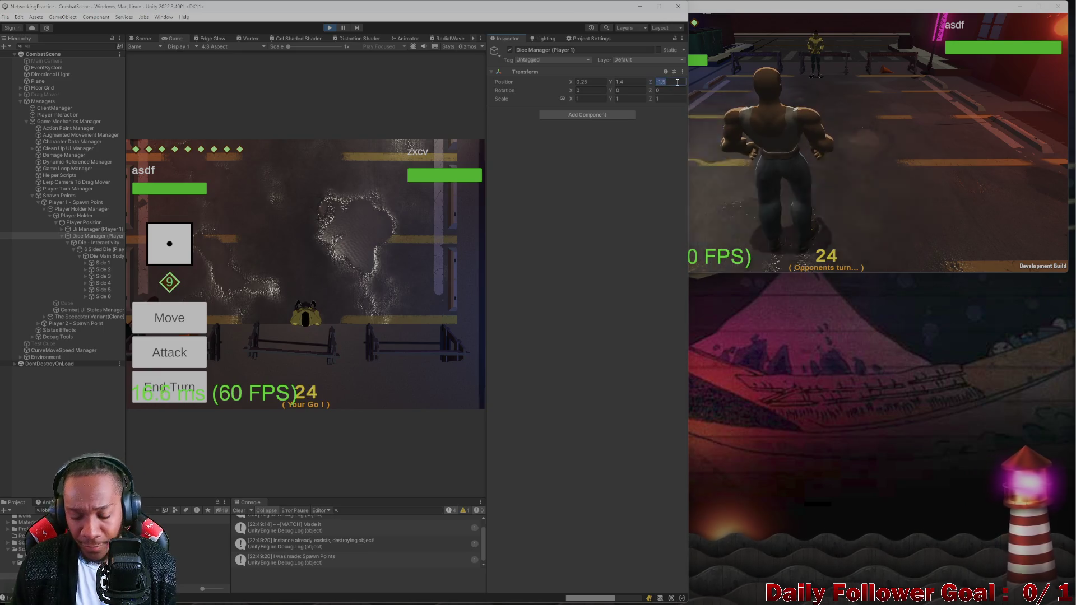
left_click(677, 81)
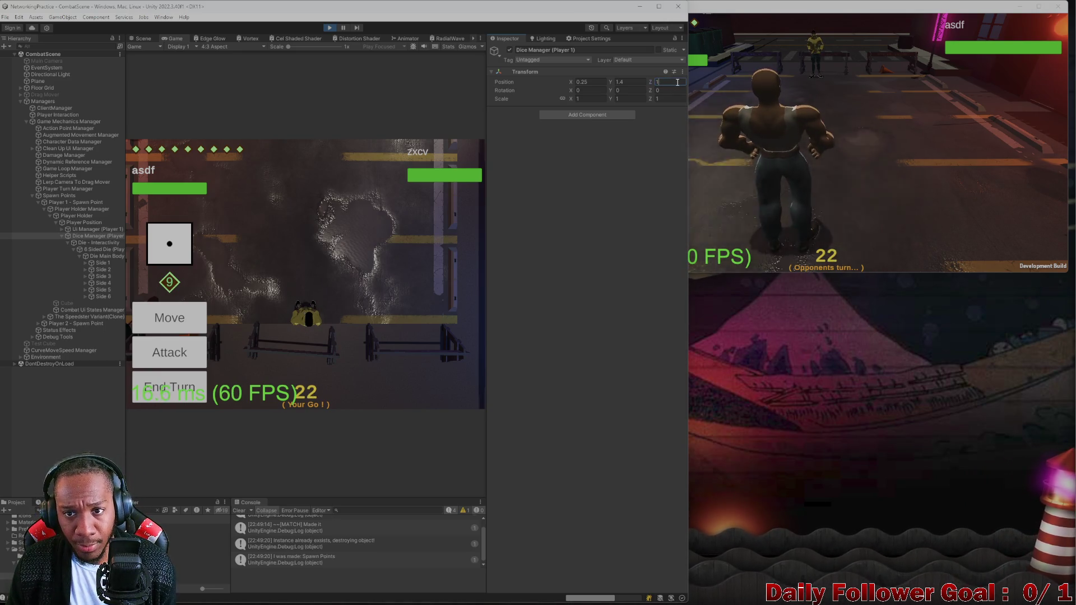
type(".2")
left_click(774, 114)
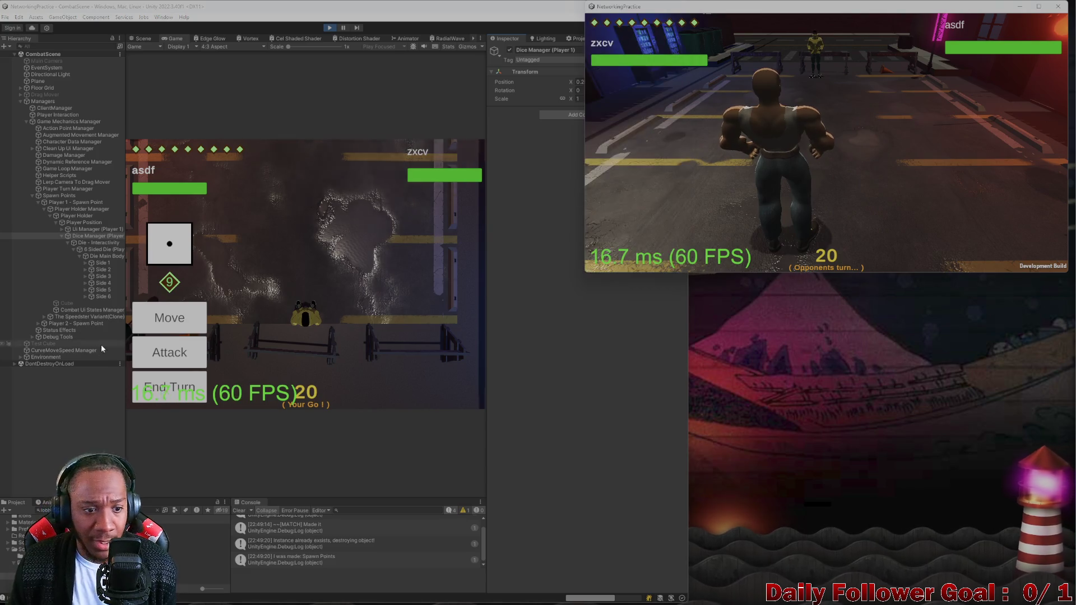
left_click(161, 383)
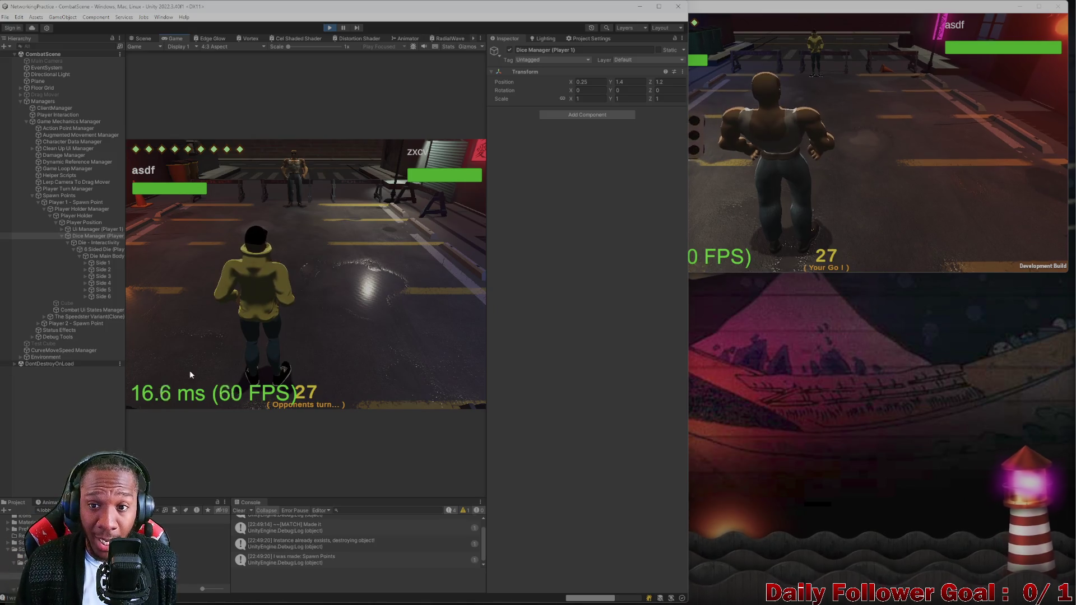
left_click(774, 114)
left_click(635, 256)
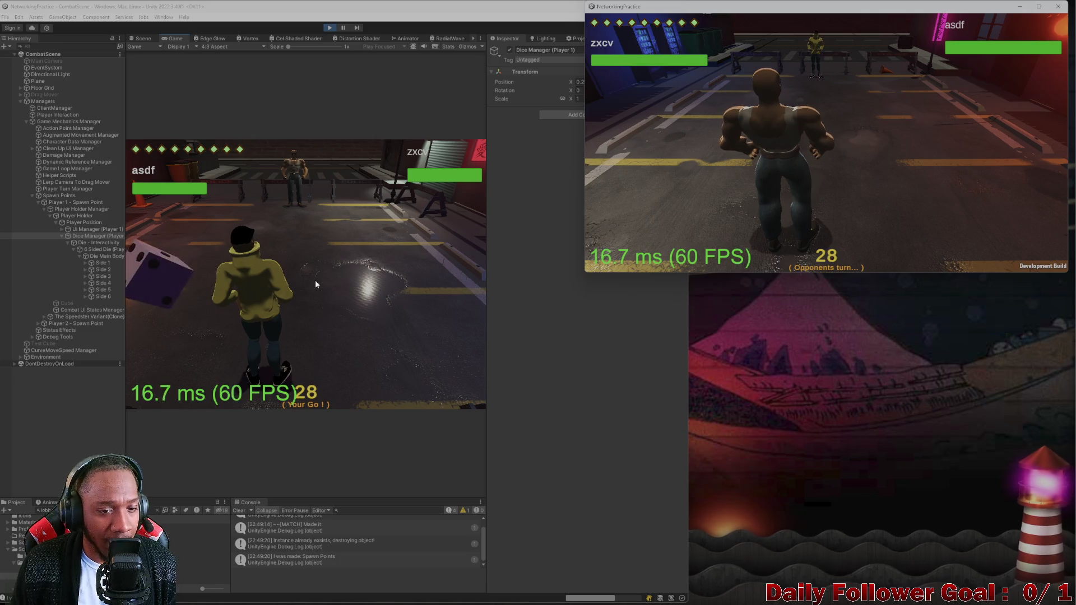
Roll the die again and keep passing turns between the editor game and the build
left_click(518, 242)
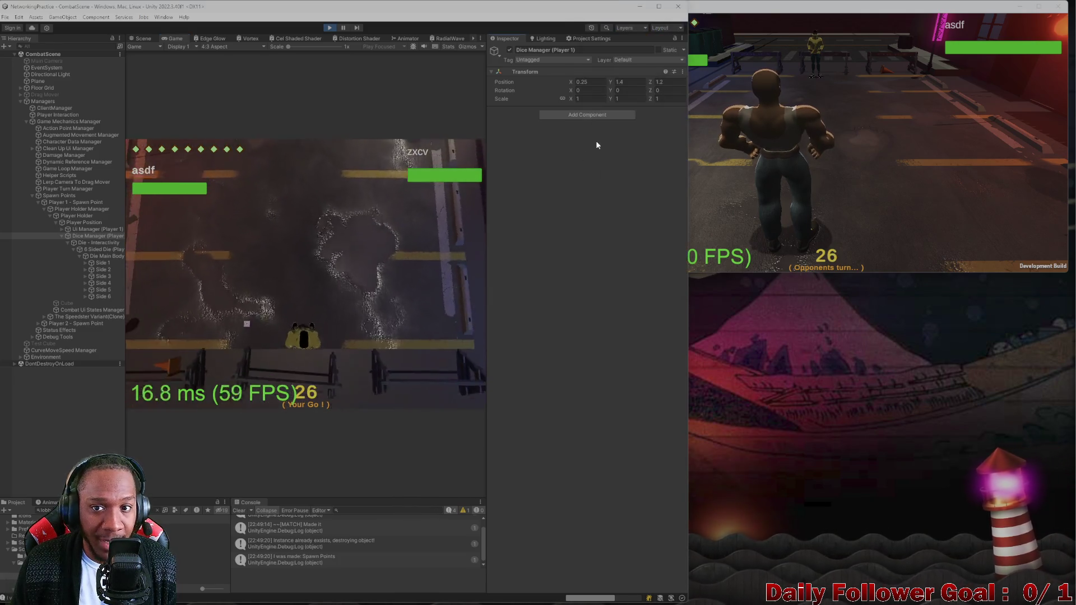
left_click(763, 115)
left_click(169, 386)
left_click(876, 103)
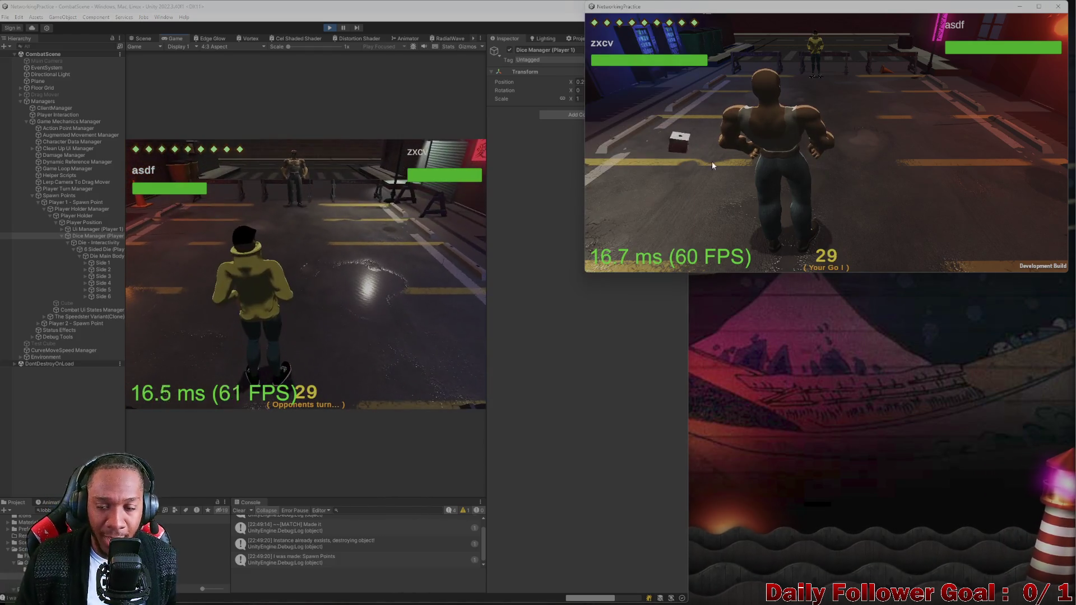
mouse_move(711, 160)
left_mouse_down()
mouse_move(700, 151)
mouse_move(687, 172)
left_mouse_up()
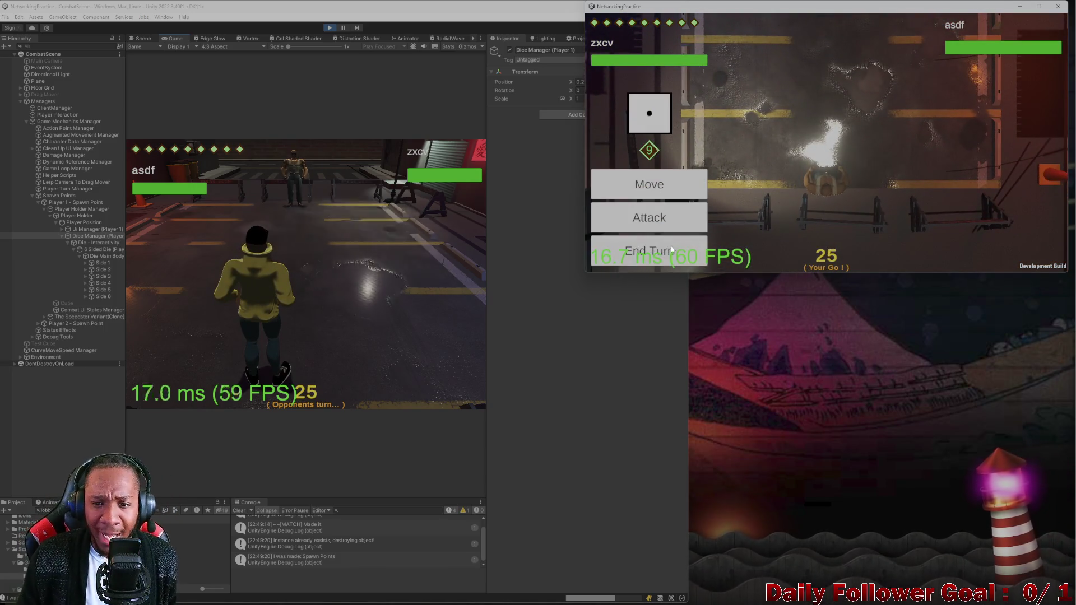
left_click(671, 250)
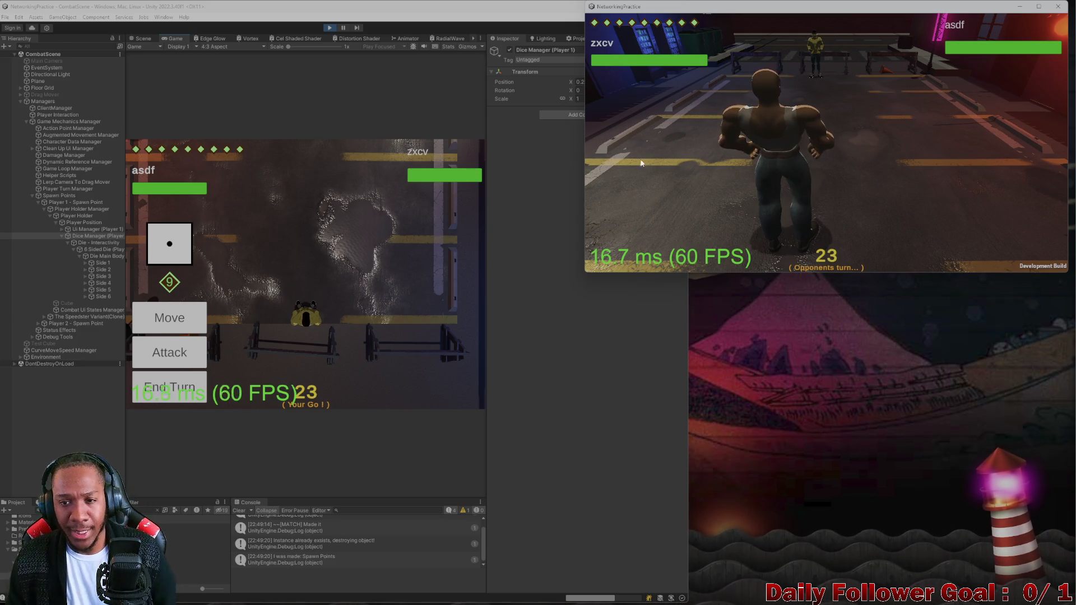
left_click(185, 390)
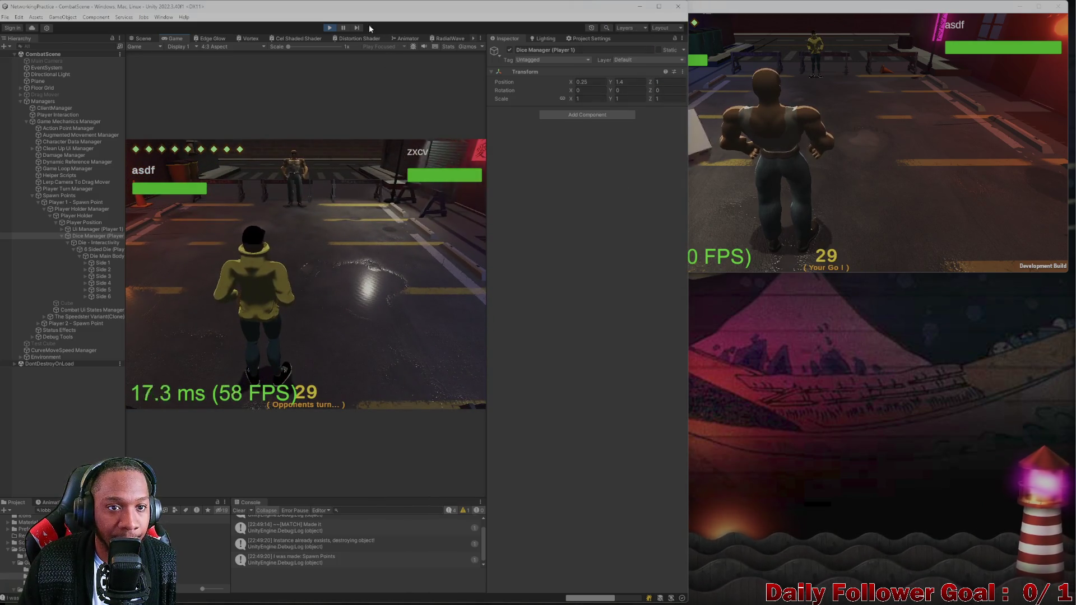
left_click(791, 160)
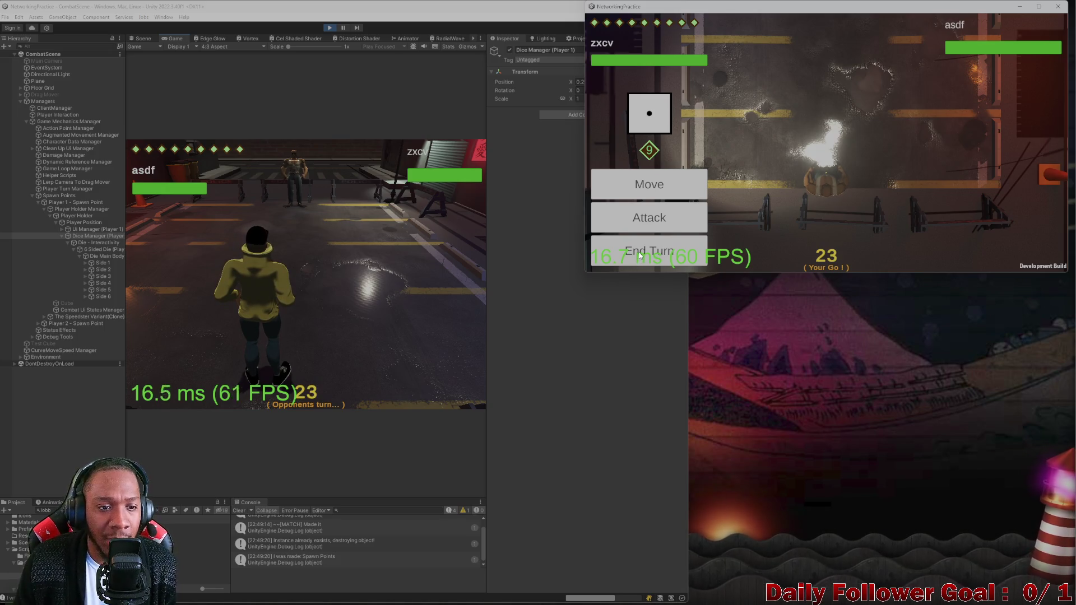
left_click(639, 255)
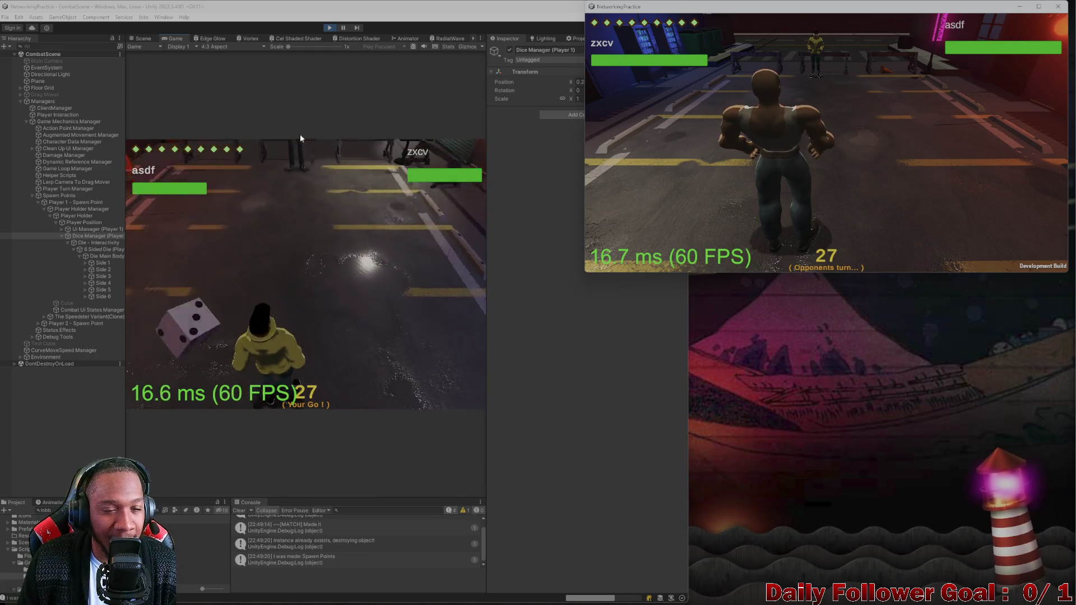
left_click(545, 283)
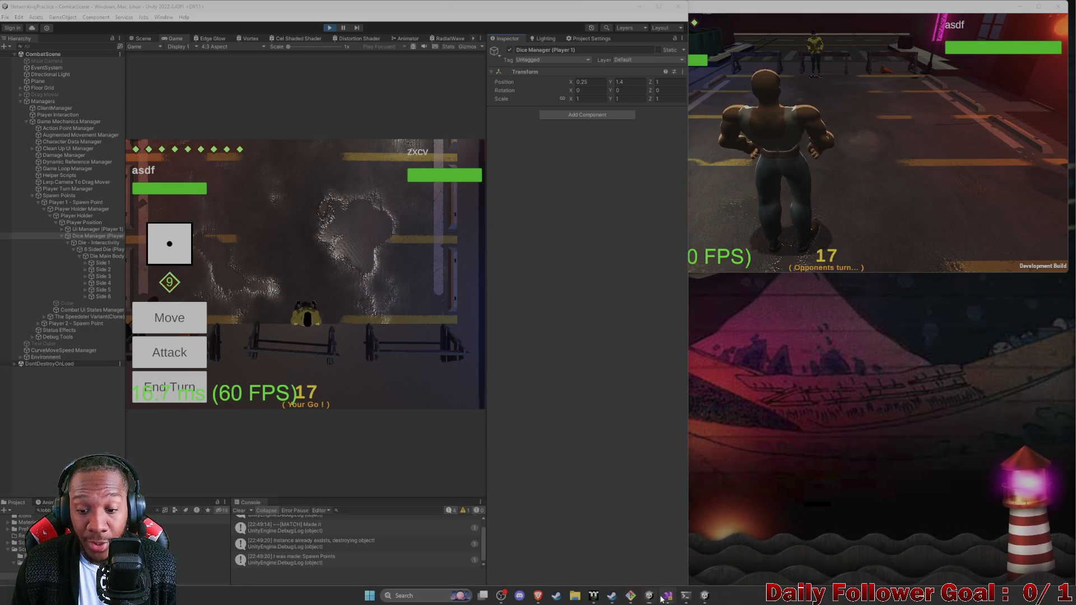
mouse_move(667, 595)
left_click(707, 569)
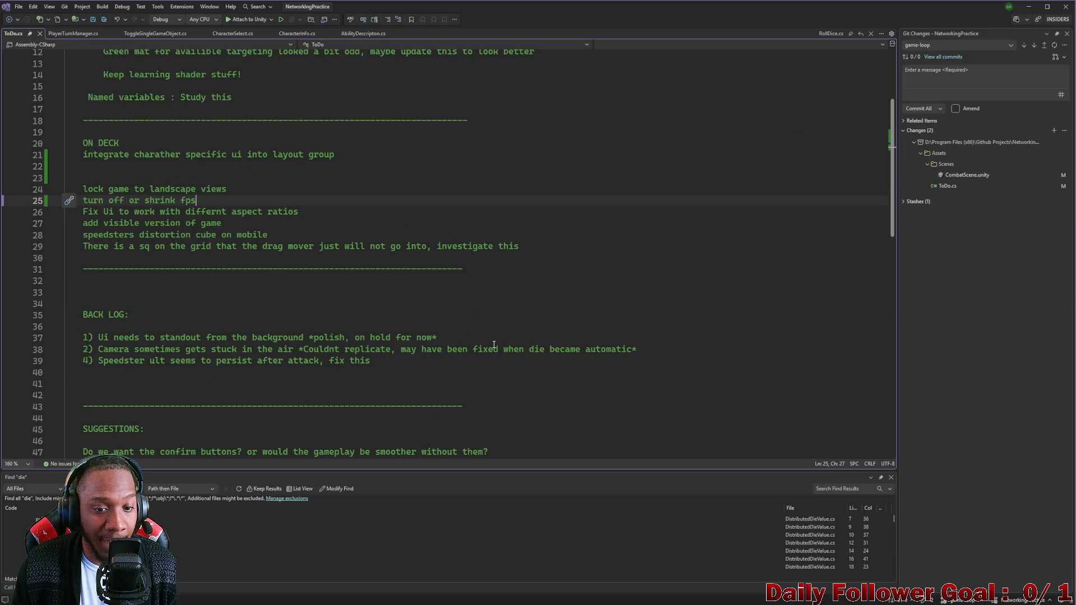
Add backlog item 3 about moving the die roll animation right and save ToDo.cs
left_click(462, 338)
key("Return")
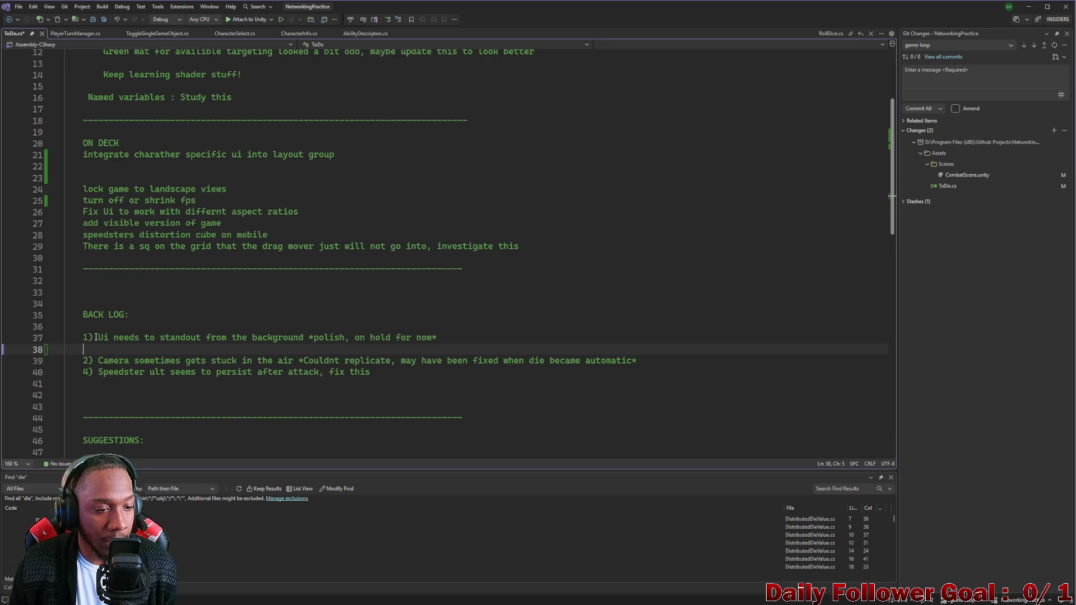
key("BackSpace")
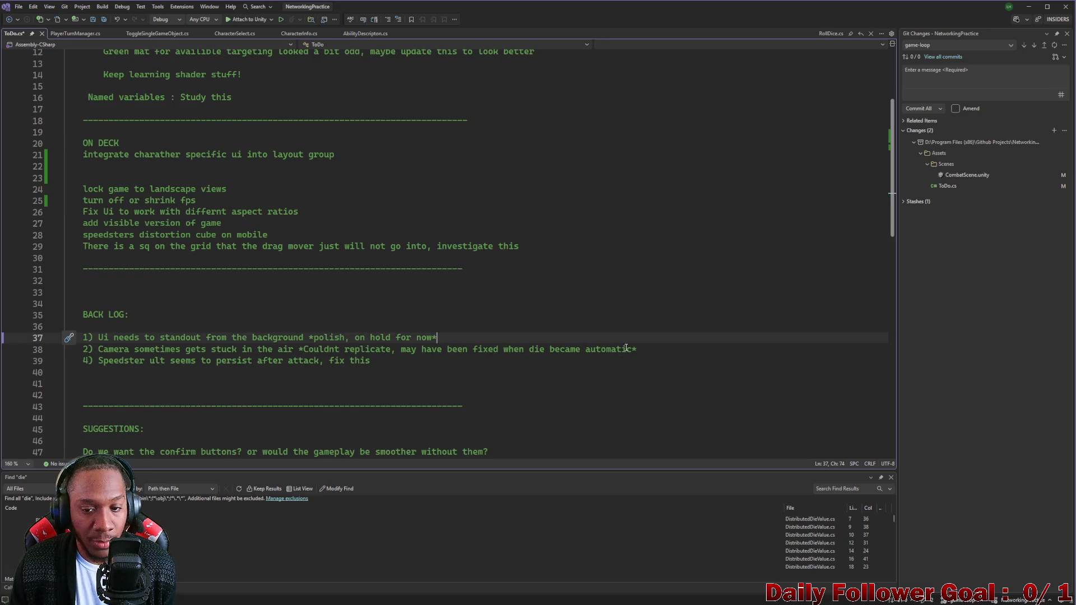
left_click(626, 349)
key("Return")
type("3) Move die roll anim to right side of screen and update anims")
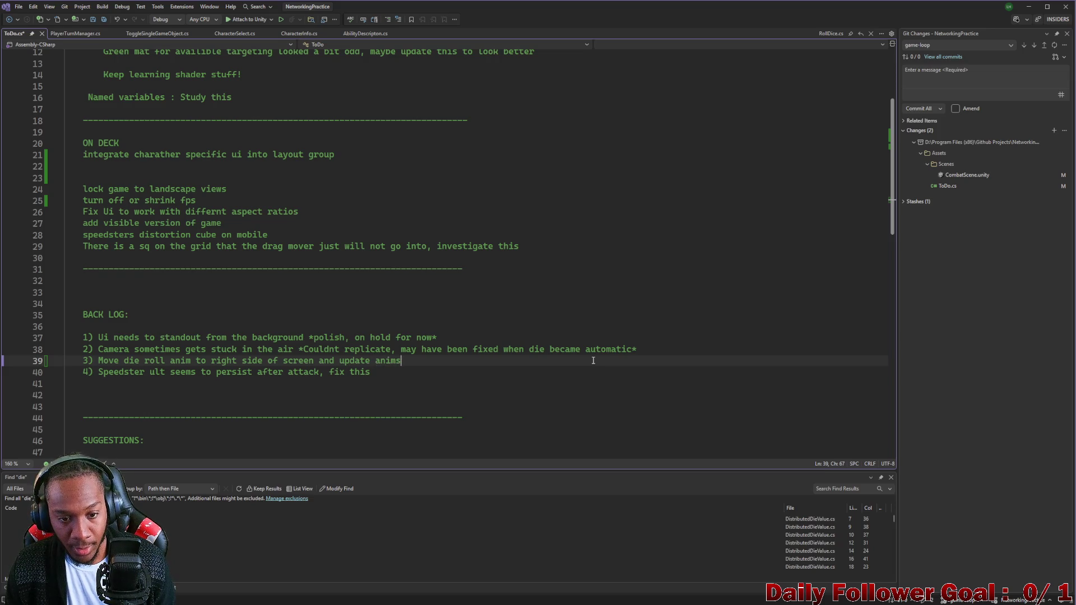
key("ctrl+s")
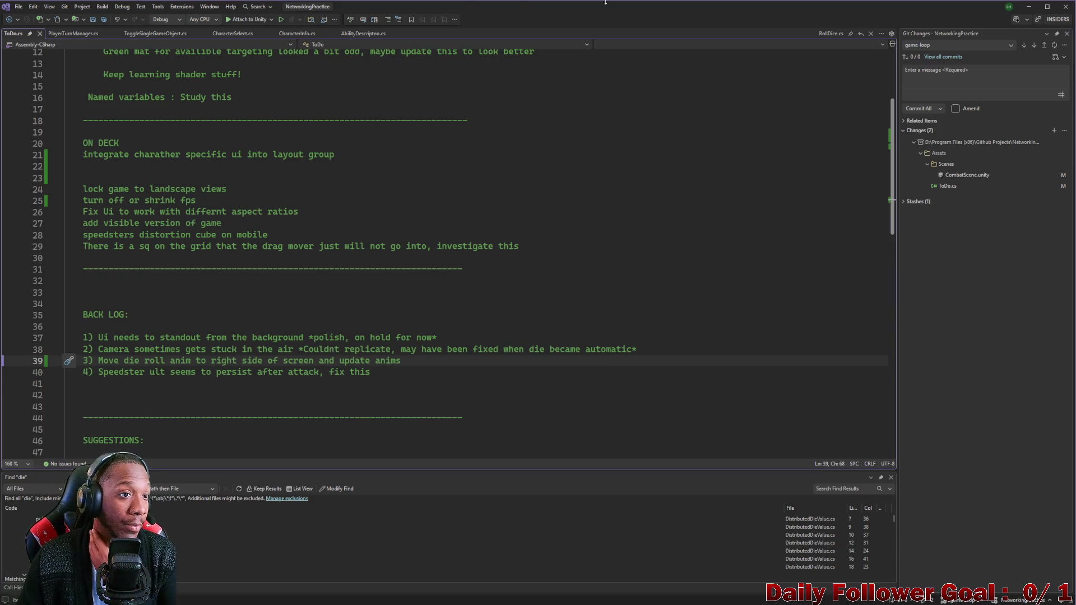
left_click(1027, 8)
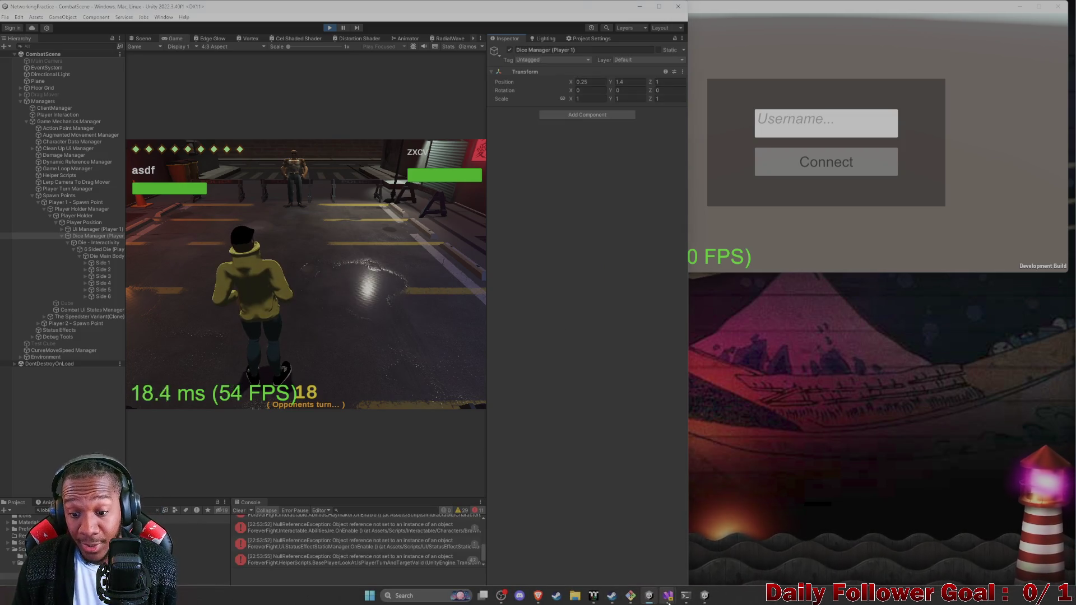
Add the ON DECK line 'turn off debug Die roll' below 'turn off or shrink fps' and save
left_click(667, 595)
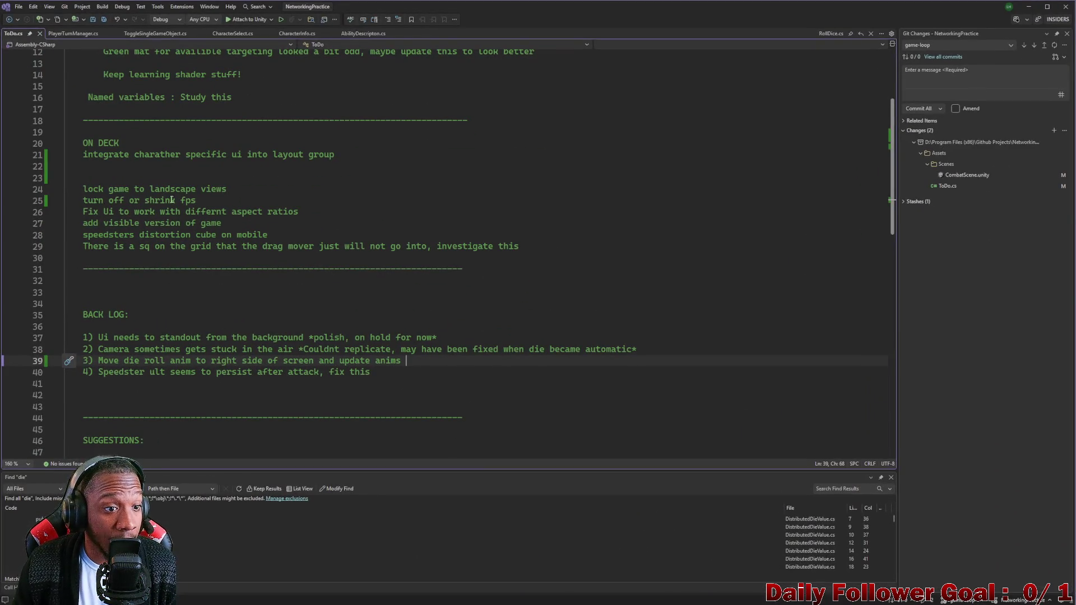
left_click(220, 202)
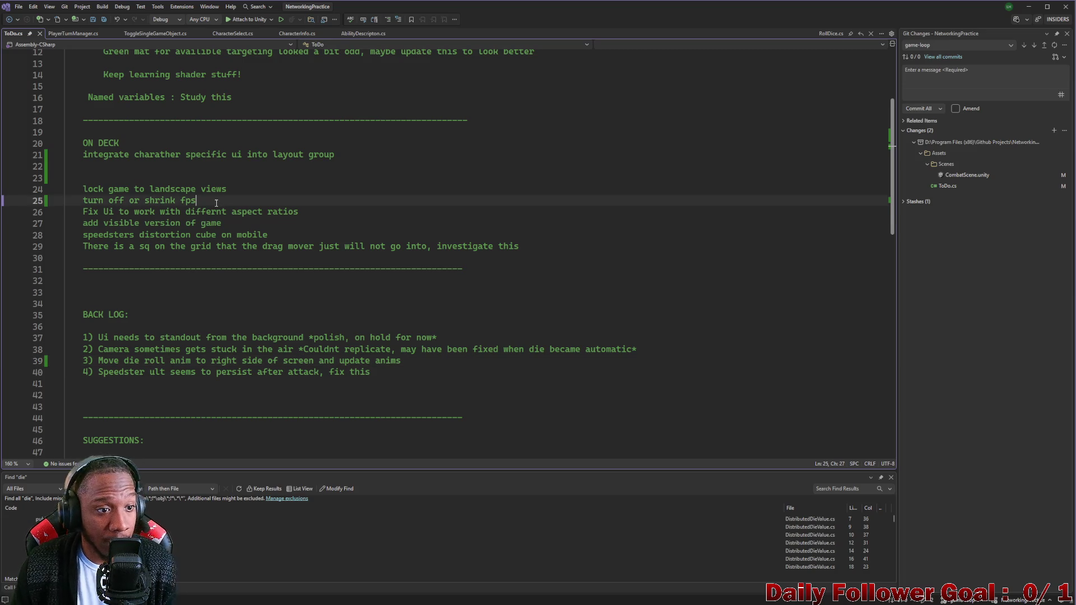
key("Return")
type("turn off debug Die roll")
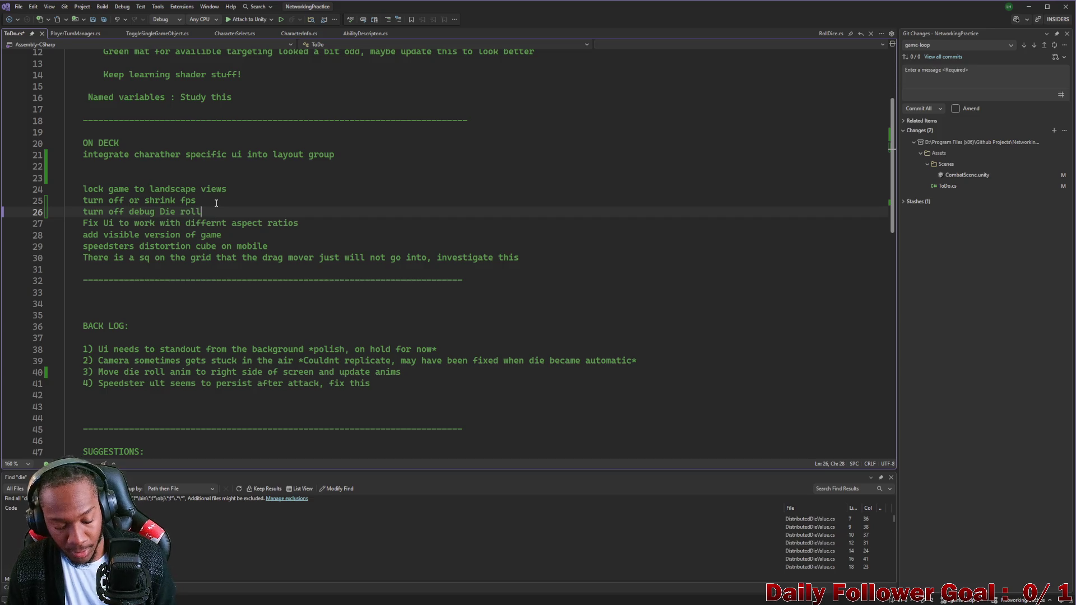
key("ctrl+s")
left_click(1028, 8)
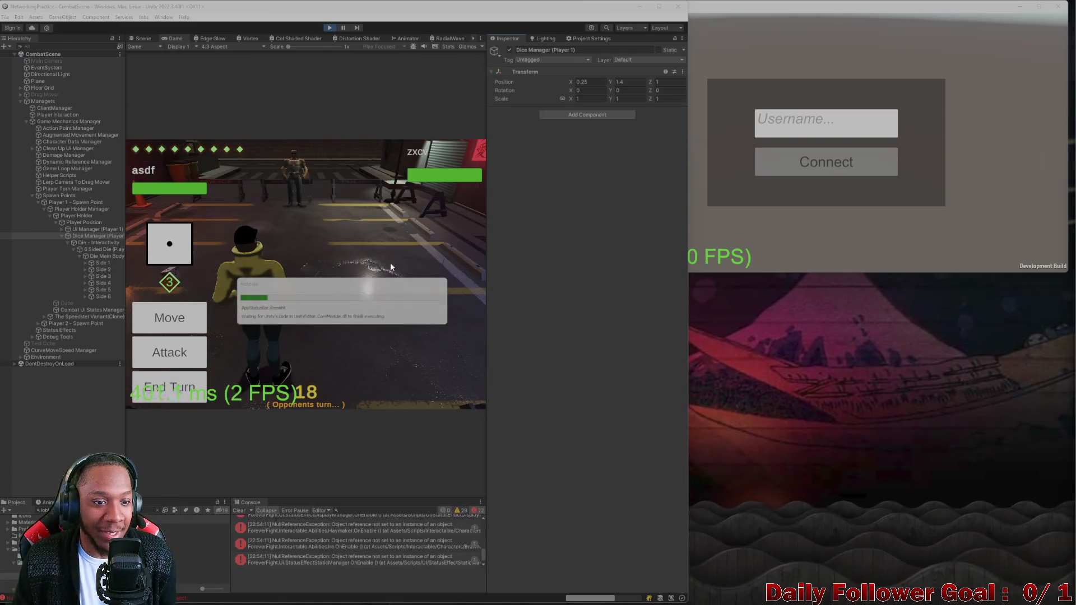
Stop play mode, clear the console, and review the layout-group to-do item in Visual Studio
left_click(328, 27)
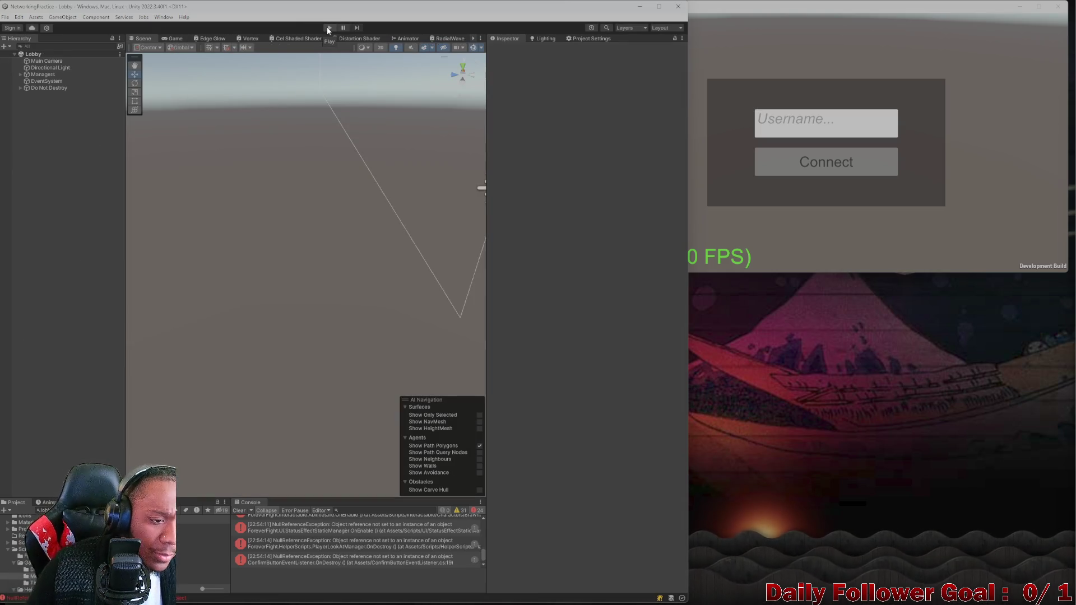
left_click(238, 510)
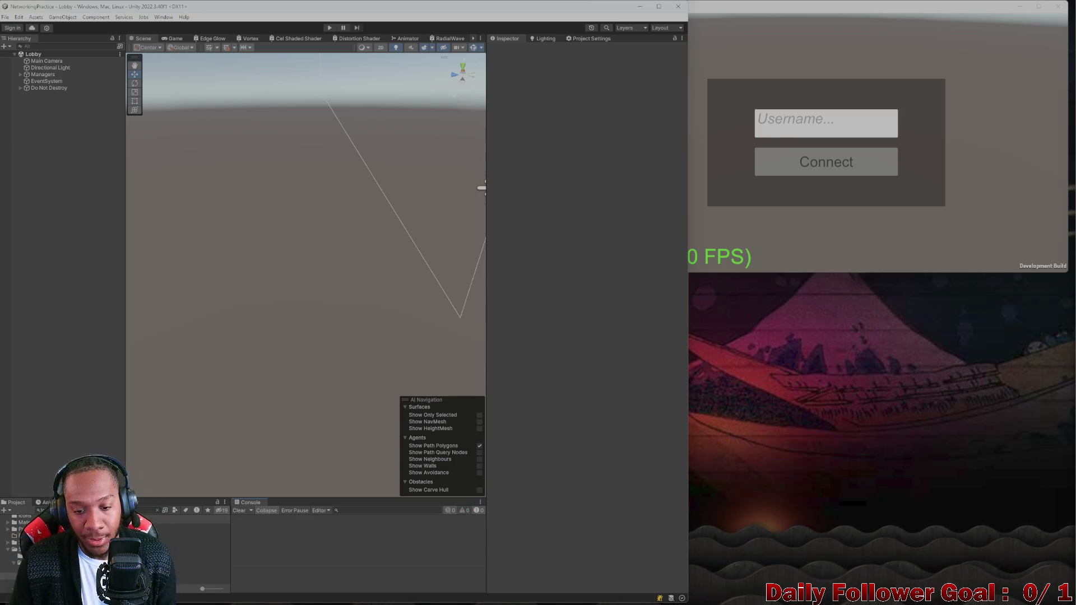
mouse_move(238, 604)
left_click(667, 596)
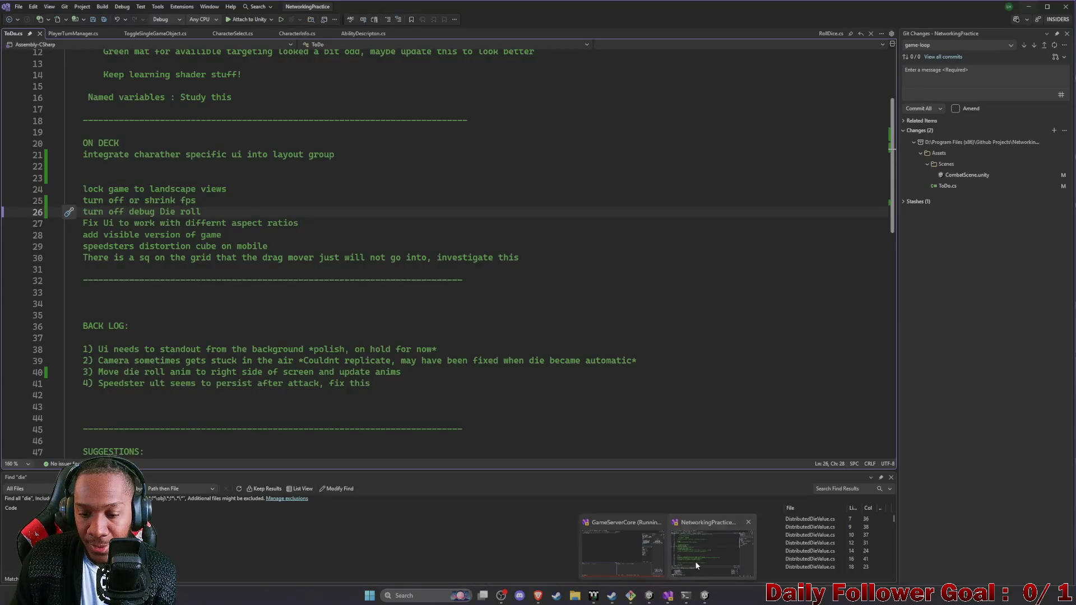
scroll(163, 227, "up", 3)
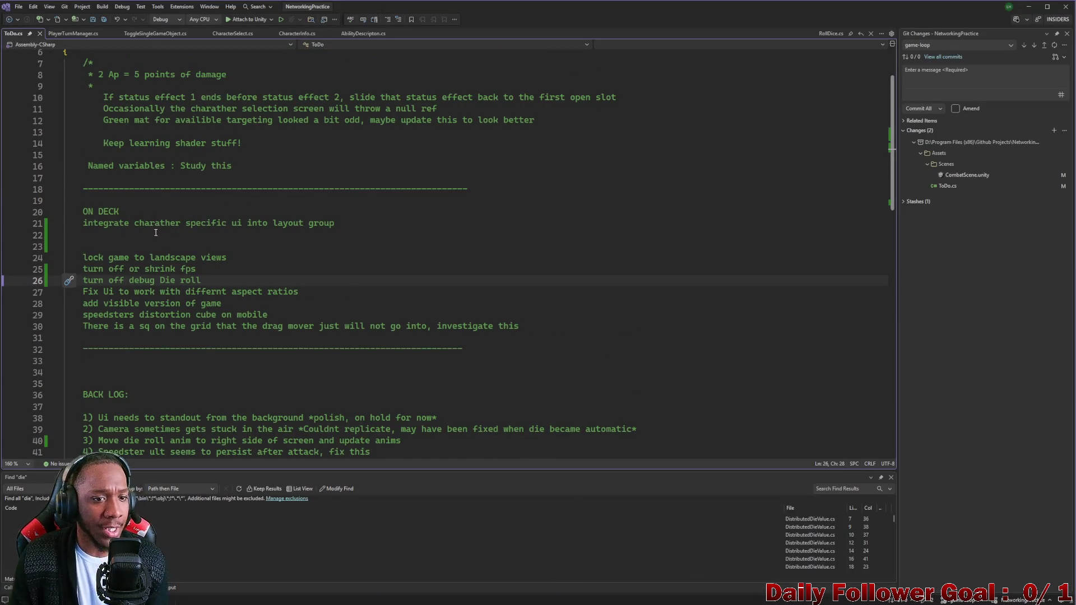
left_click_drag(85, 225, 298, 229)
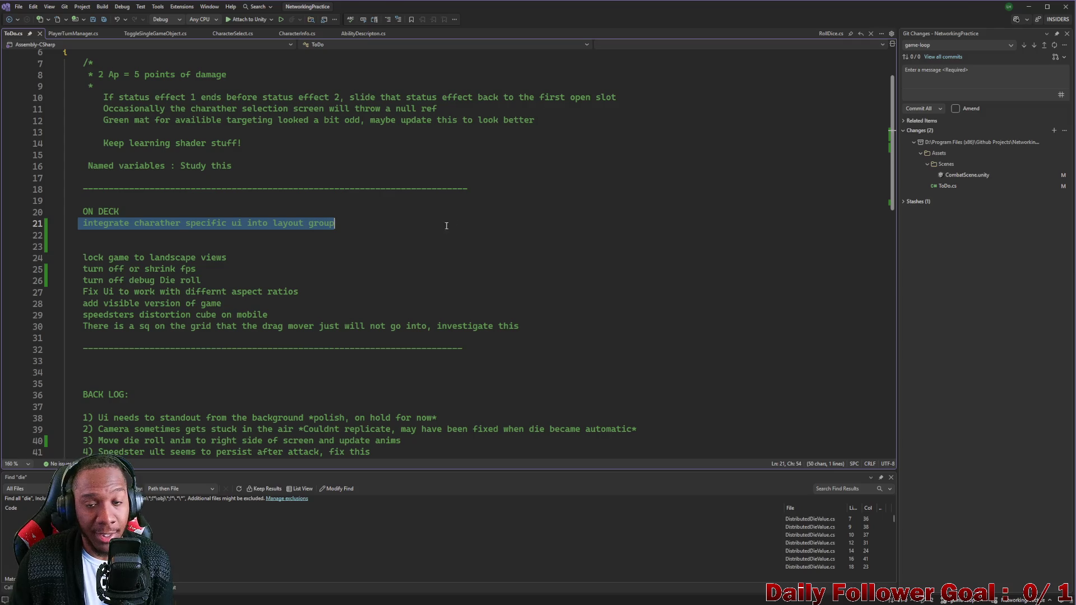
left_click(1029, 6)
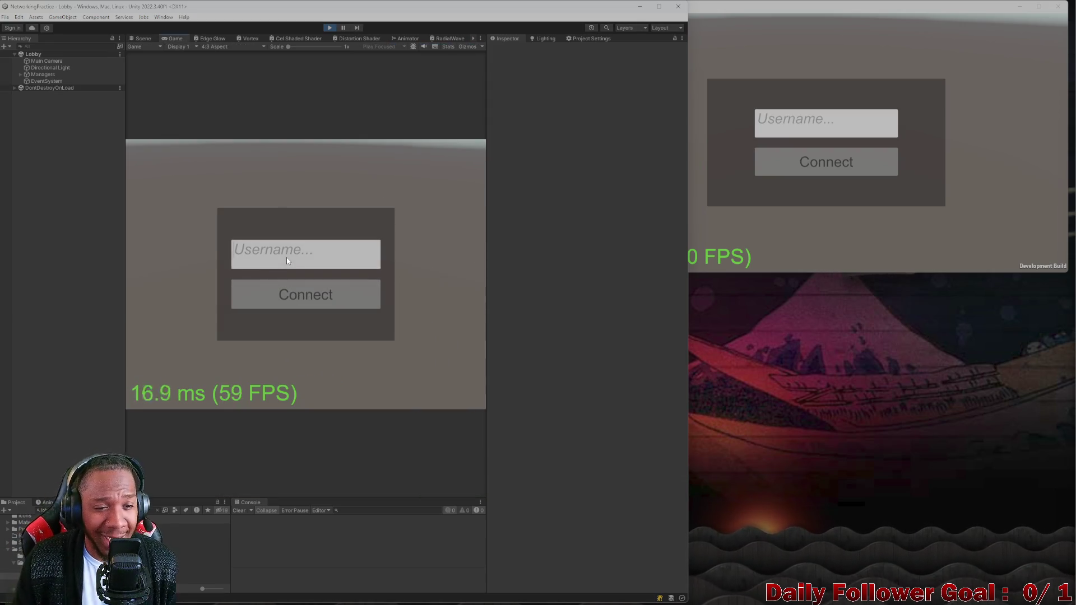
Log in both players as 'qwer' and 'asdf' and connect them to the lobby
left_click(287, 257)
type("qwer")
left_click(305, 297)
left_click(761, 123)
type("asdf")
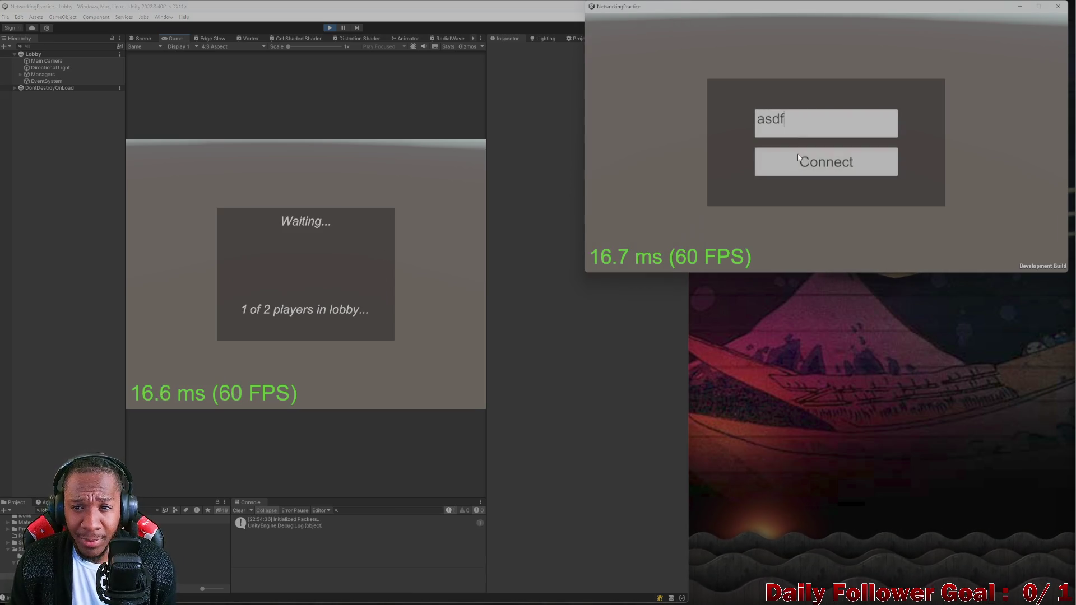
left_click(799, 163)
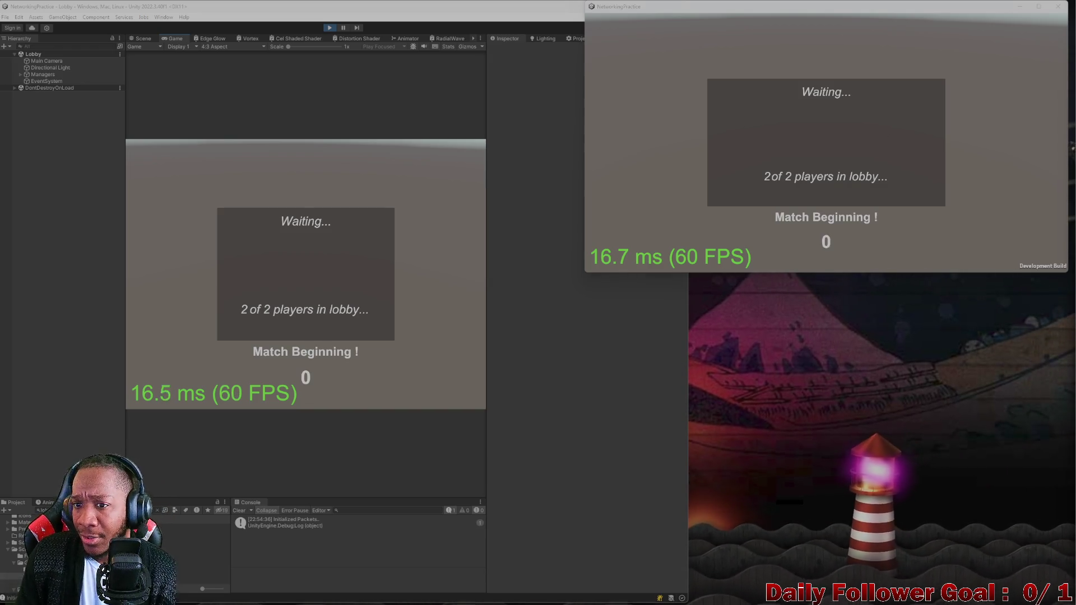
Confirm the Speedster and the Brawn, choose Move, and view the combat level in the Scene
left_click(261, 224)
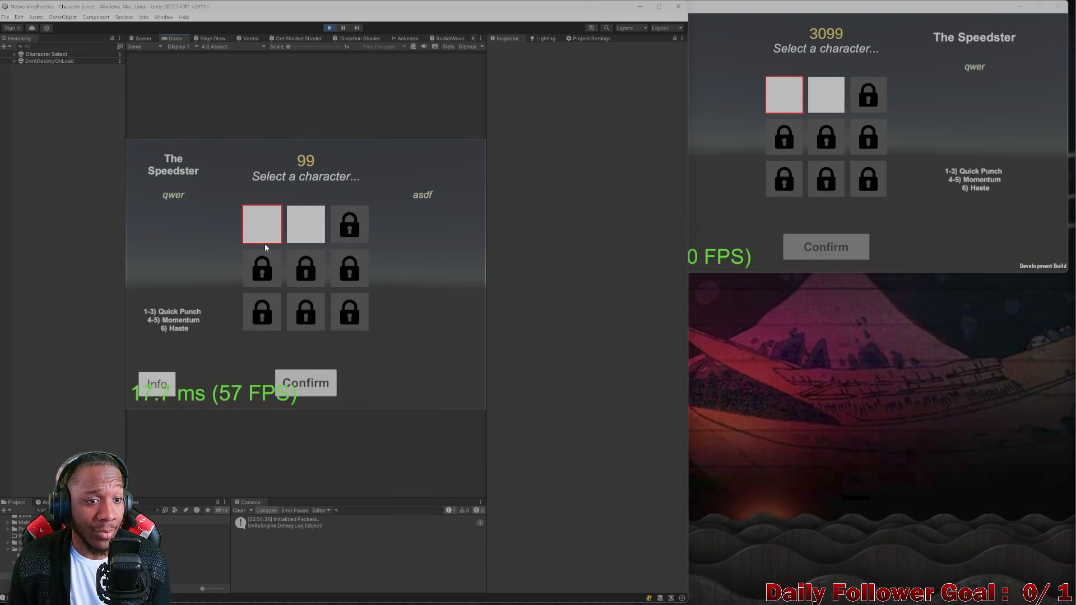
left_click(306, 382)
left_click(825, 94)
left_click(812, 253)
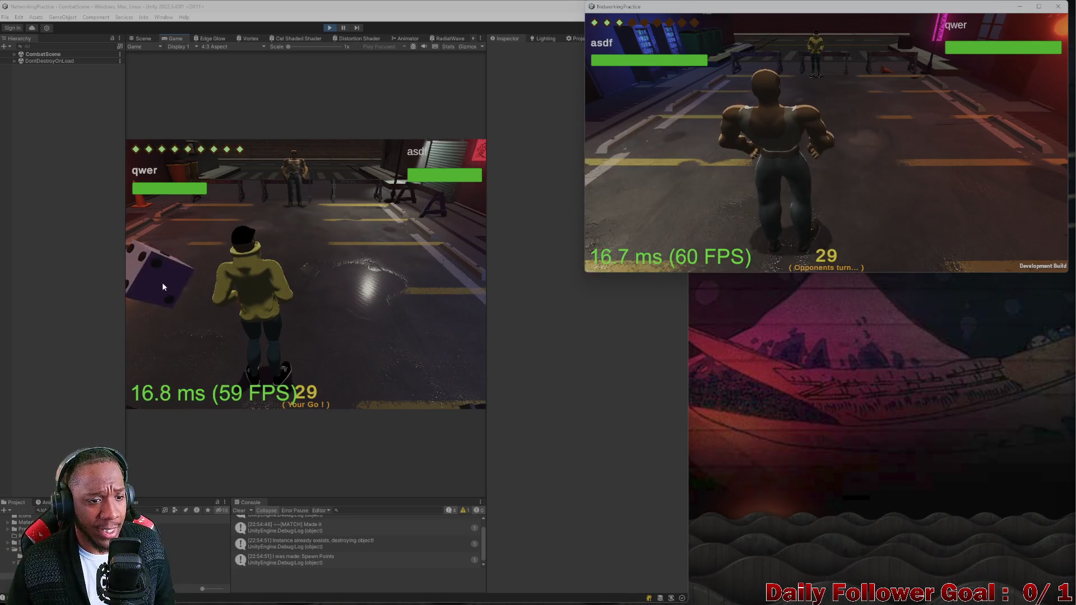
left_click(162, 284)
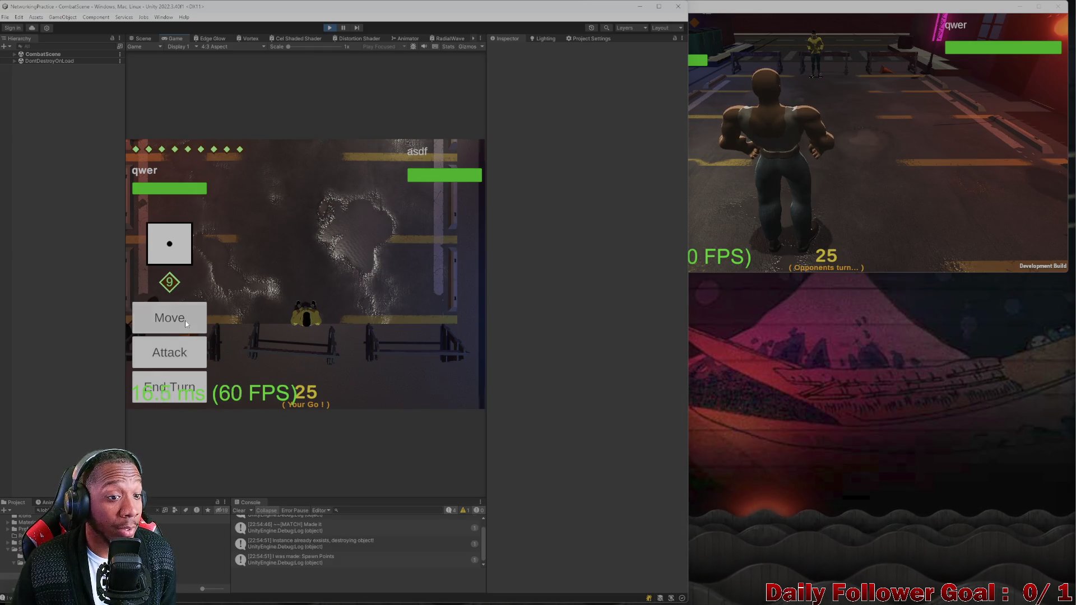
left_click(187, 323)
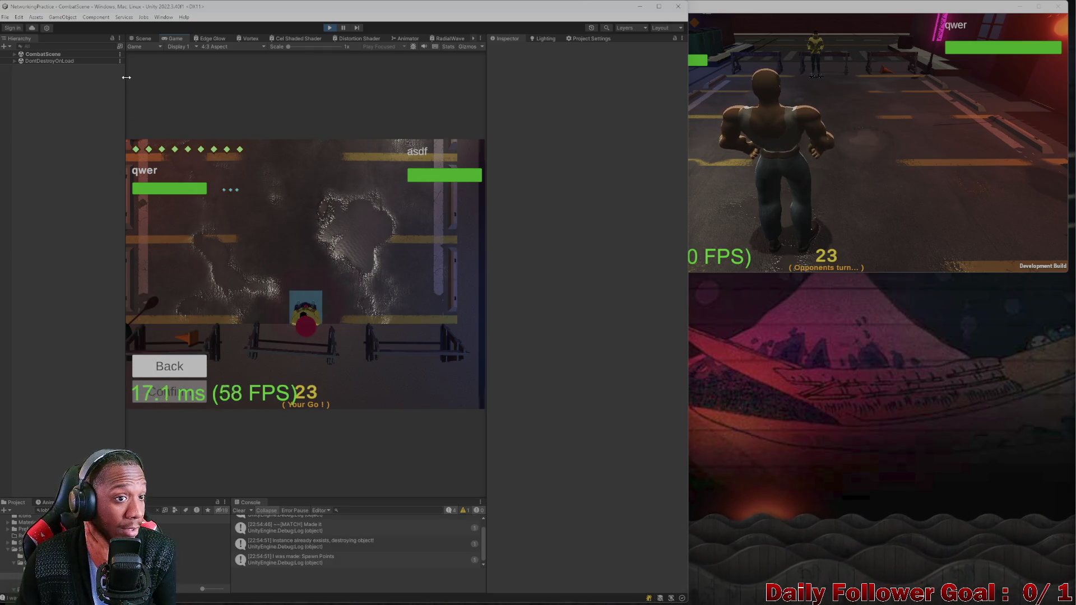
left_click(140, 38)
scroll(220, 166, "down", 10)
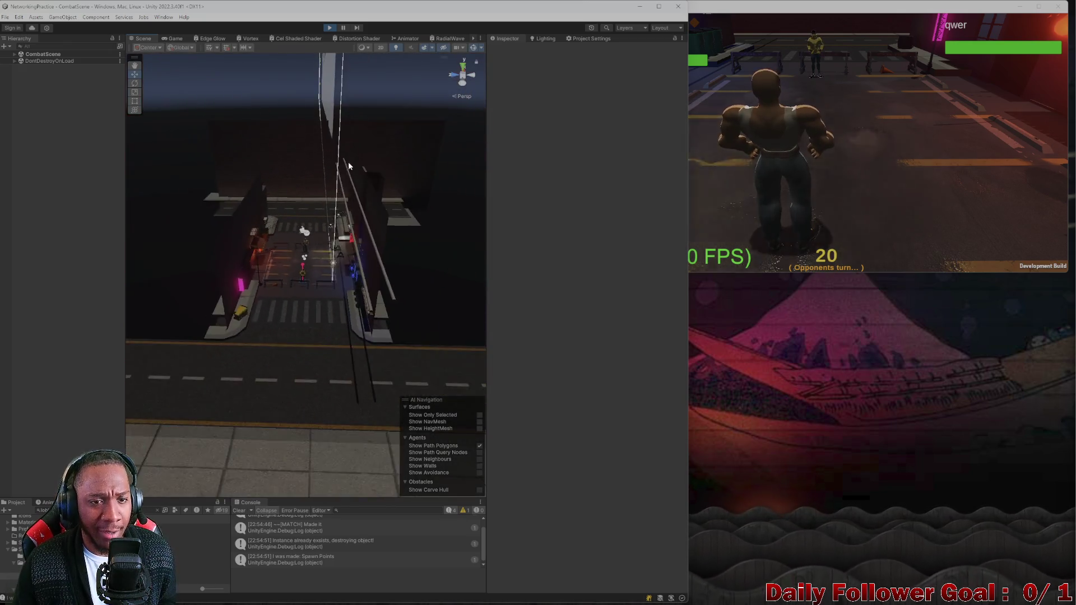
Orbit to face the qwer health-bar canvas and frame Character Specific Ui - Canvas
scroll(349, 166, "up", 10)
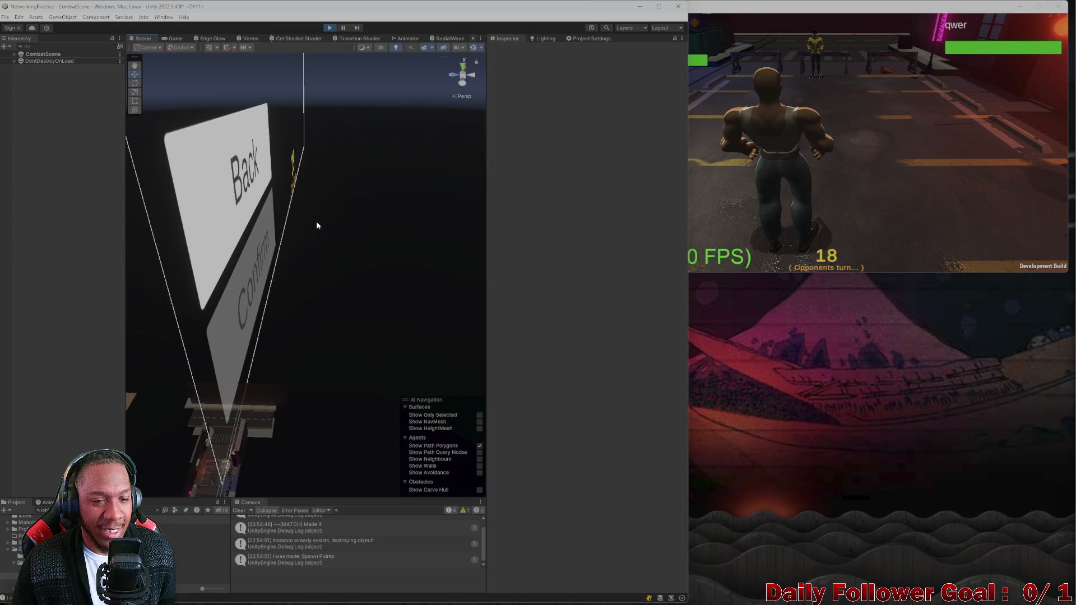
mouse_move(317, 225)
left_mouse_down()
mouse_move(284, 367)
mouse_move(250, 264)
mouse_move(380, 253)
left_mouse_up()
mouse_move(181, 377)
left_mouse_down()
mouse_move(278, 250)
mouse_move(216, 325)
mouse_move(142, 296)
mouse_move(321, 239)
left_mouse_up()
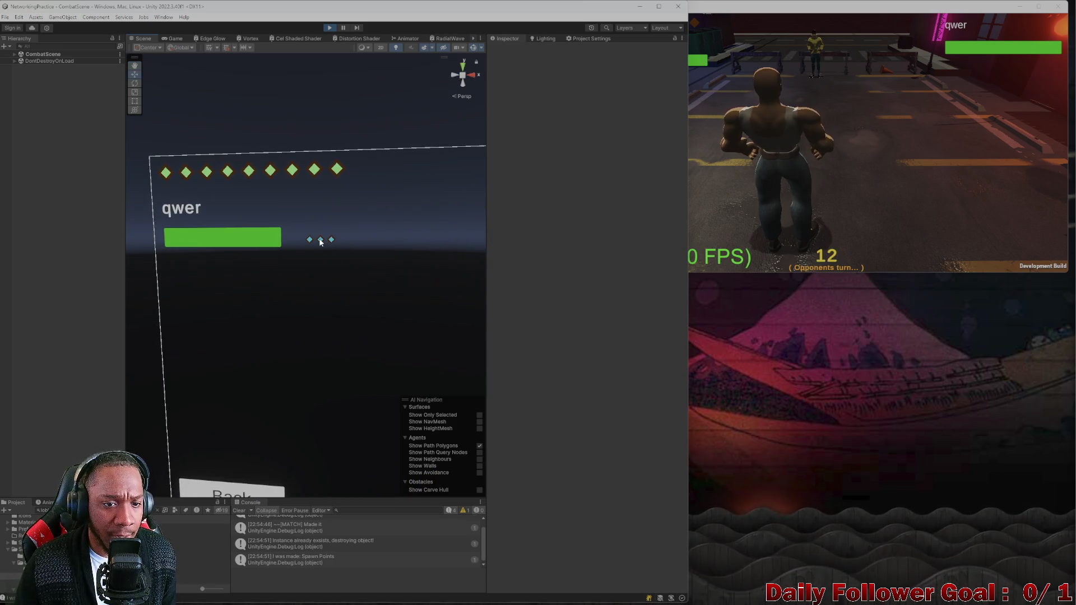
left_click(319, 241)
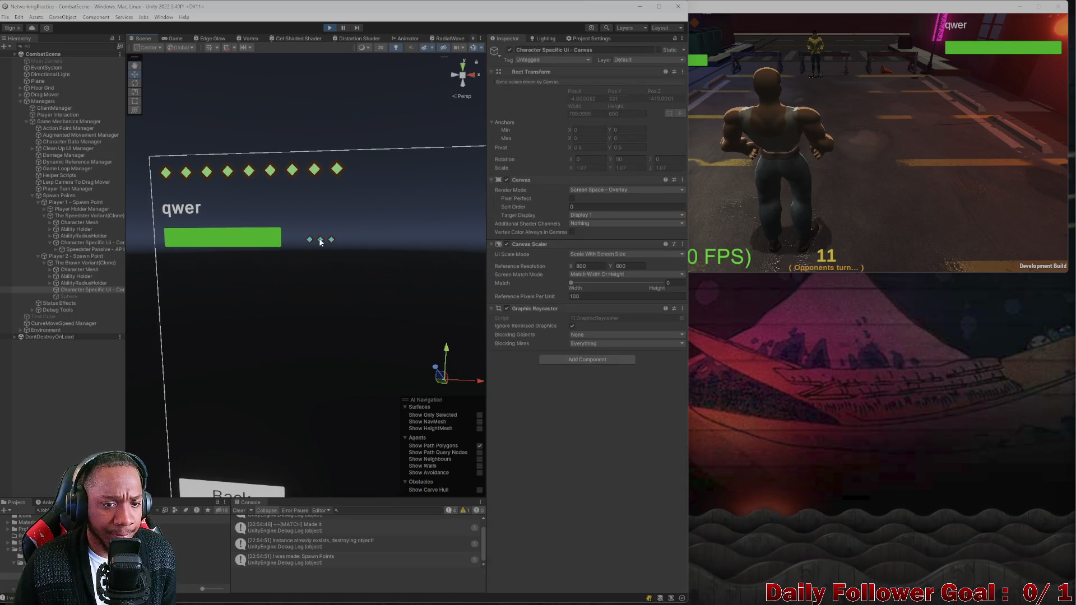
left_click(320, 240)
left_click(53, 248)
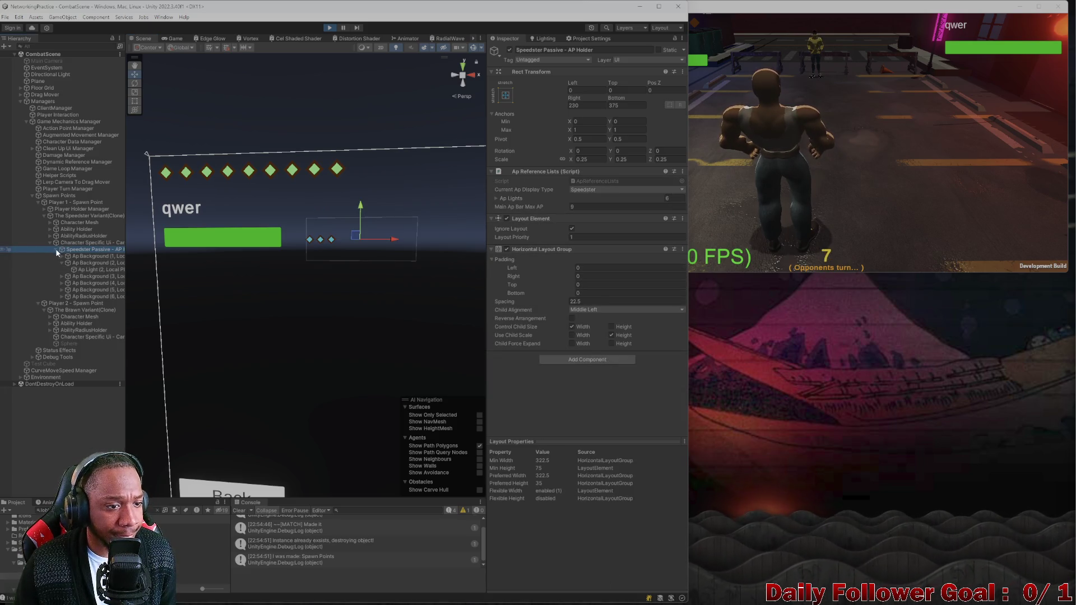
left_click(56, 249)
left_click(84, 243)
key("f")
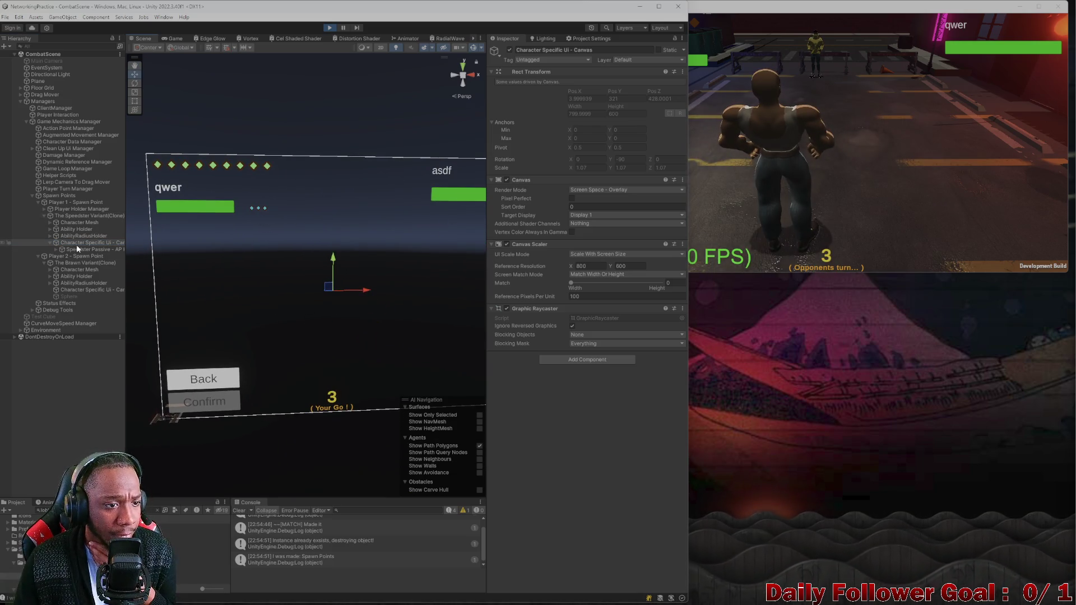
Select Speedster Passive - AP Holder and drag its Right offset from 230 to about 171
left_click(66, 222)
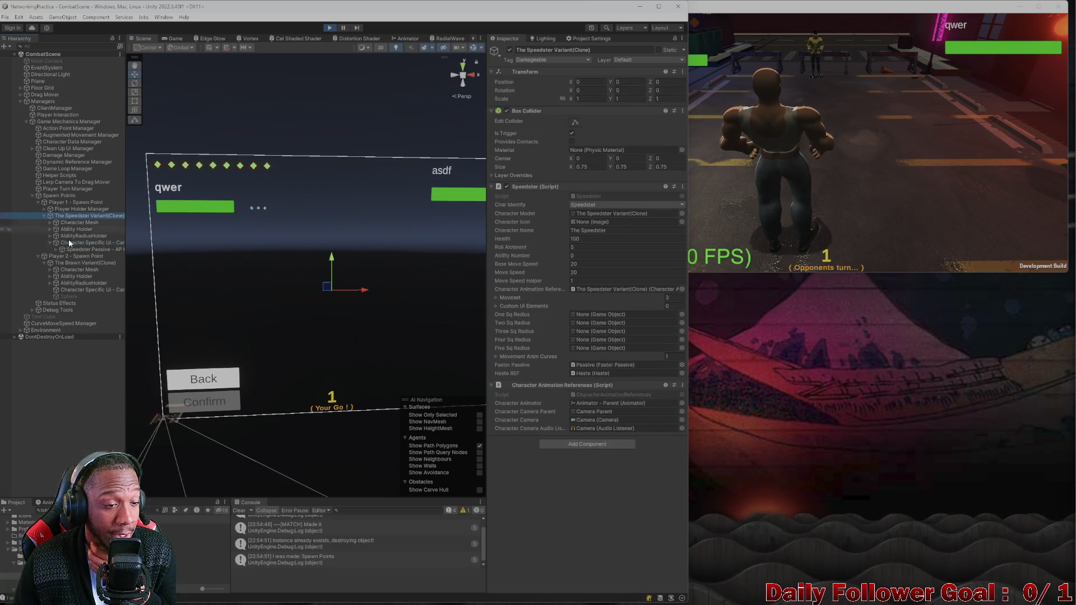
left_click(75, 242)
left_click(81, 249)
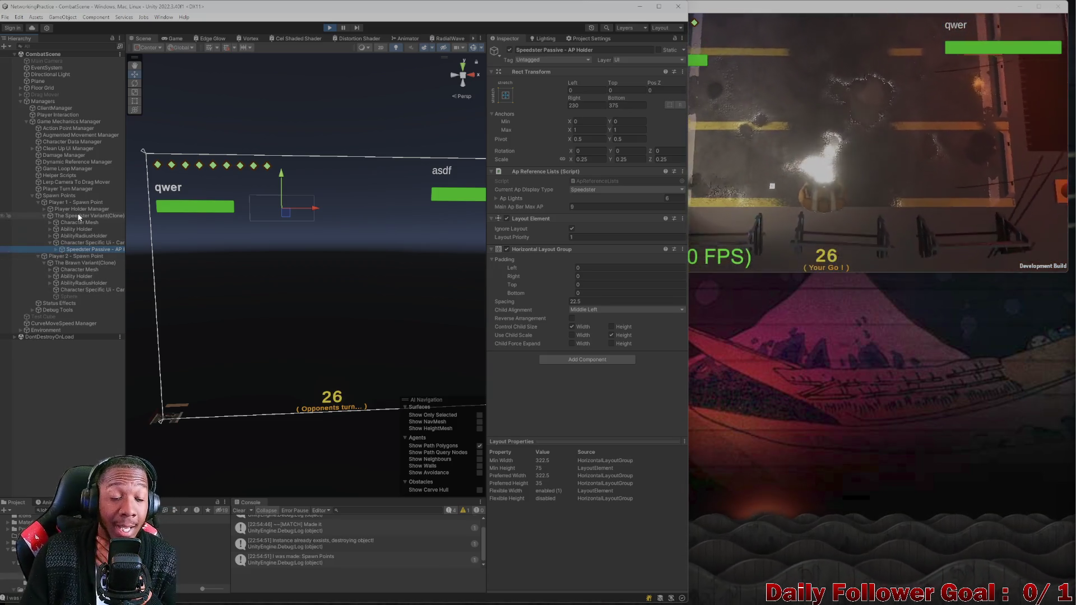
left_click(56, 251)
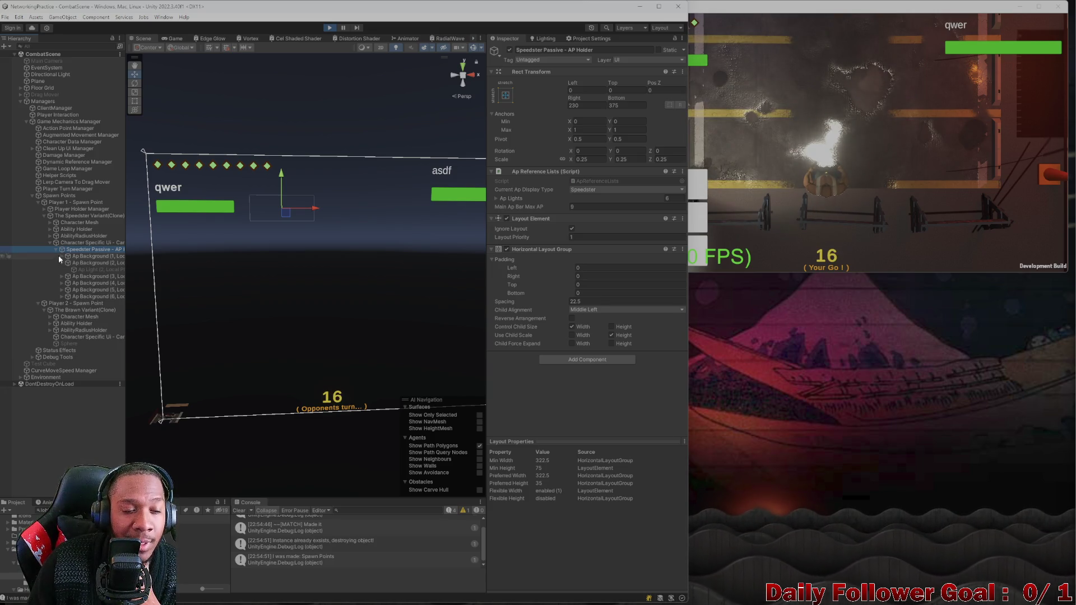
left_click(56, 248)
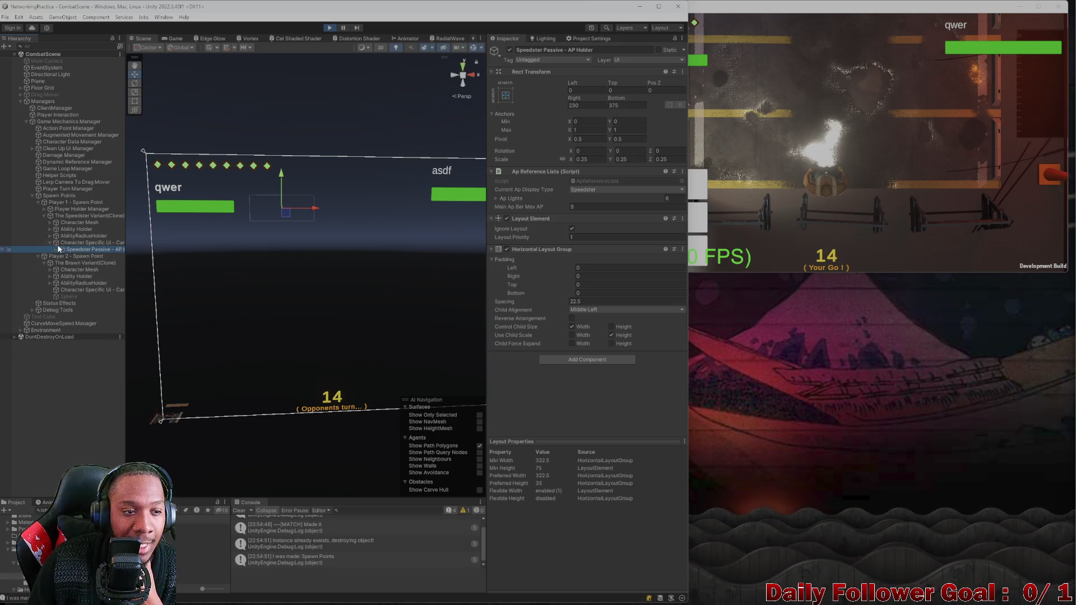
left_click(62, 243)
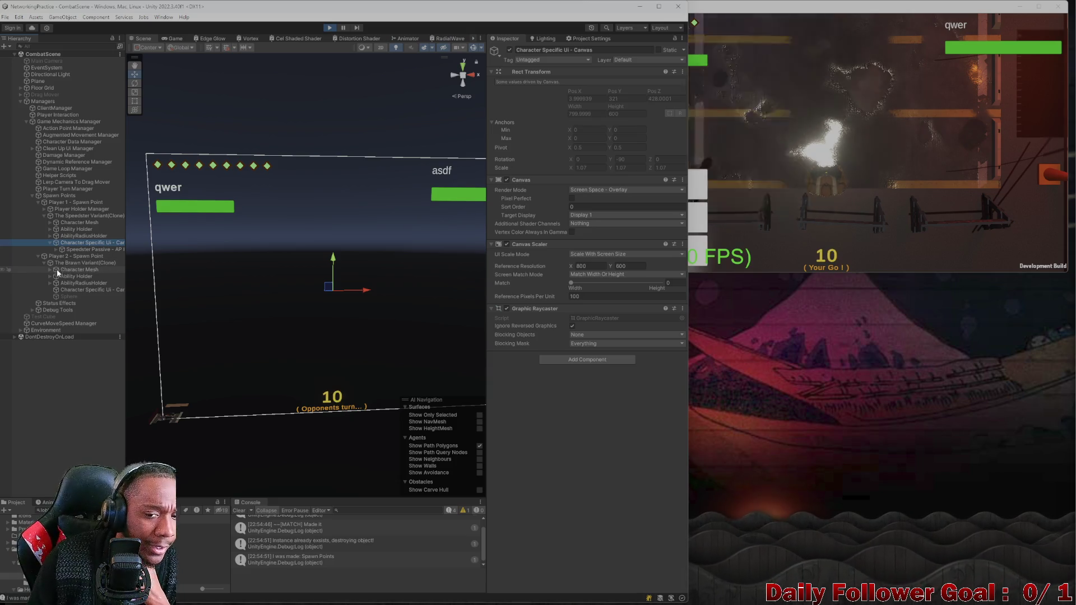
left_click(84, 250)
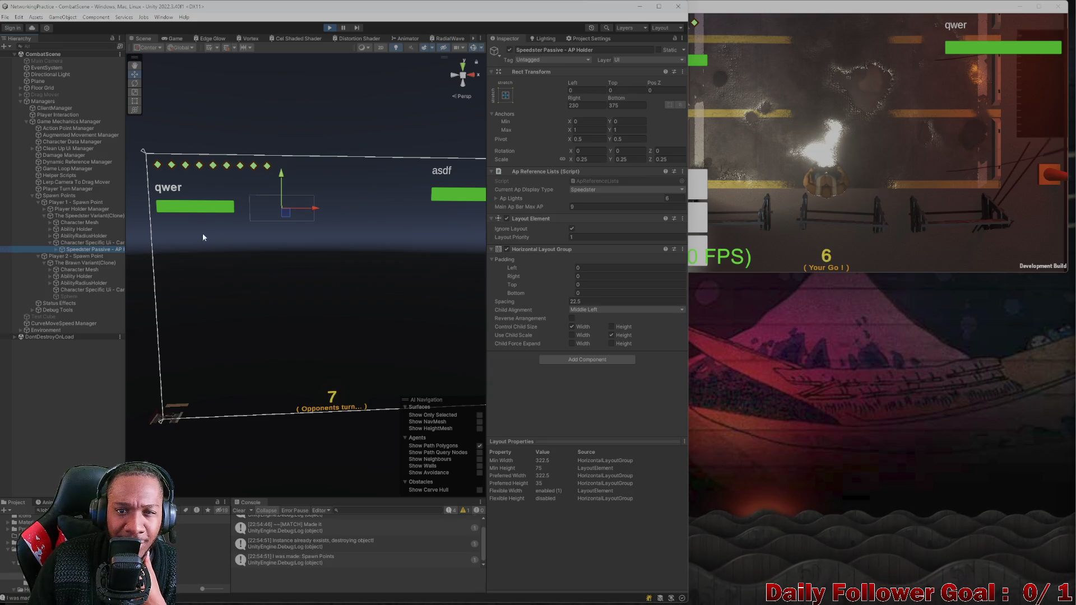
mouse_move(571, 101)
left_mouse_down()
mouse_move(678, 101)
mouse_move(594, 101)
left_mouse_up()
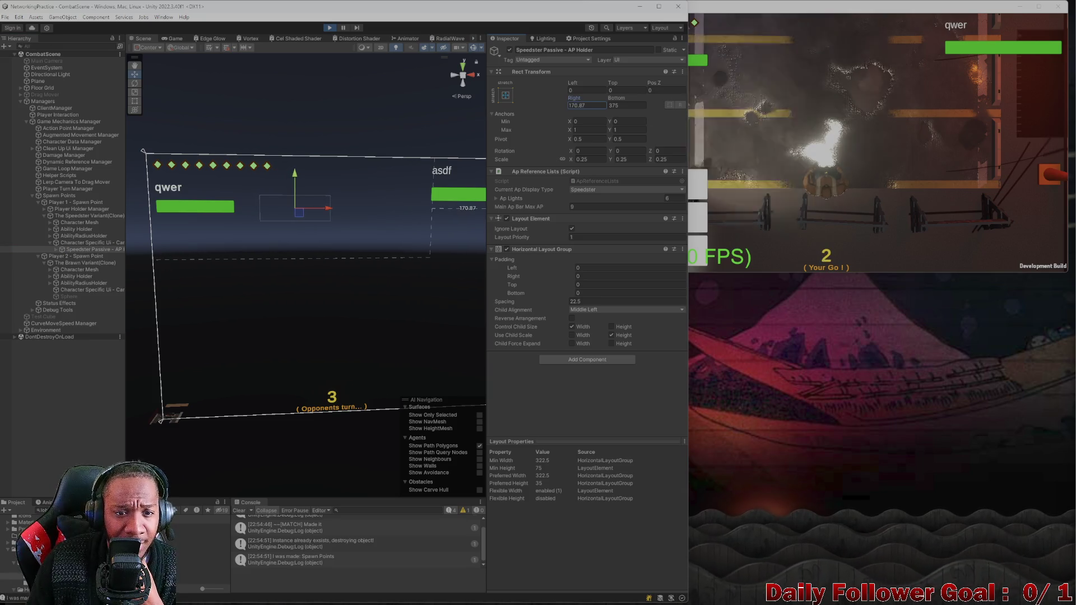
Restore the AP Holder's Right value to 230 and choose Move in the running game
type("230")
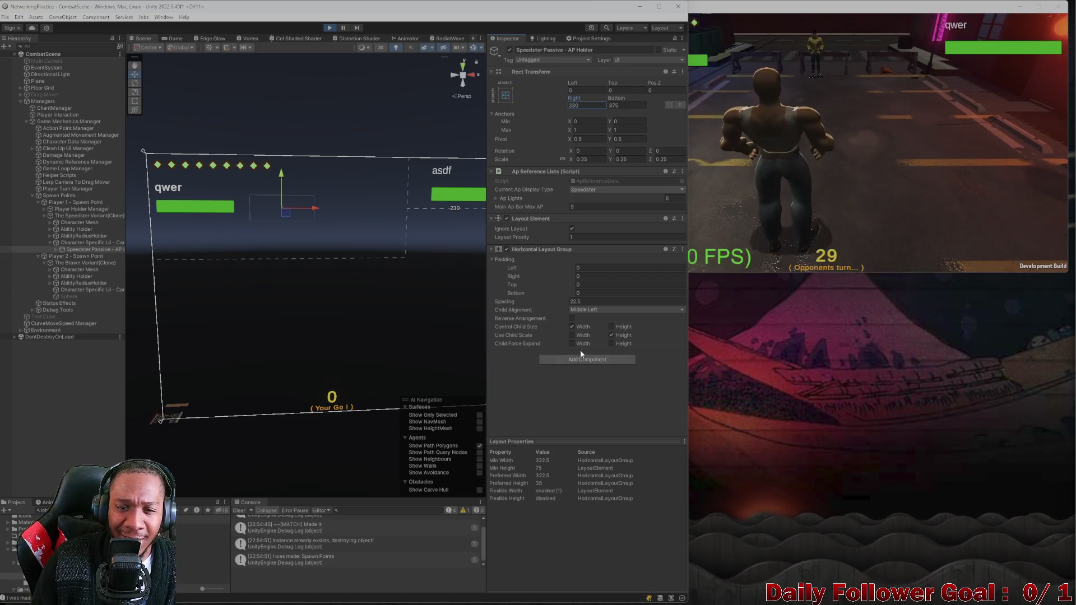
left_click(65, 242)
left_click(69, 249)
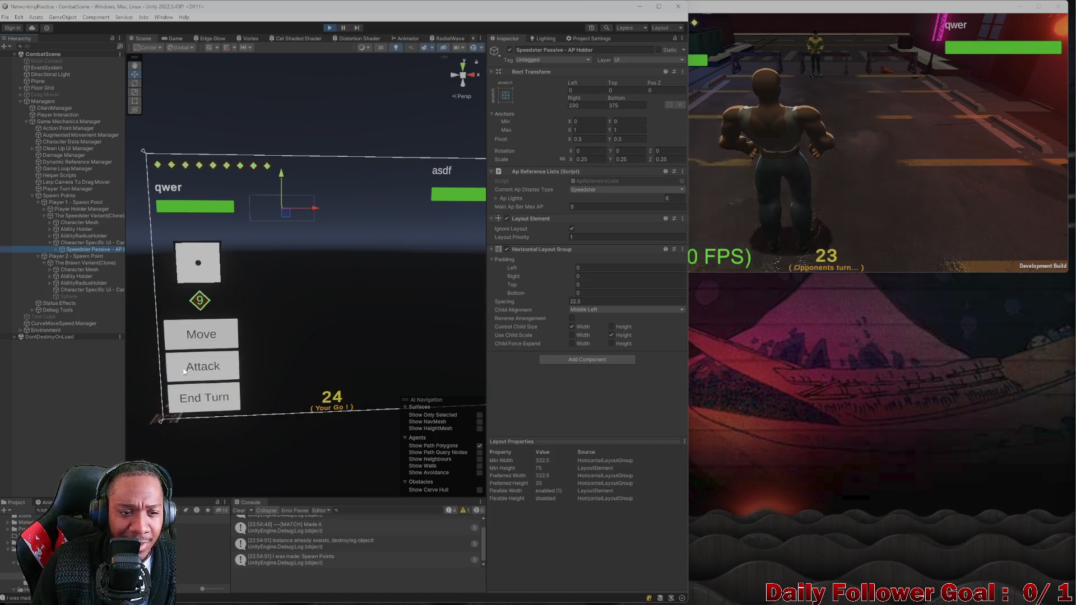
left_click(178, 39)
left_click(158, 314)
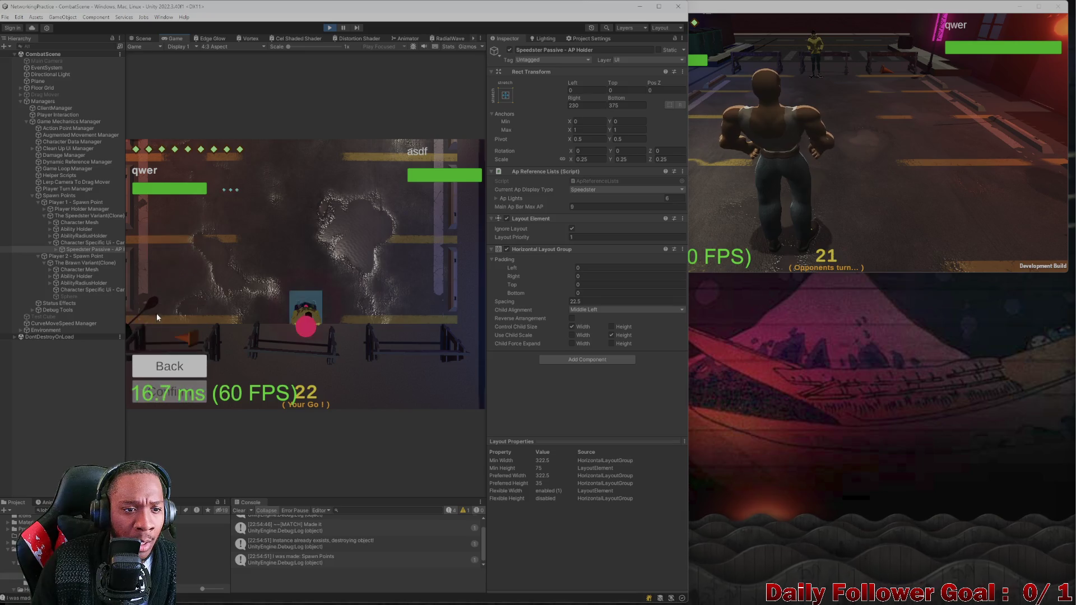
left_click(145, 40)
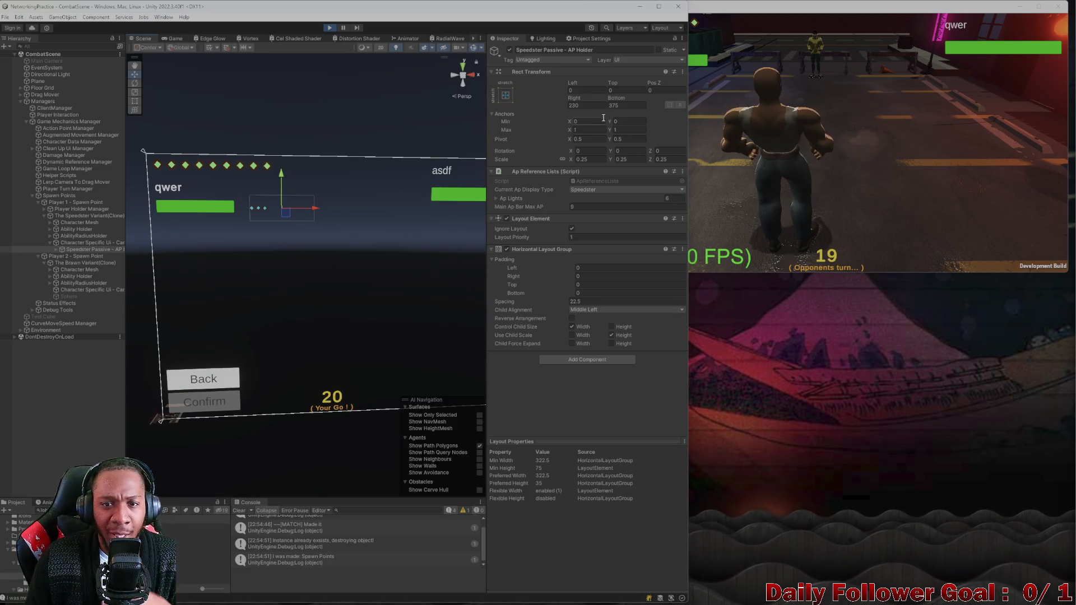
Set the AP Holder's Right and Bottom offsets to 0
left_click(586, 106)
type("0")
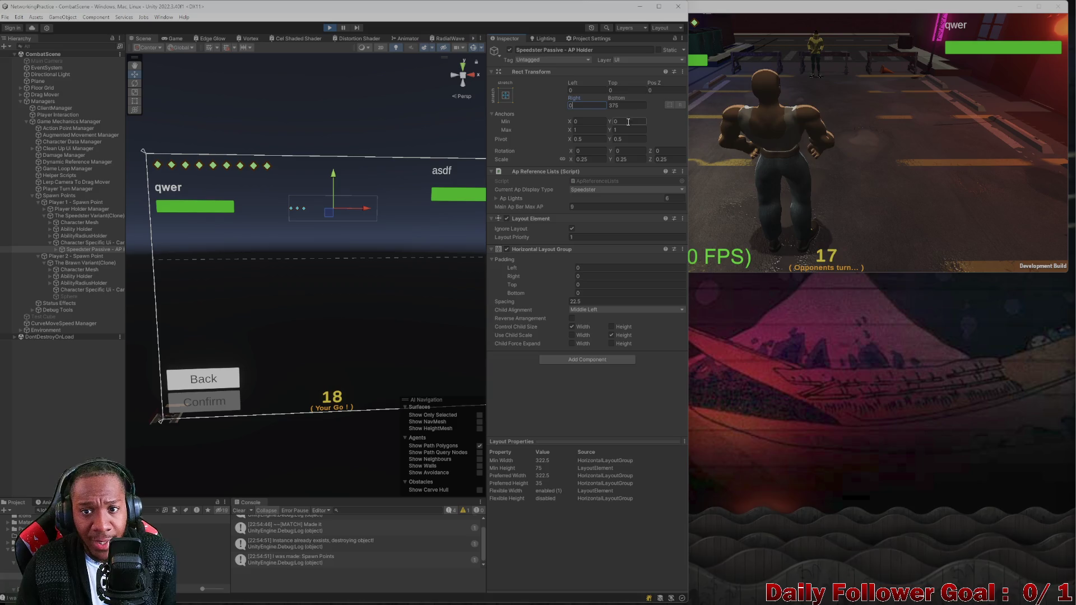
left_click(628, 103)
type("0")
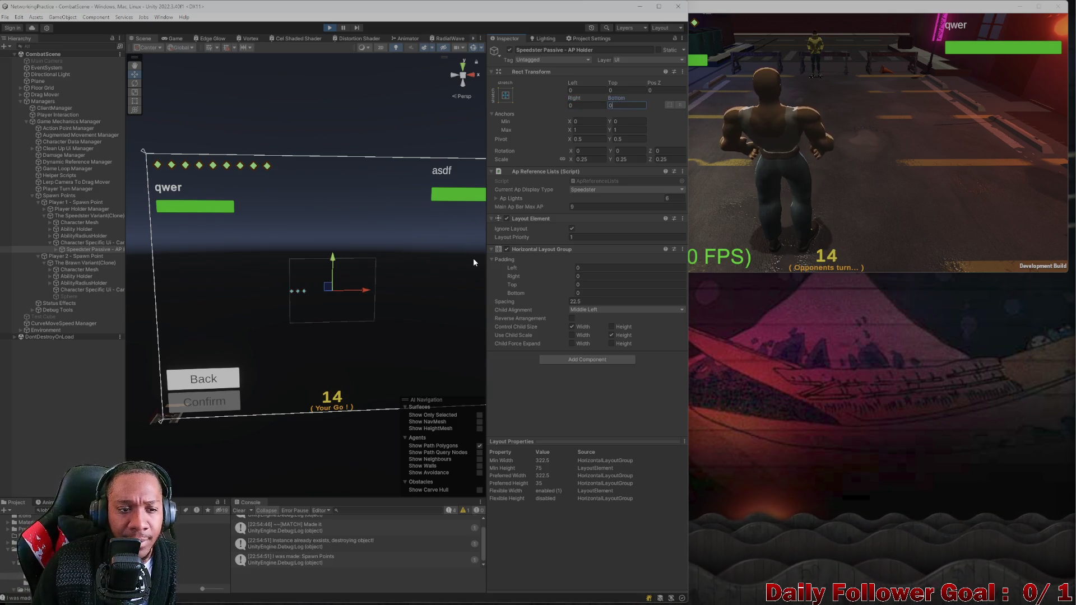
left_click(52, 247)
left_click(56, 249)
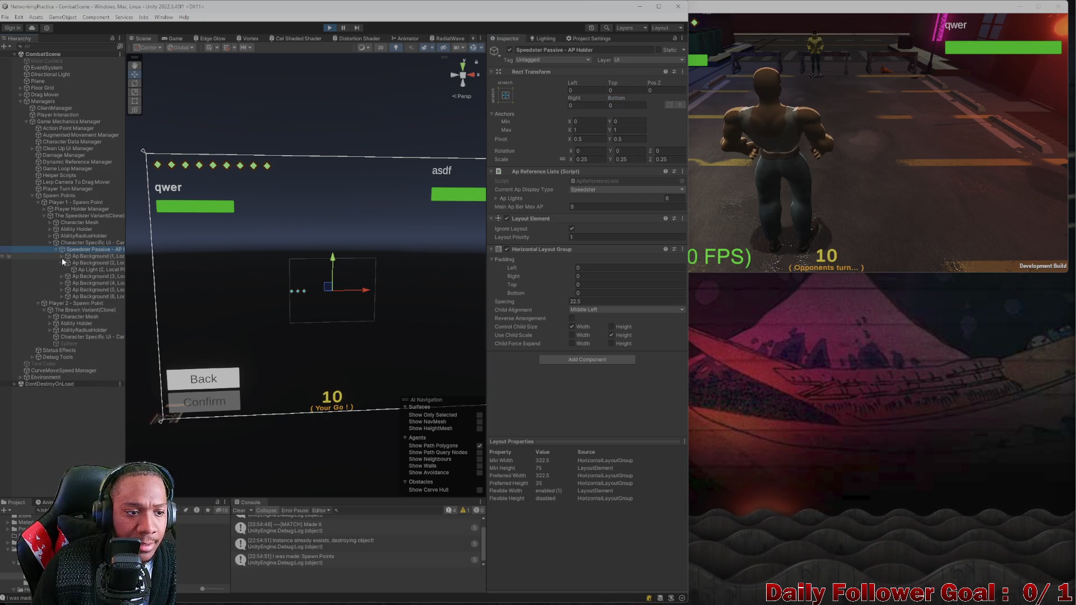
left_click(62, 263)
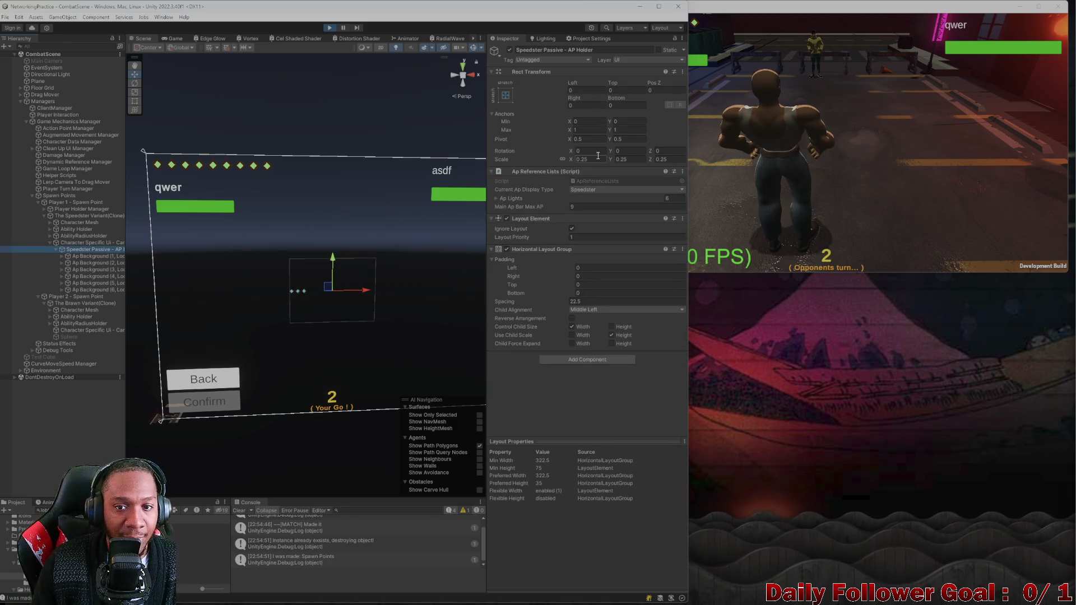
Set the AP Holder's scale to 1 and stop Play mode
left_click(594, 159)
type("1")
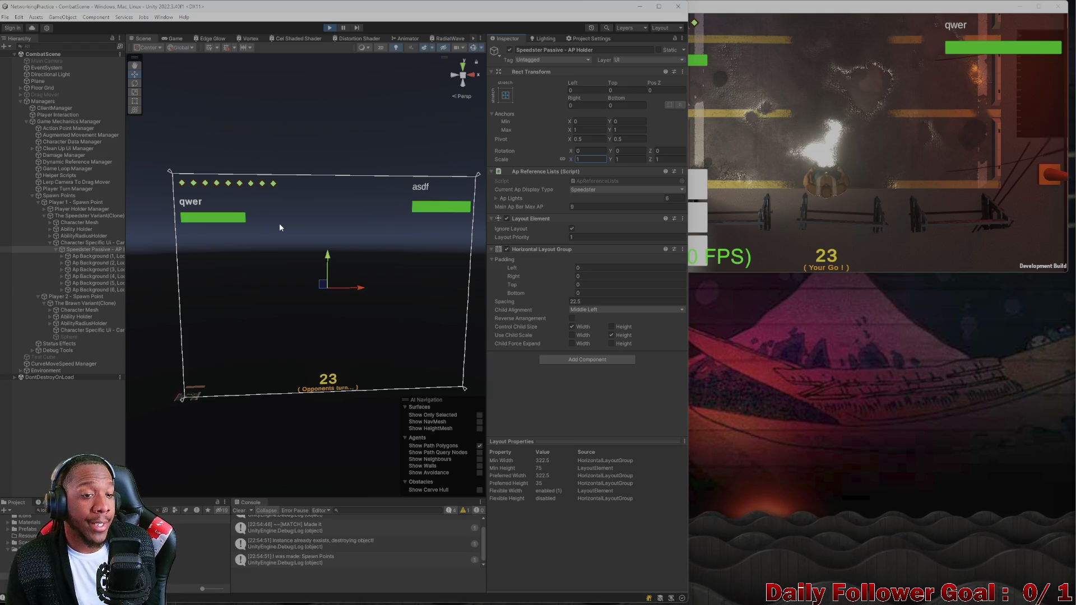
left_click(326, 27)
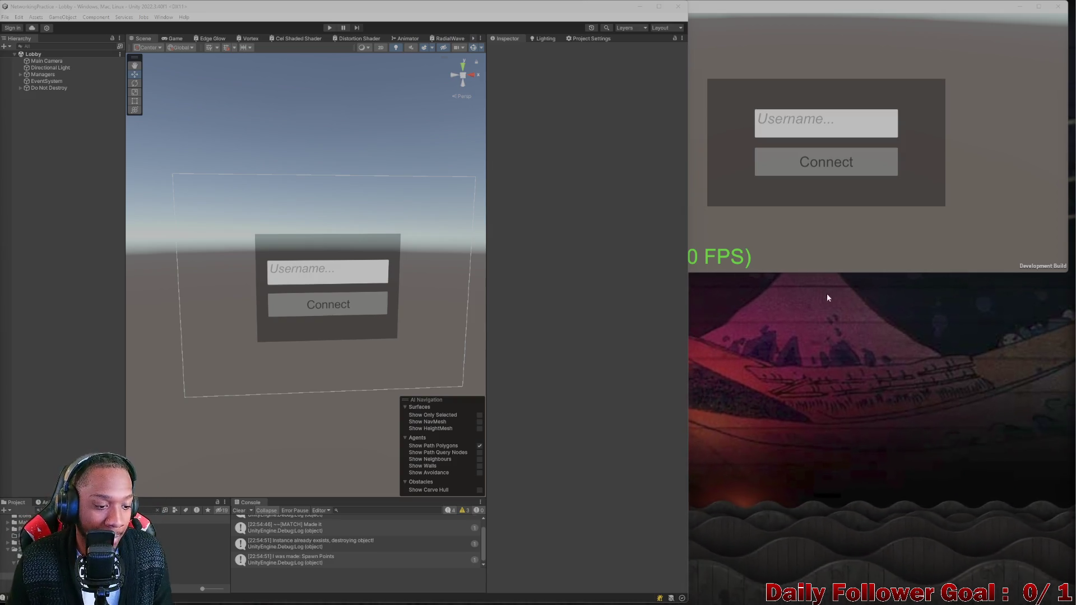
Clear the Console's log messages once the Lobby scene has reloaded
left_click(239, 510)
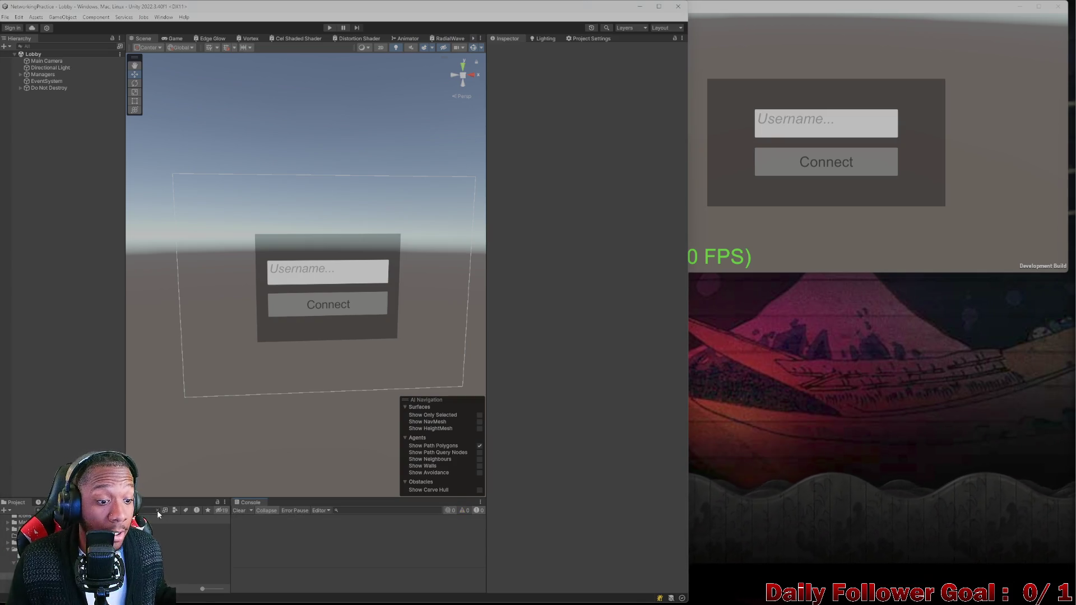
Browse into the Movement folder and open the Speedster Variant prefab
left_click(158, 510)
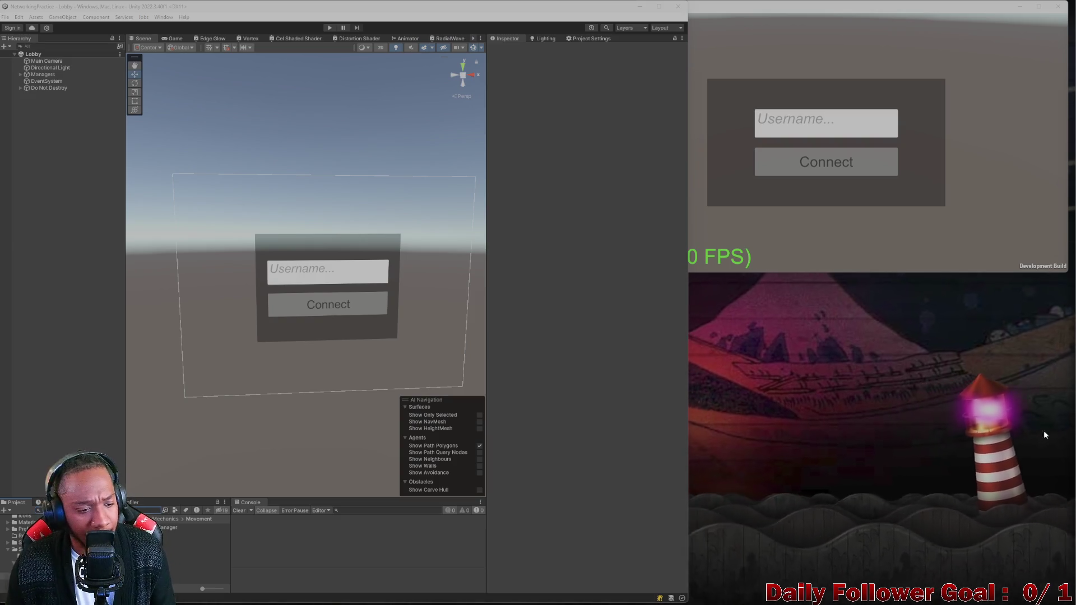
left_click(647, 603)
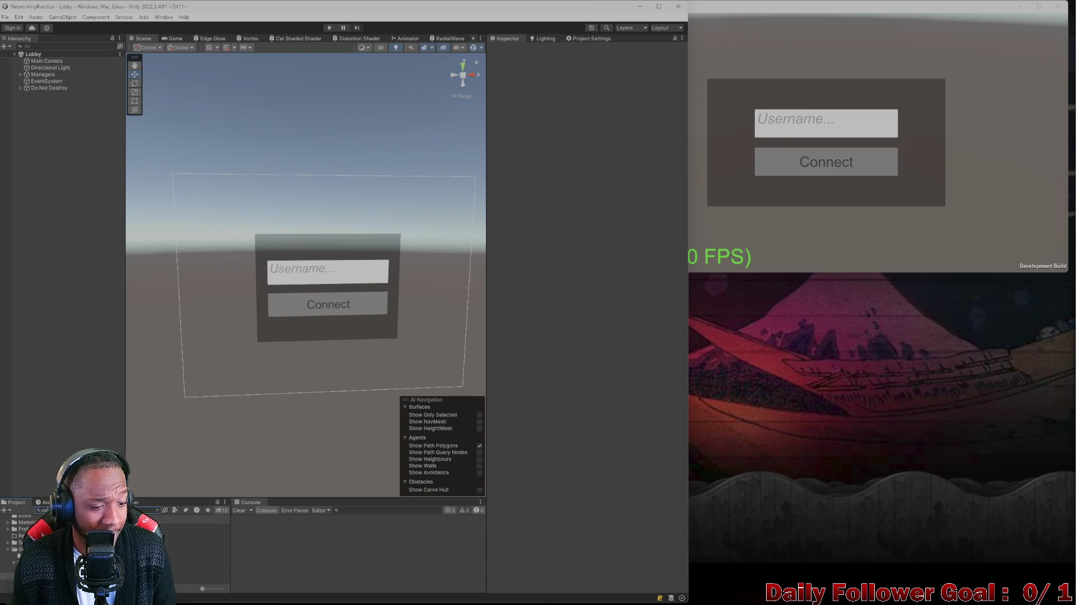
double_click(222, 534)
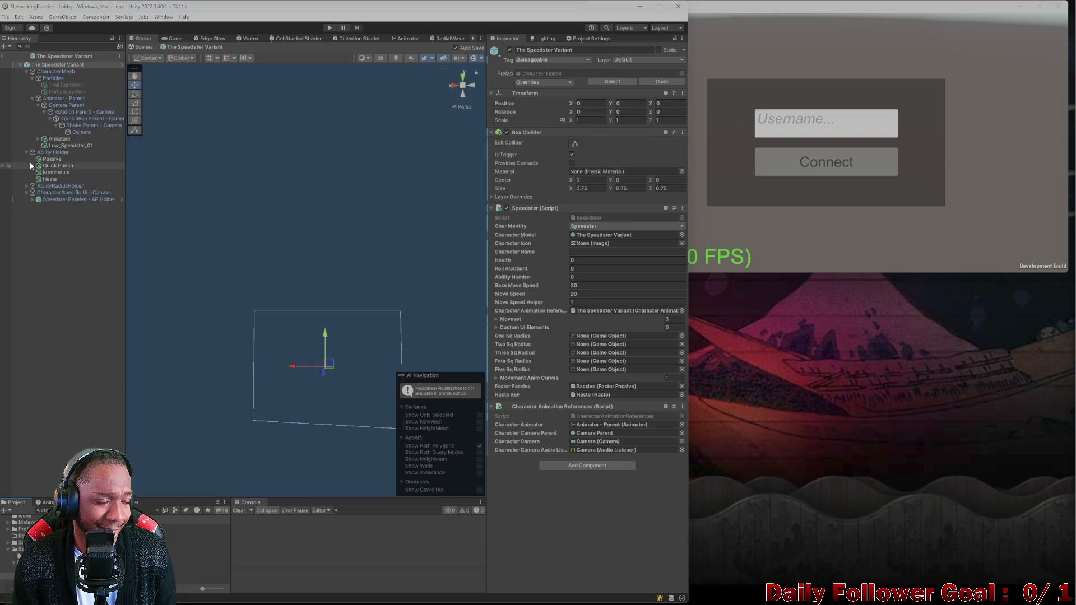
Recentre the prefab and inspect the Camera, Shake Parent and Animator objects, cancelling the restructure warning
mouse_move(331, 297)
left_mouse_down()
mouse_move(296, 311)
mouse_move(327, 312)
left_mouse_up()
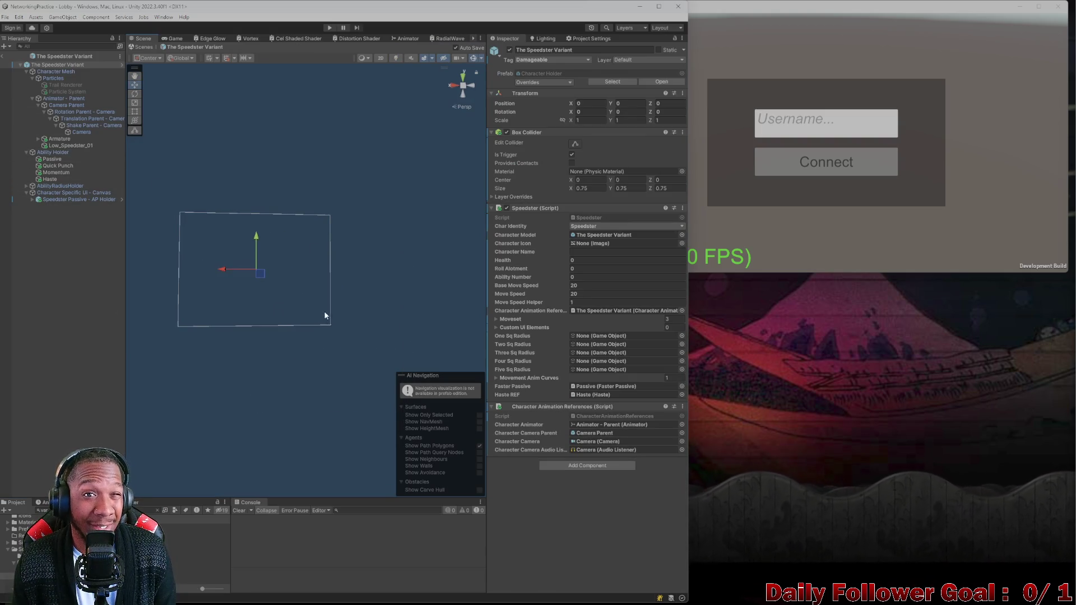
left_click_drag(303, 233, 317, 244)
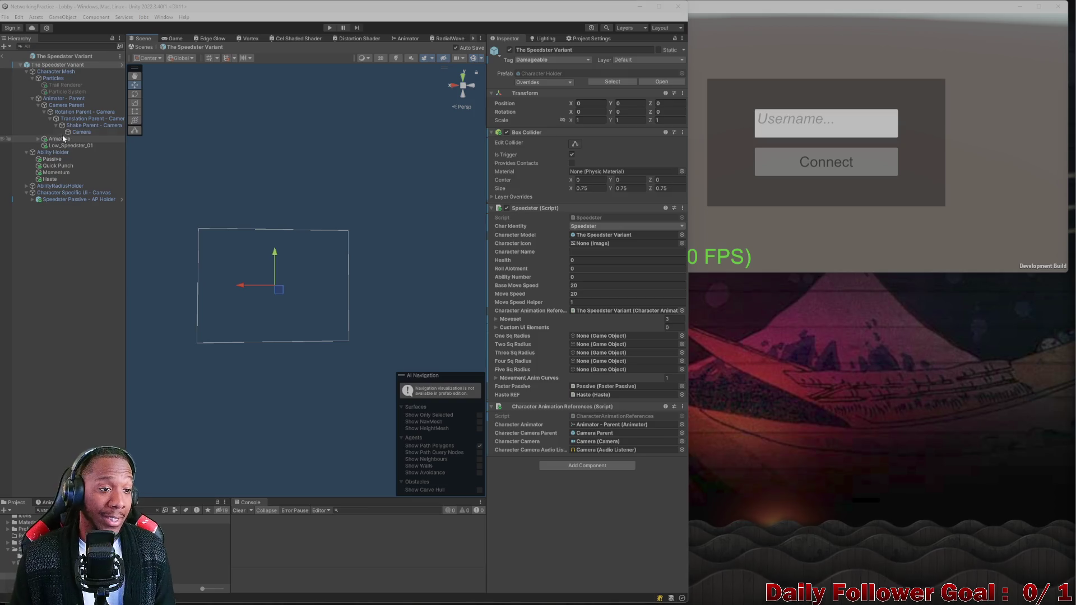
left_click(79, 131)
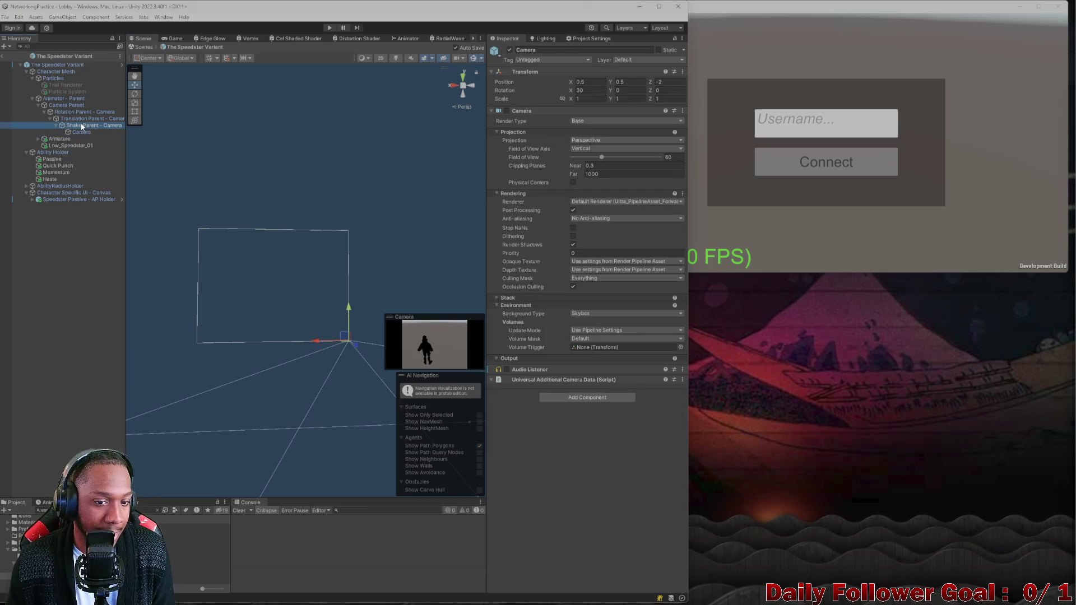
left_click(81, 122)
left_click(81, 112)
left_click(72, 105)
left_click(72, 98)
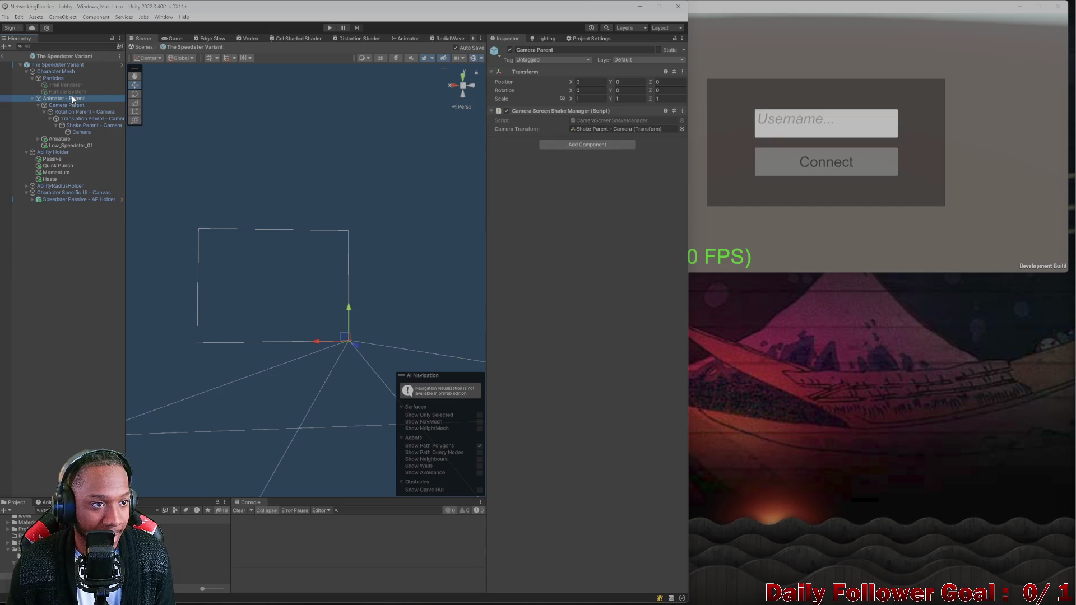
mouse_move(71, 146)
left_mouse_down()
mouse_move(54, 162)
mouse_move(65, 188)
left_mouse_up()
left_click(409, 330)
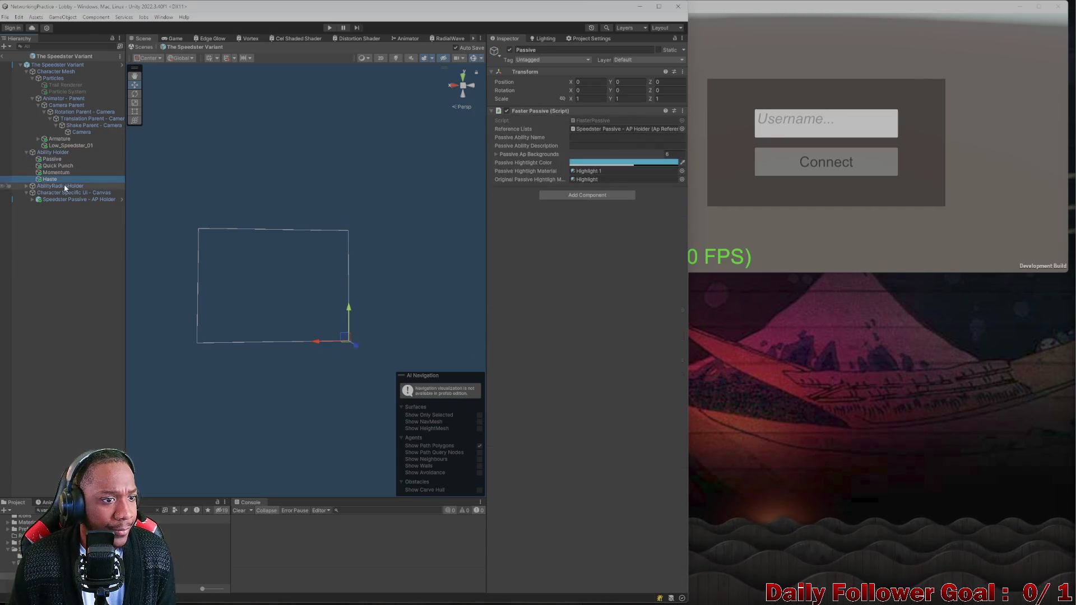
Select Character Specific Ui - Canvas and Speedster Passive - AP Holder, checking its Ap Background children
left_click(62, 192)
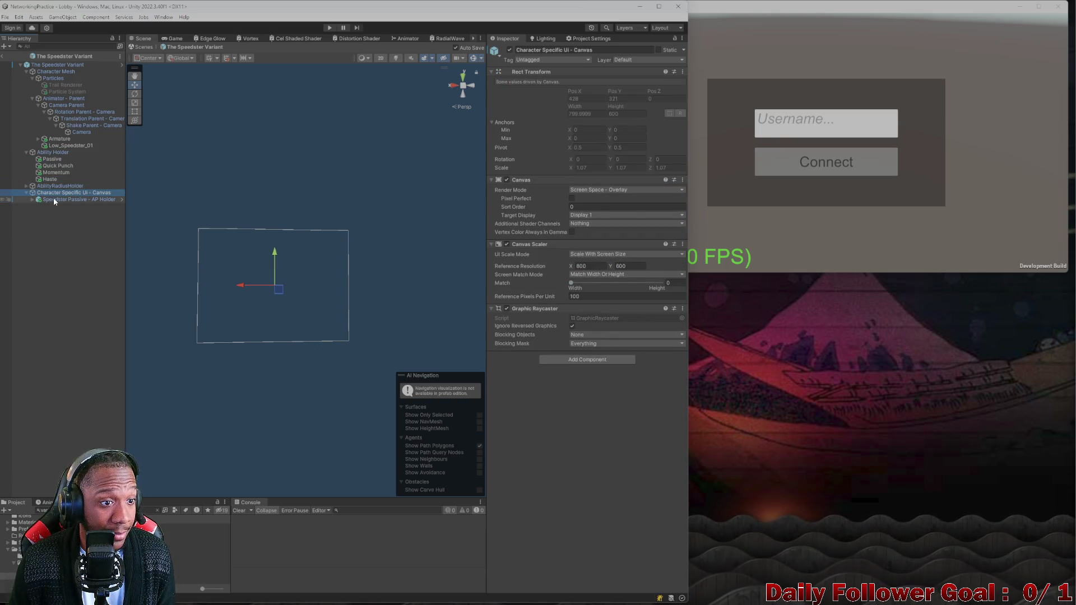
left_click(54, 200)
left_click(27, 193)
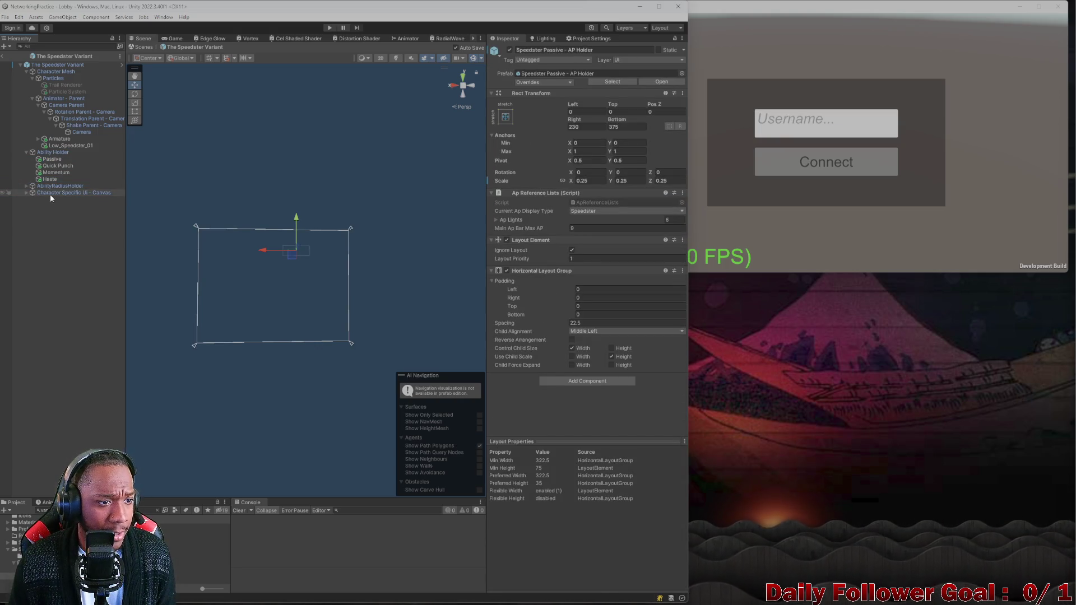
left_click(27, 193)
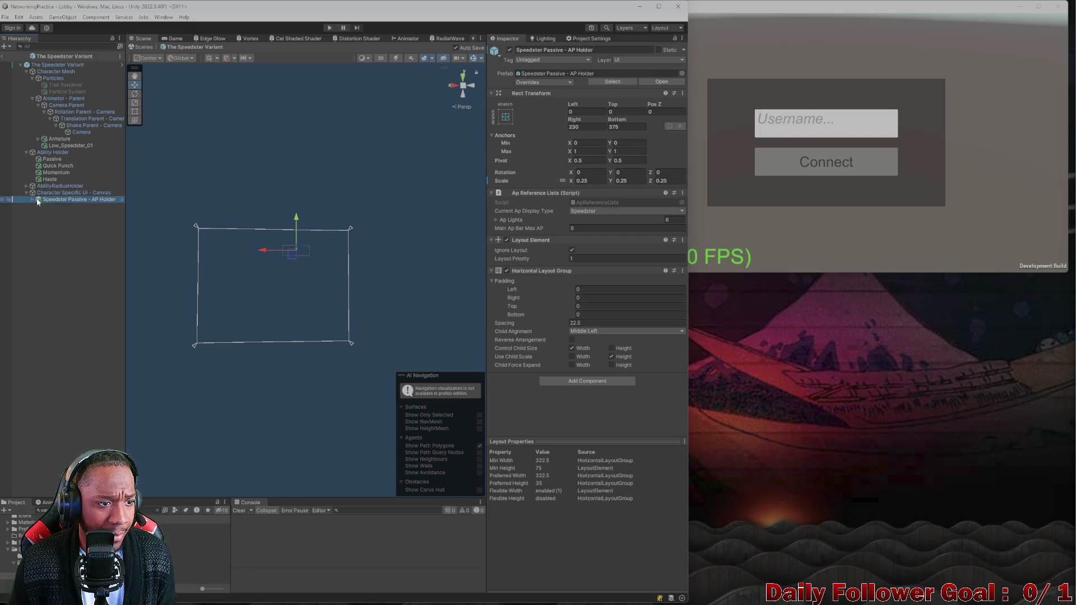
left_click(31, 199)
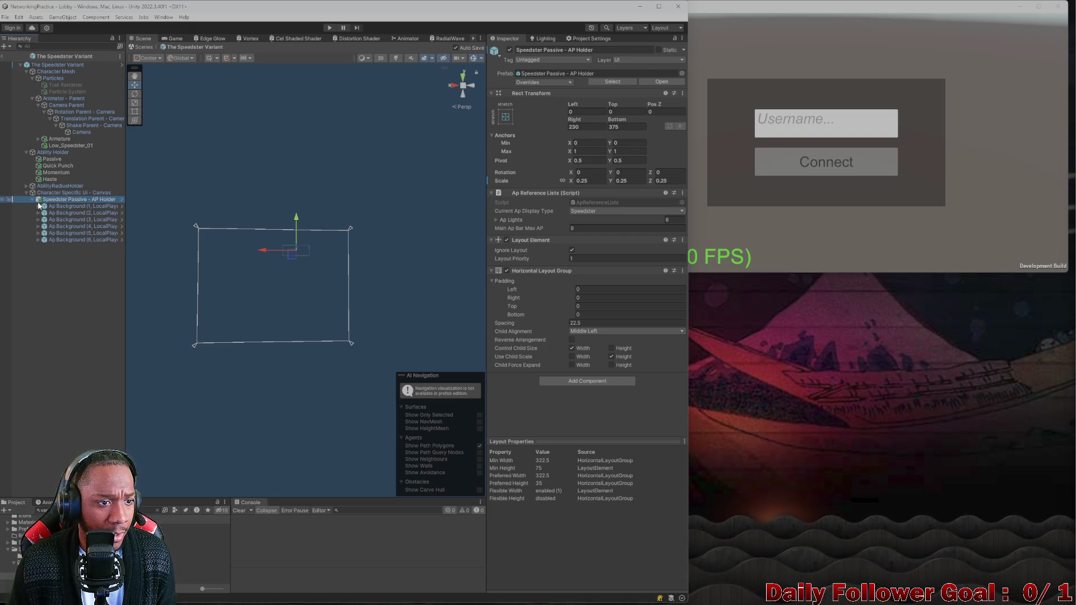
left_click(32, 200)
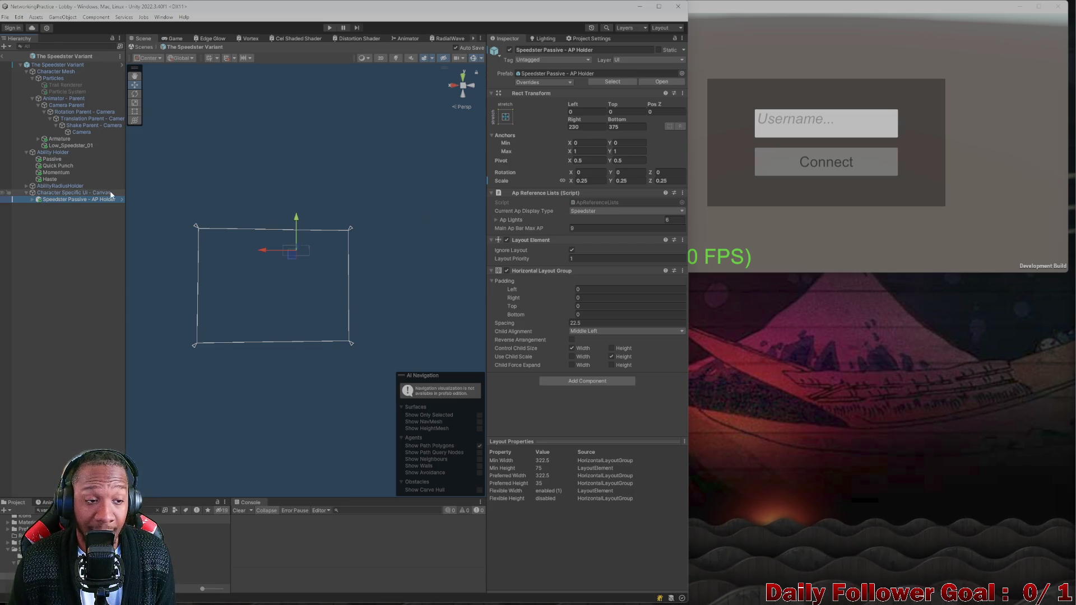
left_click(76, 192)
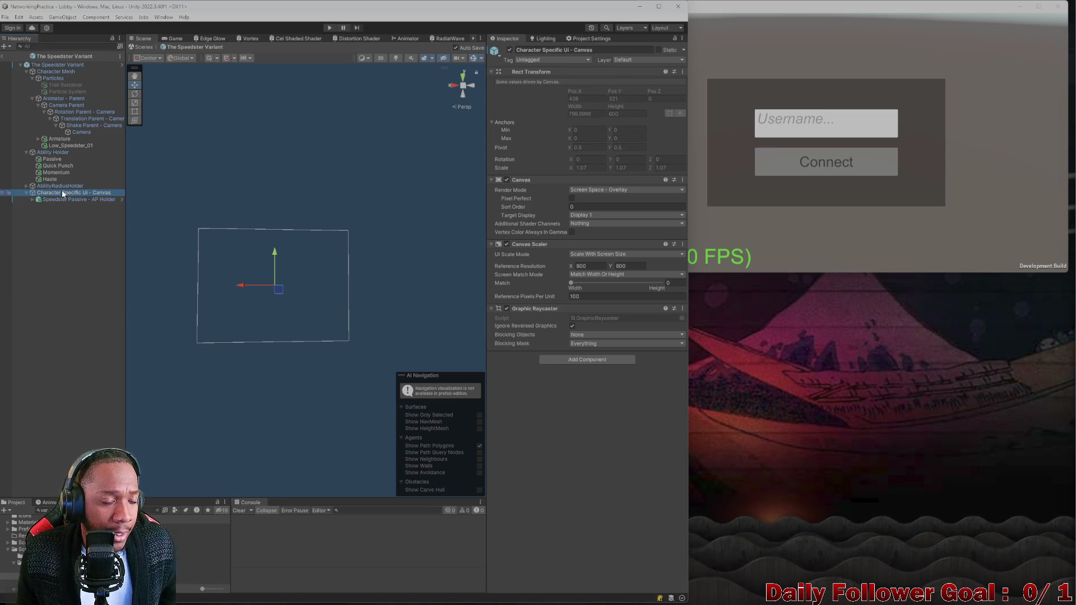
left_click(74, 200)
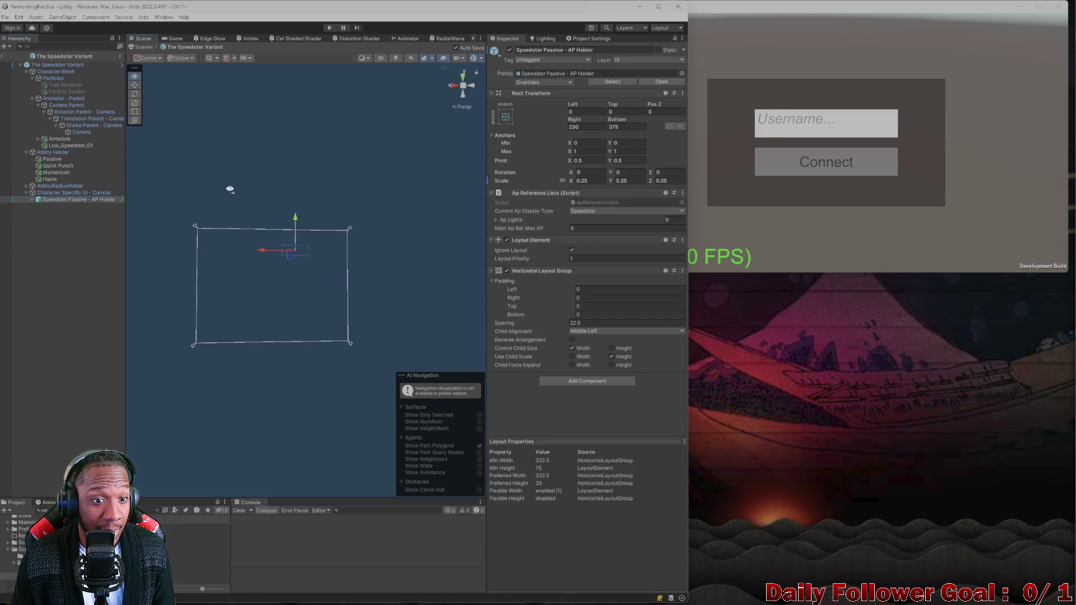
Select the first Ap Background segment and briefly toggle its Image component on and off
scroll(308, 233, "up", 5)
scroll(297, 308, "down", 5)
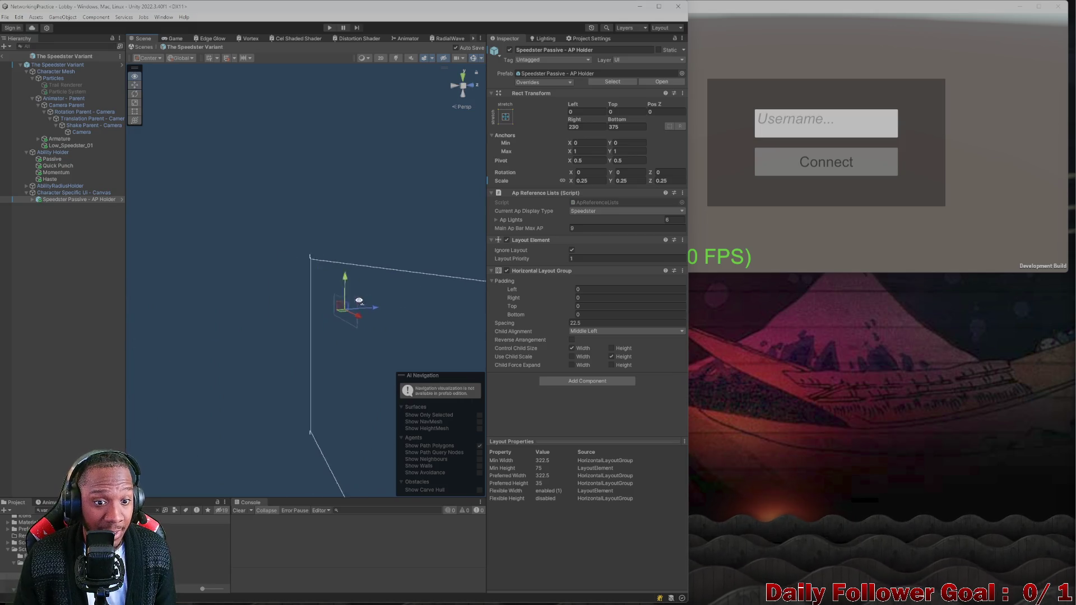
scroll(358, 305, "up", 5)
left_click_drag(412, 302, 224, 230)
left_click(32, 199)
left_click(64, 207)
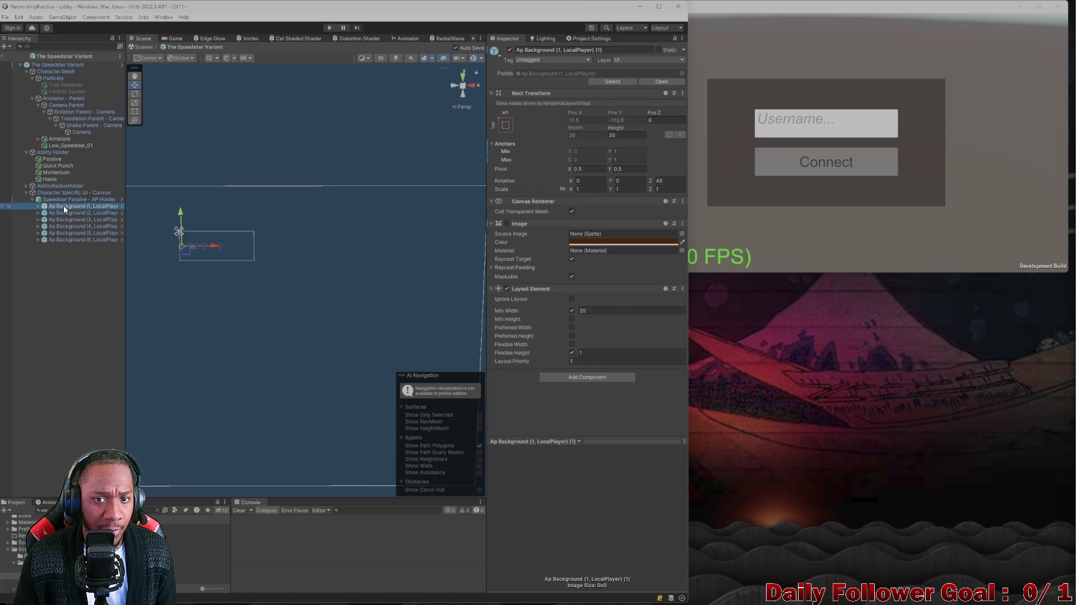
left_click(507, 224)
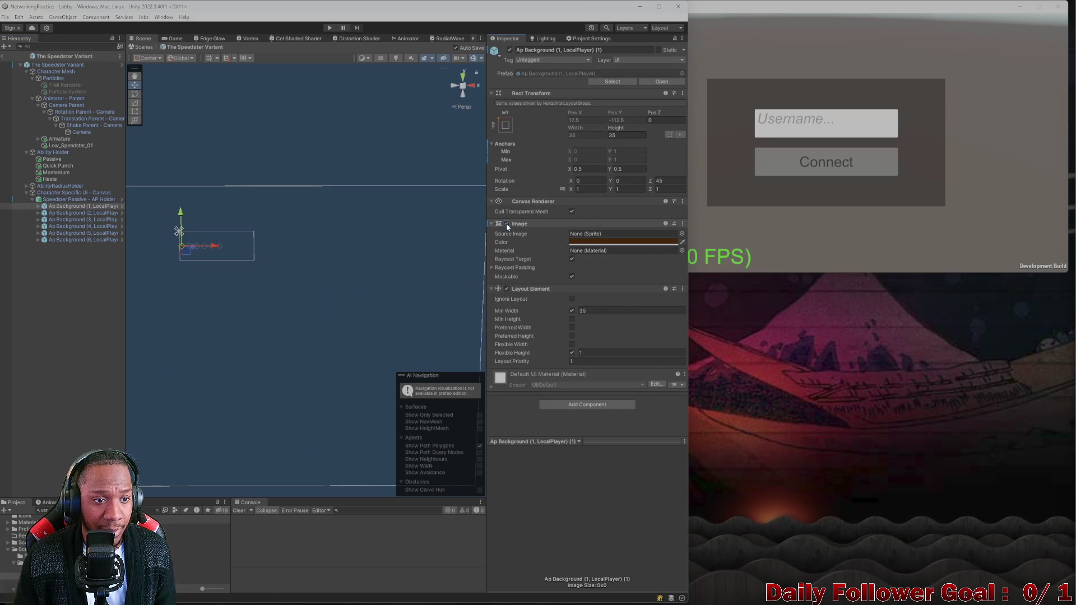
mouse_move(372, 252)
left_mouse_down()
mouse_move(345, 223)
mouse_move(336, 162)
left_mouse_up()
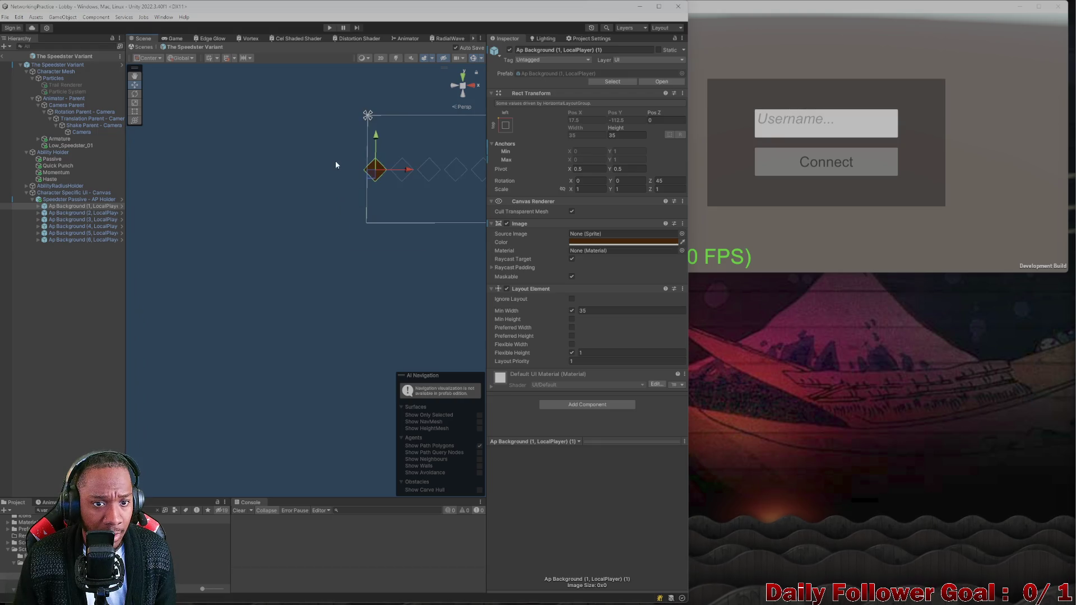
left_click(507, 225)
mouse_move(405, 189)
left_mouse_down()
mouse_move(375, 186)
mouse_move(355, 202)
left_mouse_up()
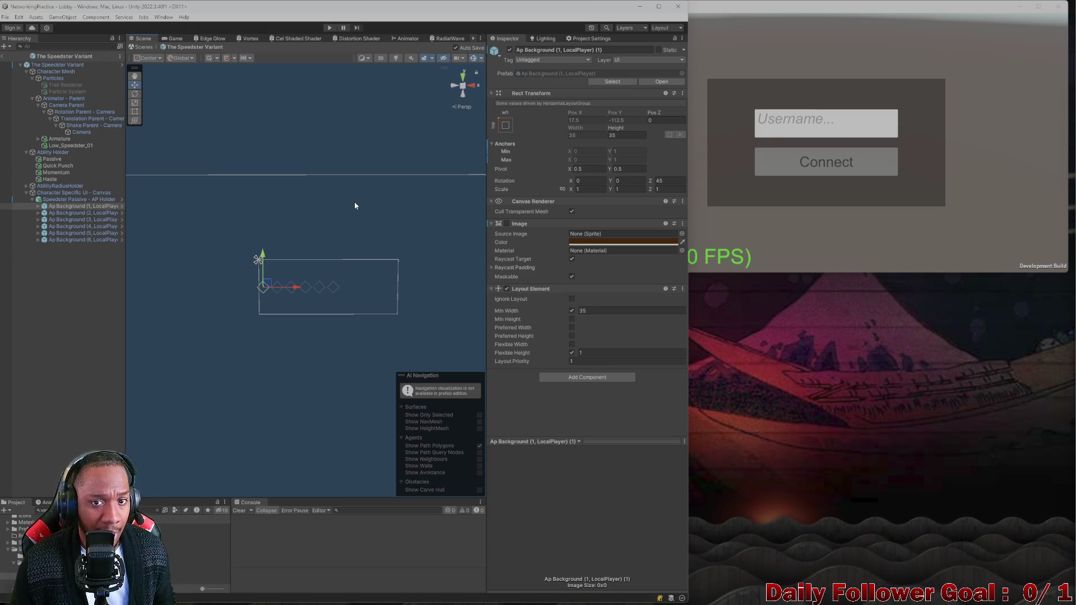
Review the AP Holder's Horizontal Layout Group and Ap Lights list, then select the Passive object
scroll(207, 224, "down", 3)
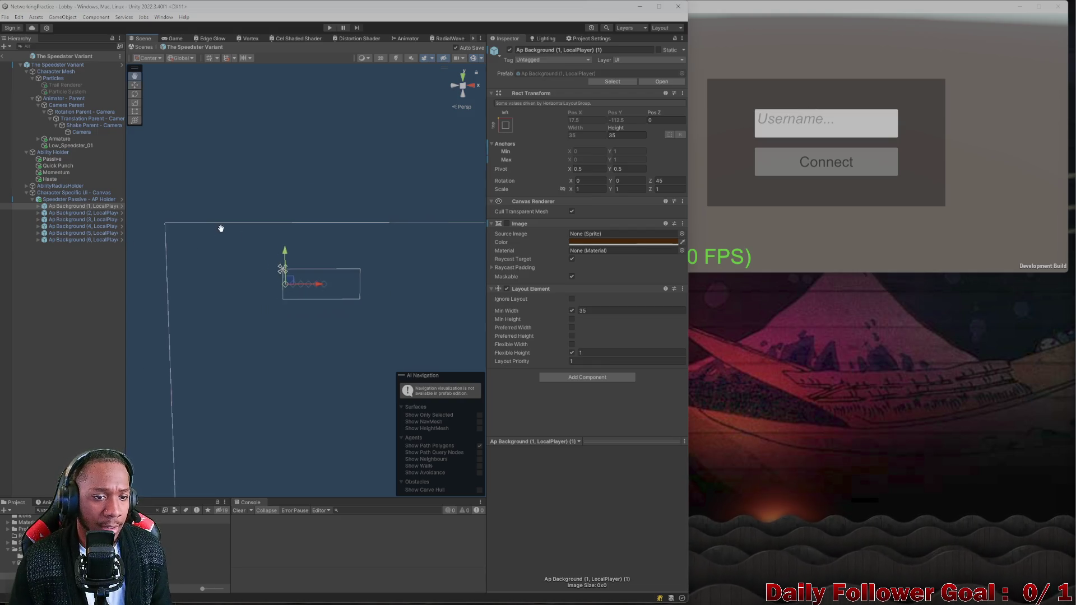
scroll(222, 207, "up", 2)
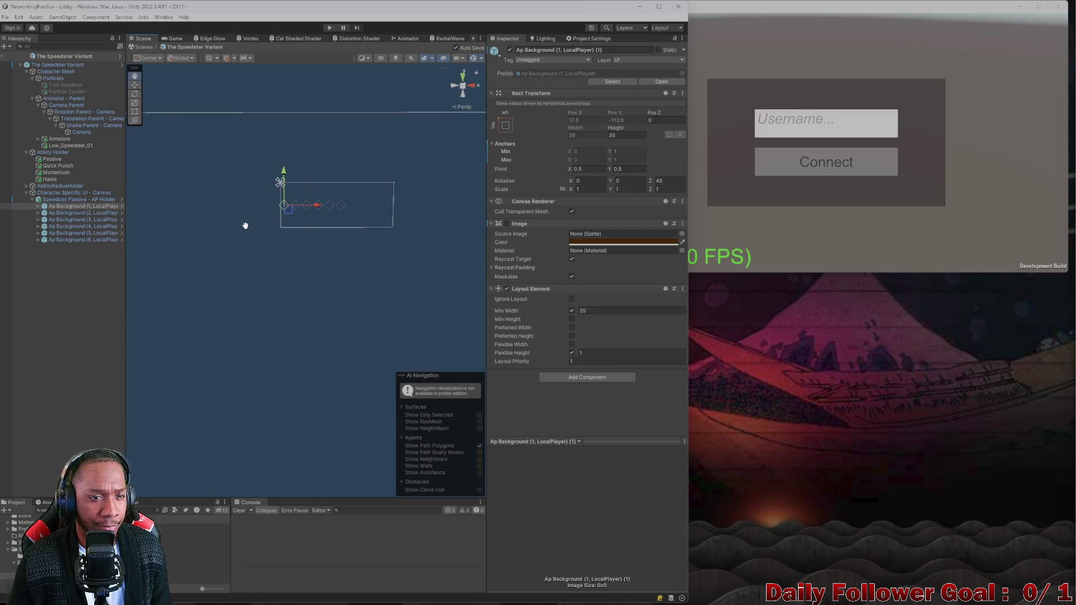
scroll(260, 228, "down", 2)
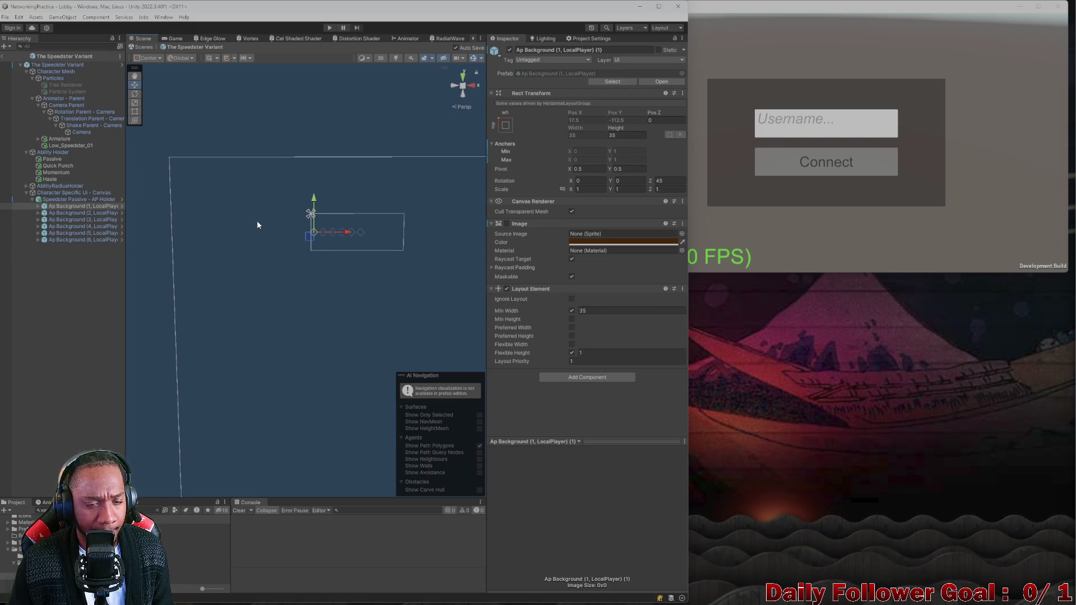
scroll(257, 223, "down", 2)
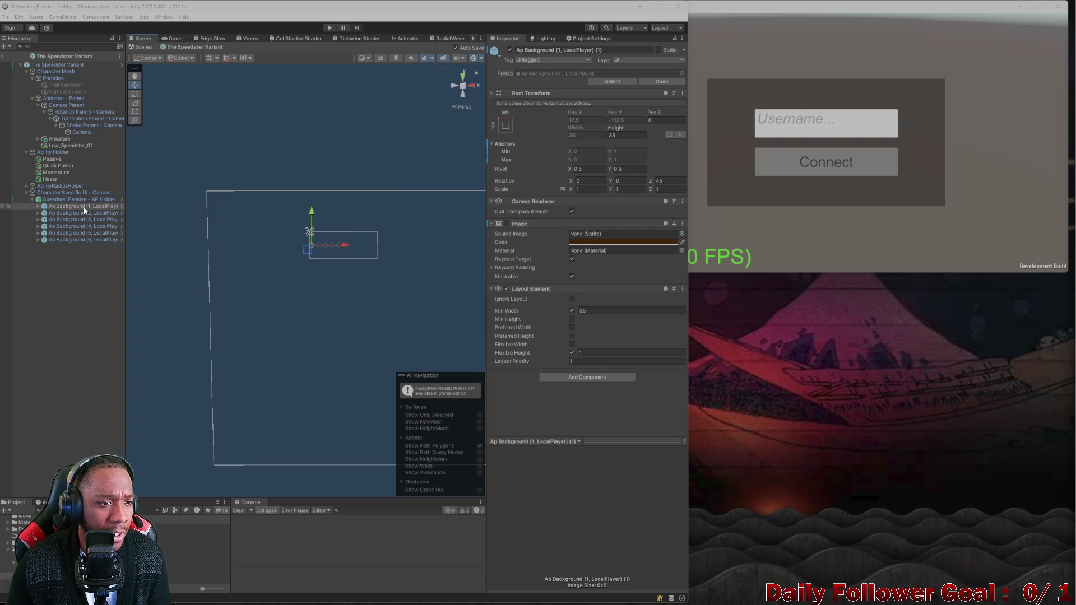
left_click(81, 201)
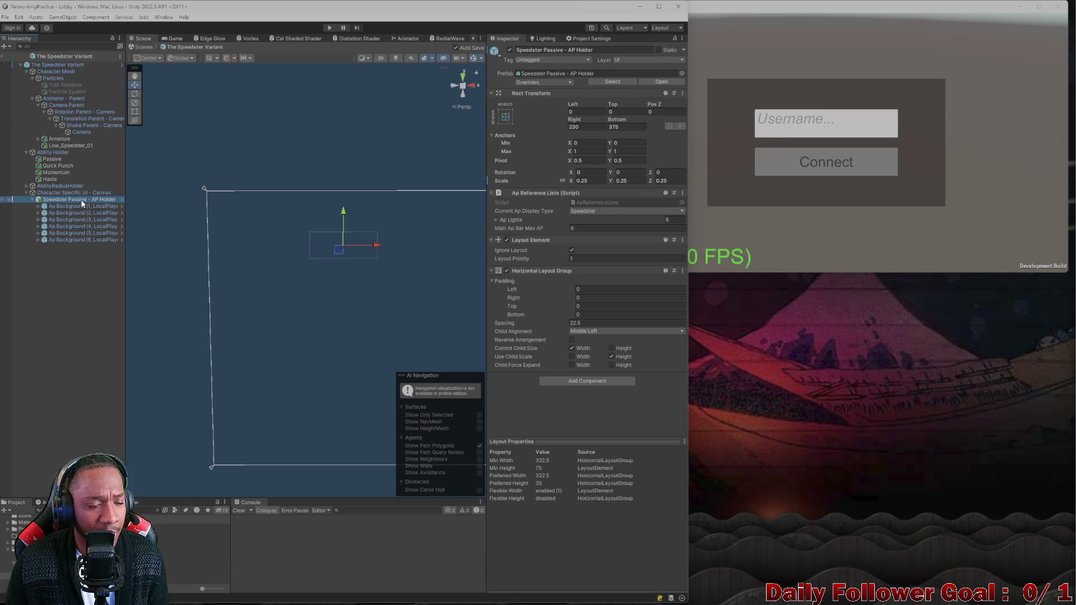
left_click(79, 192)
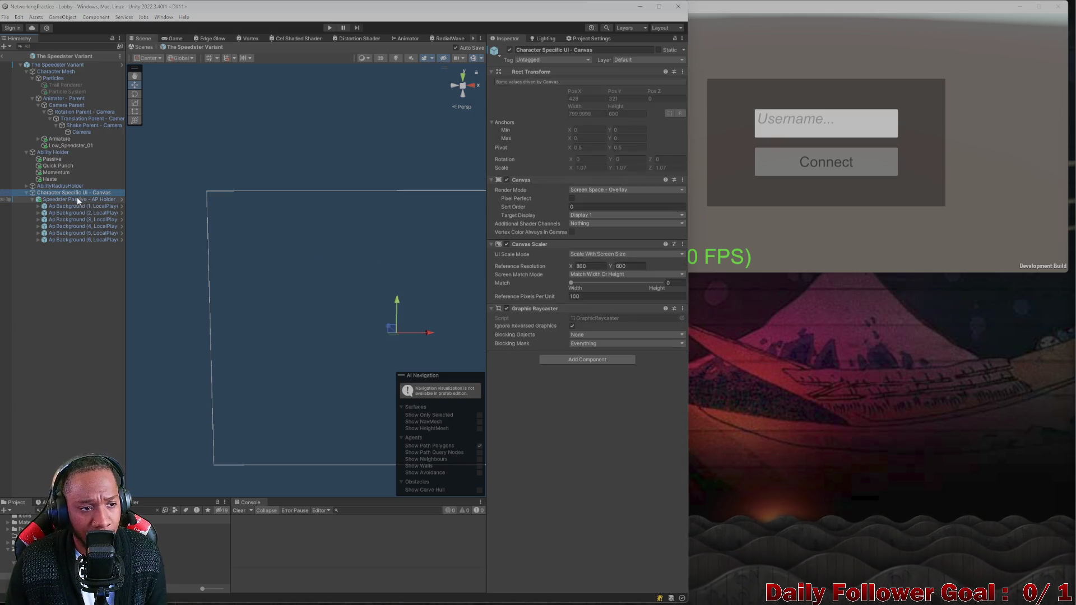
left_click(73, 199)
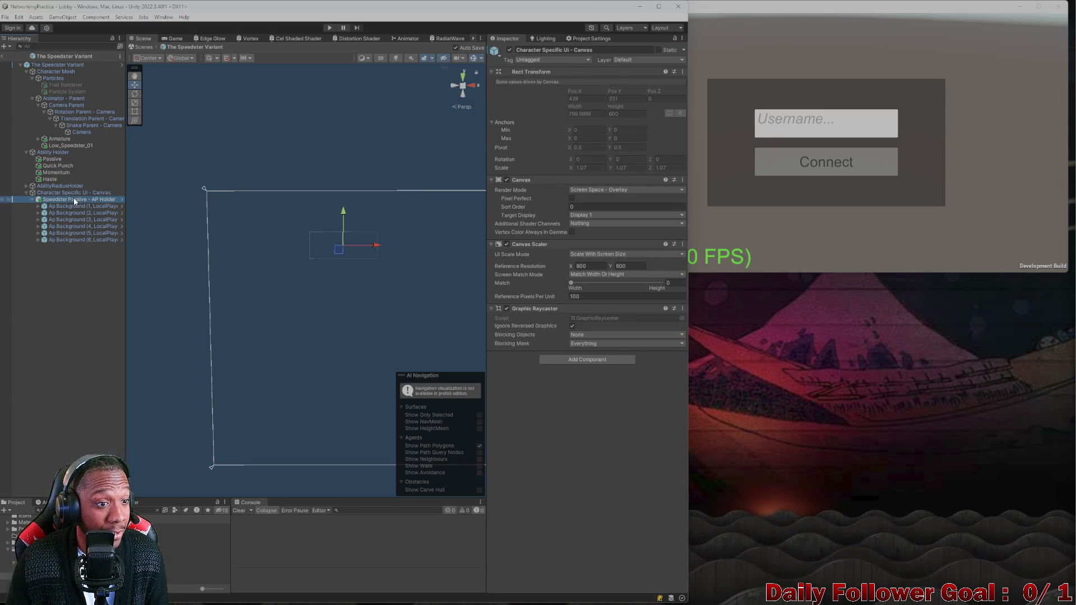
left_click(84, 199)
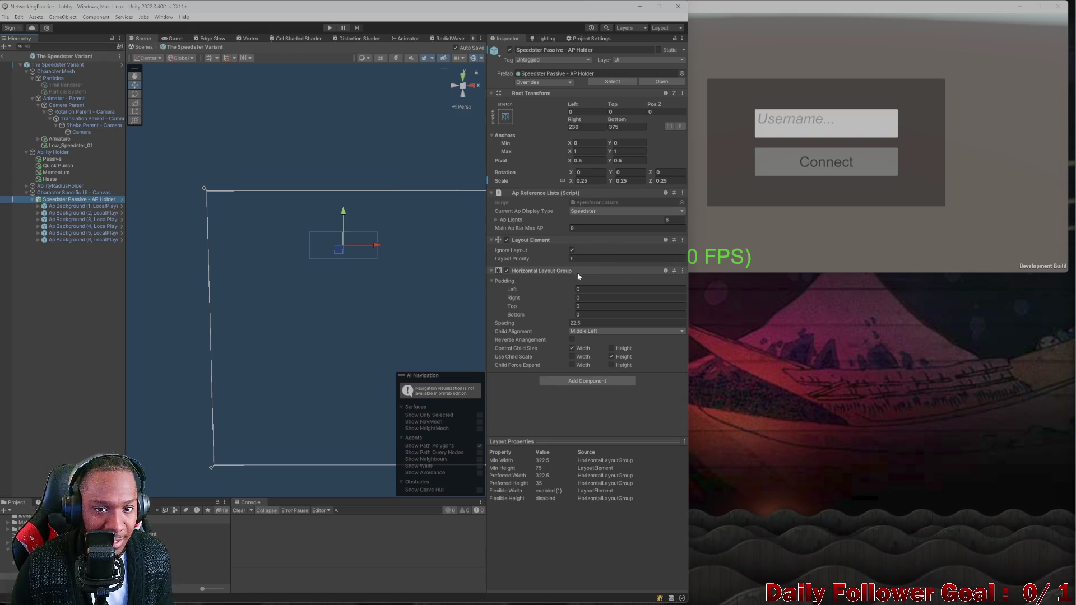
left_click(496, 219)
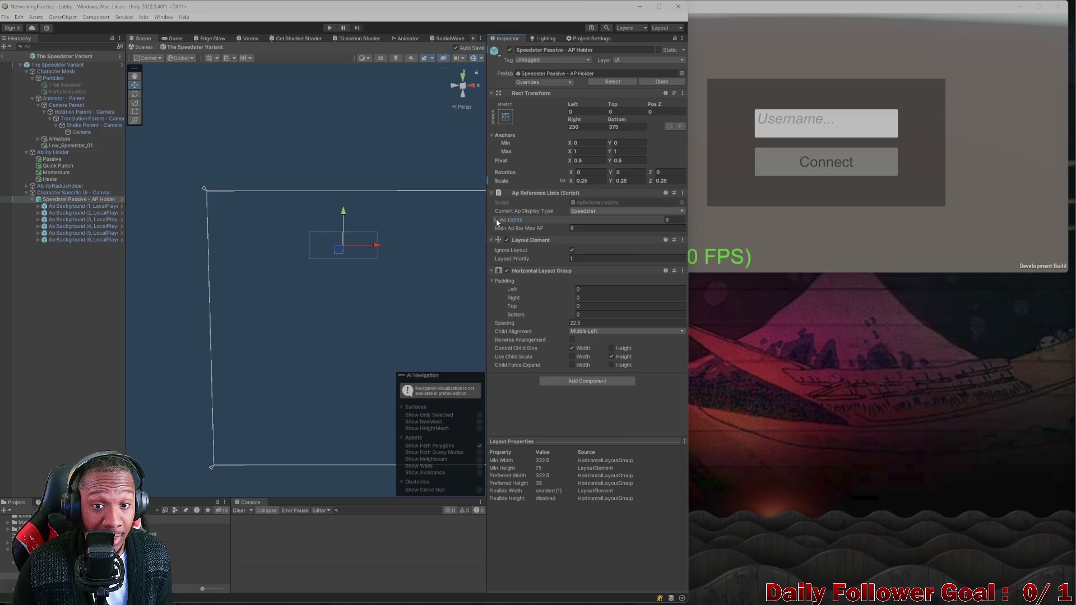
left_click(496, 219)
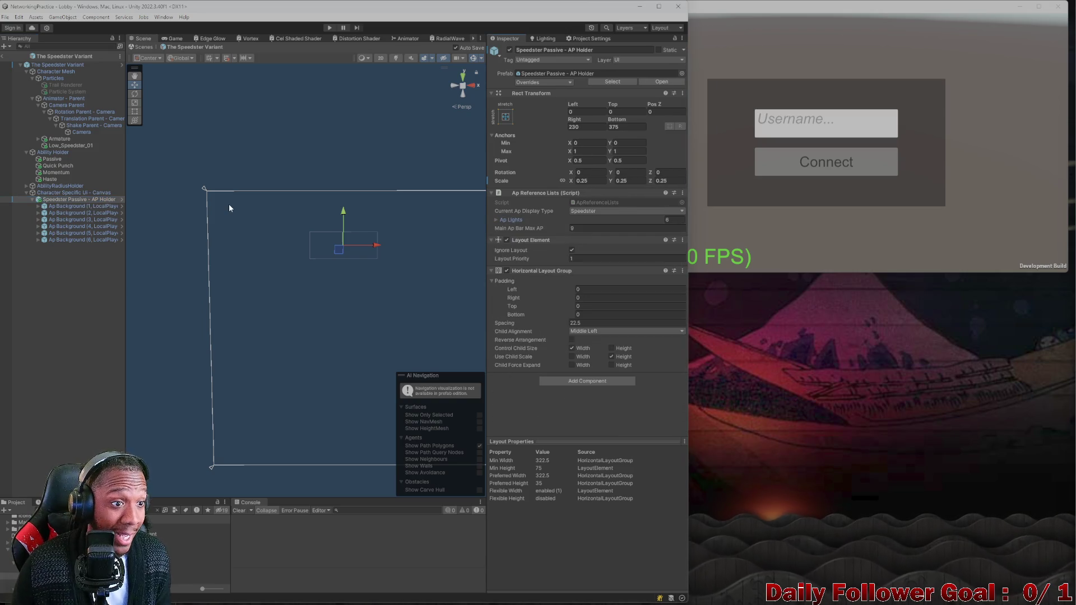
left_click(49, 160)
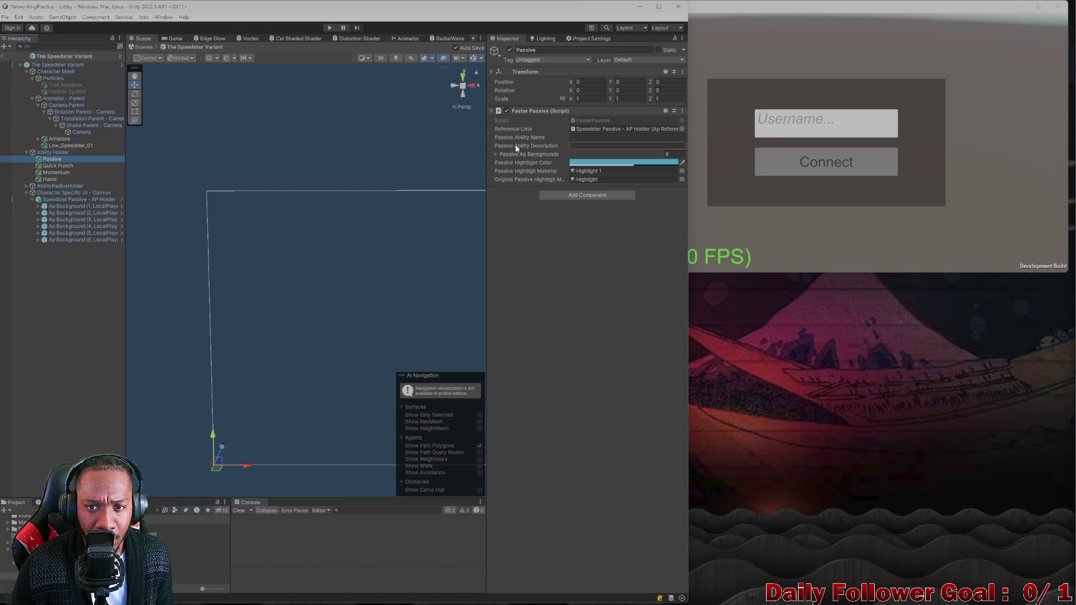
Ping the Reference Lists object, check the Character Specific UI canvas, then exit prefab mode
left_click(586, 129)
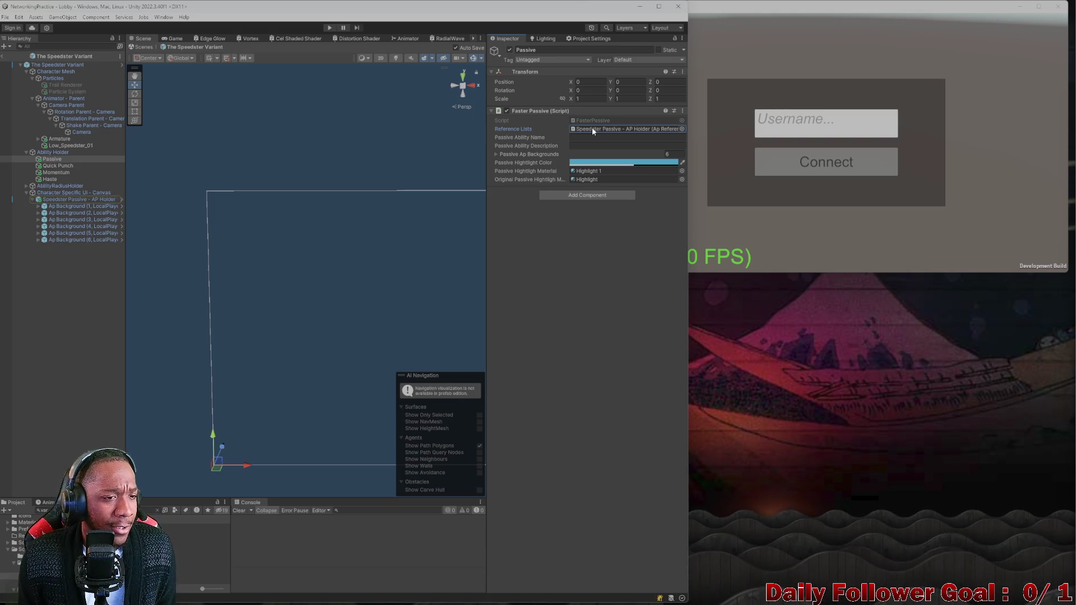
left_click(62, 193)
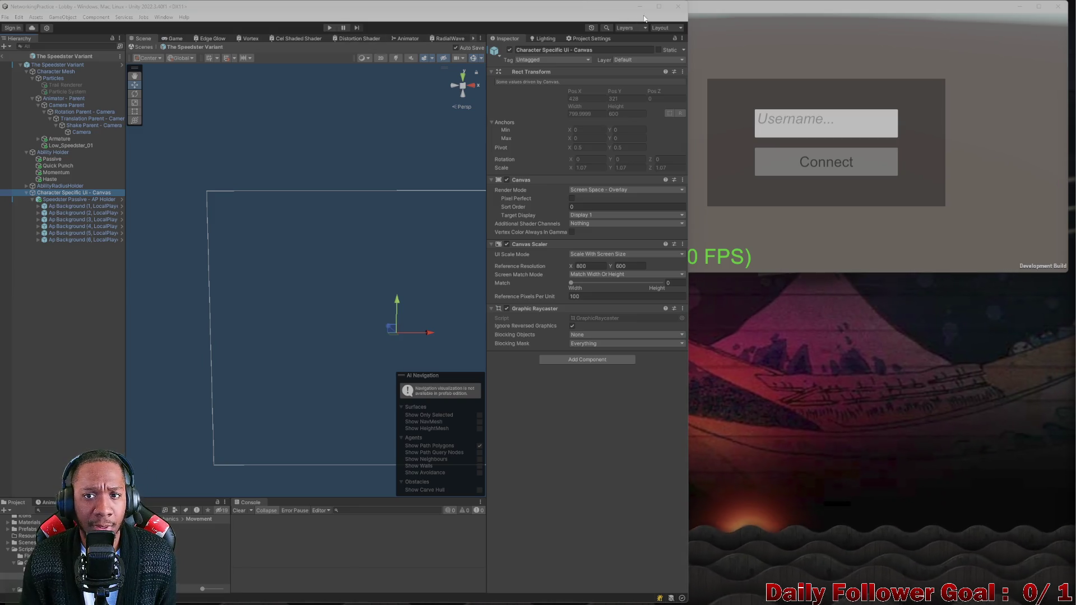
left_click(3, 57)
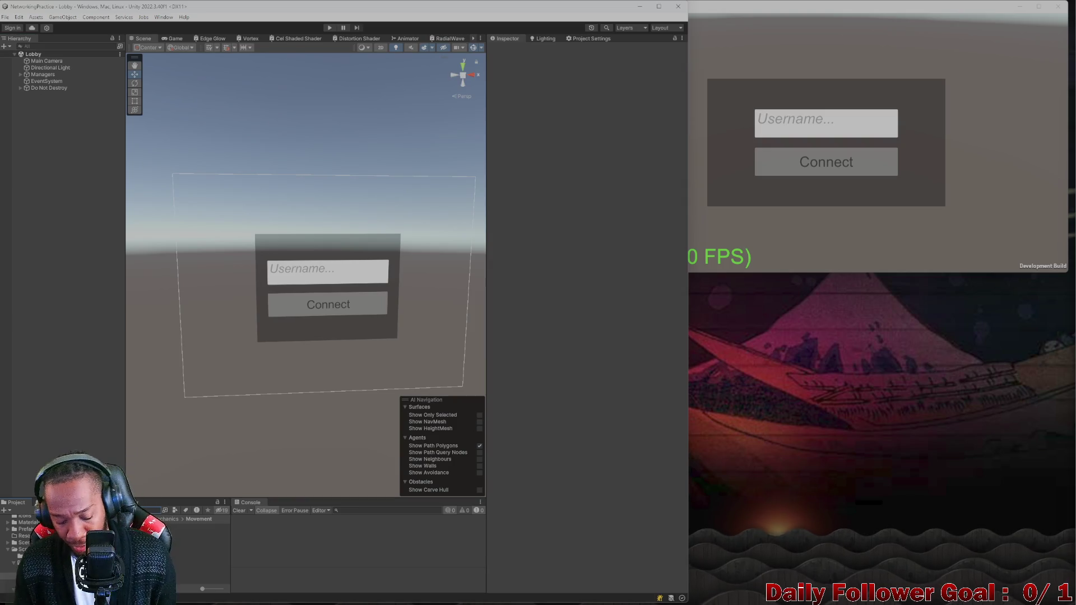
Search 'combat' in the Project window and open the Combat Scene
type("combat")
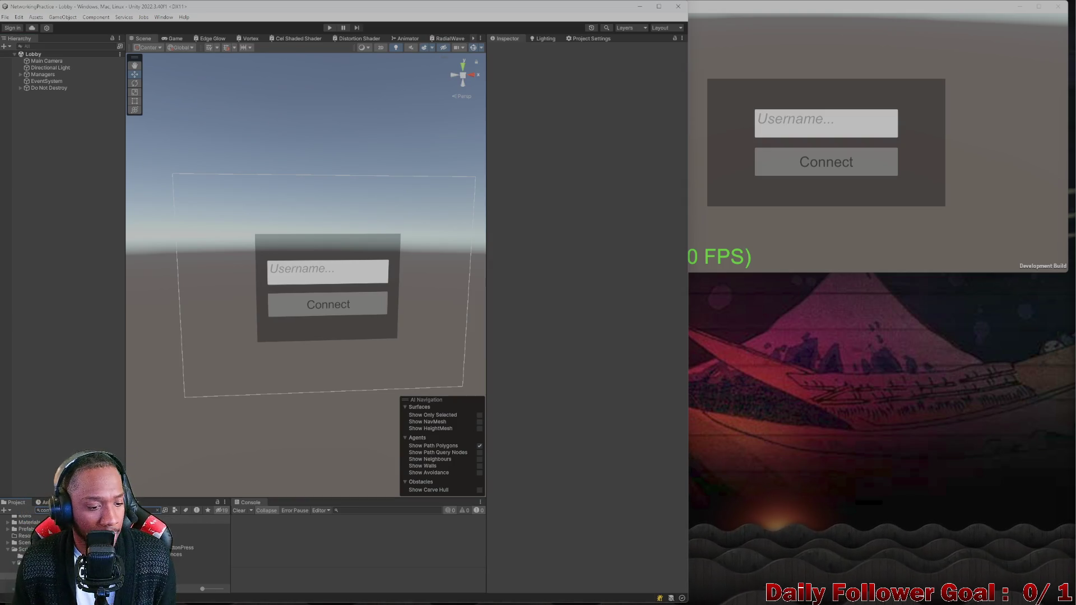
left_click(191, 534)
double_click(191, 533)
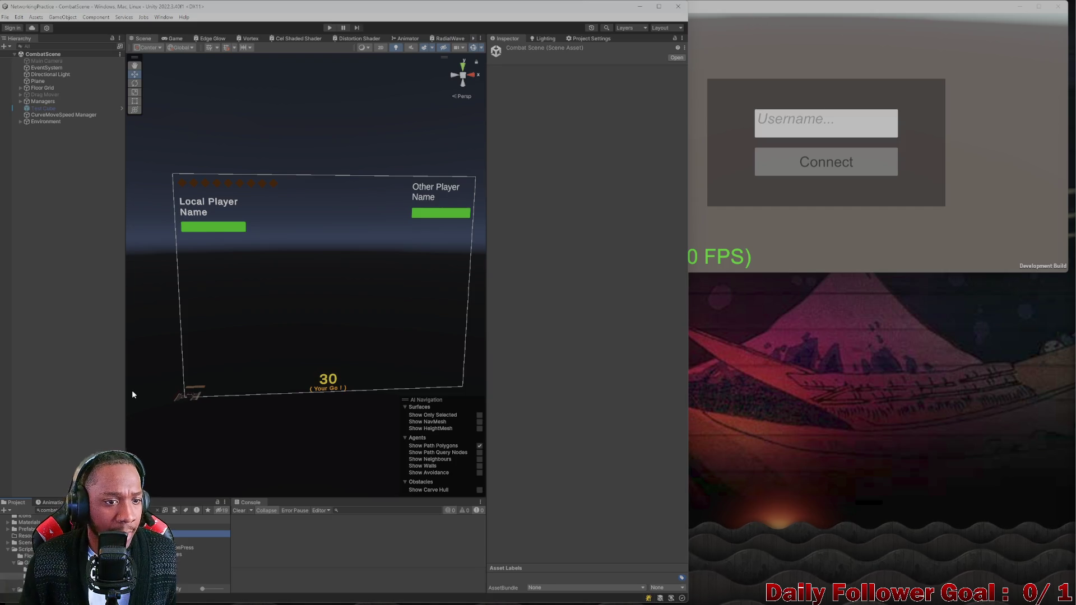
Select the Local Player health bar's Fill image and close the running game build window
scroll(267, 225, "up", 5)
scroll(239, 234, "up", 3)
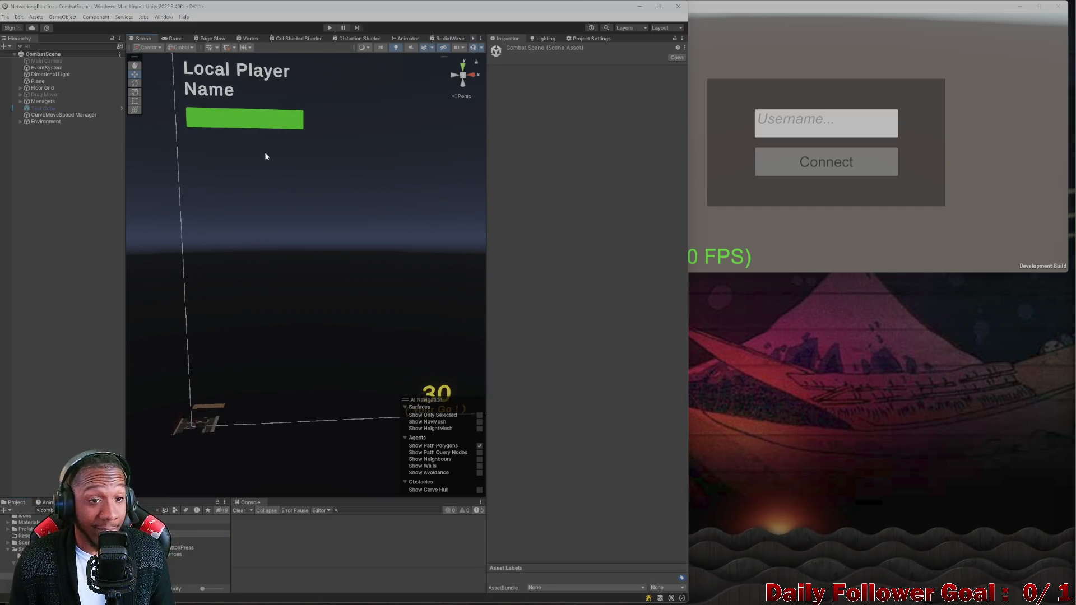
left_click(264, 127)
left_click(265, 129)
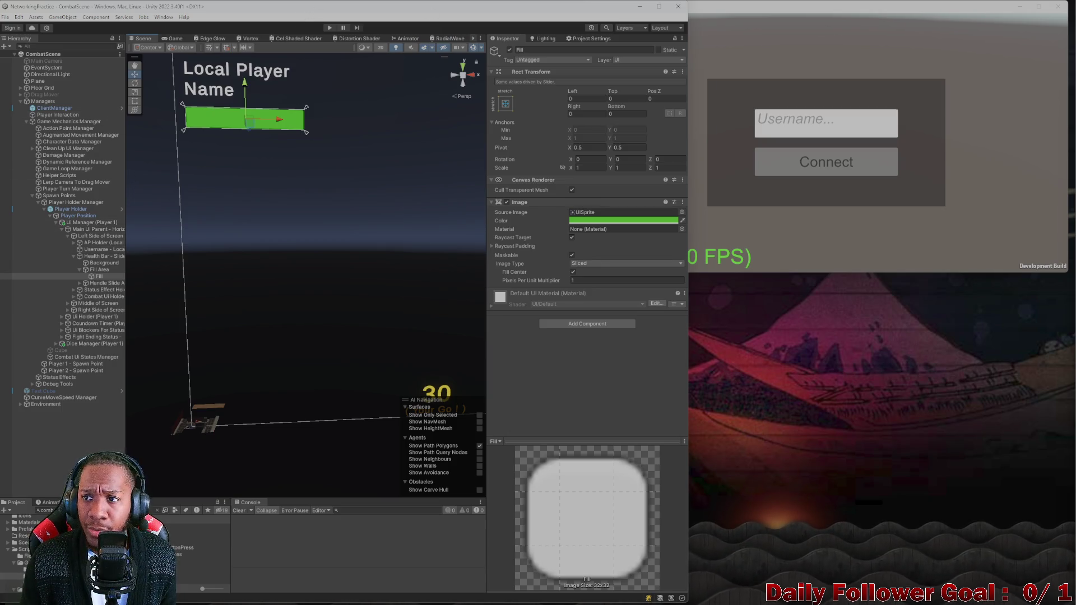
left_click(1058, 6)
mouse_move(438, 15)
left_mouse_down()
mouse_move(449, 64)
mouse_move(460, 19)
mouse_move(476, 42)
mouse_move(483, 30)
mouse_move(711, 51)
mouse_move(617, 1)
left_mouse_up()
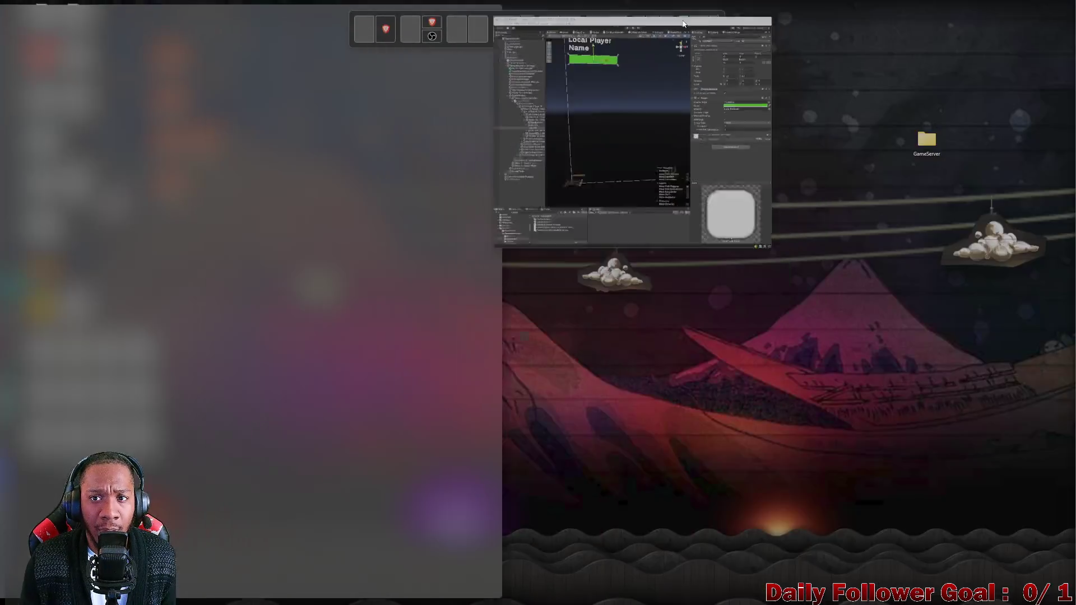
Frame the Fill bar and inspect the Left Side of Screen container and AP Holder layout
key("f")
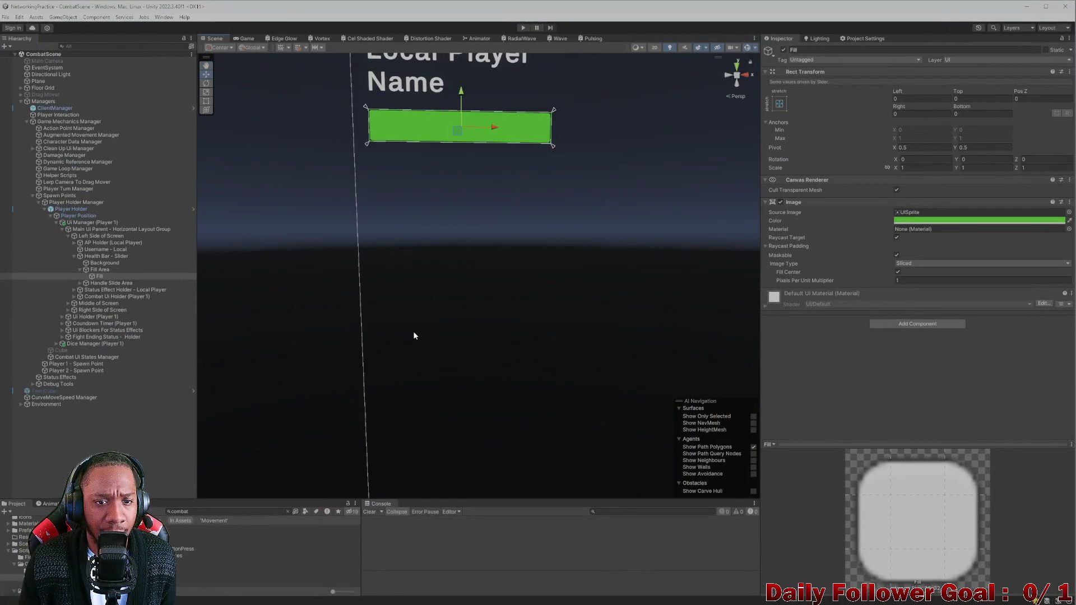
left_click_drag(479, 370, 443, 337)
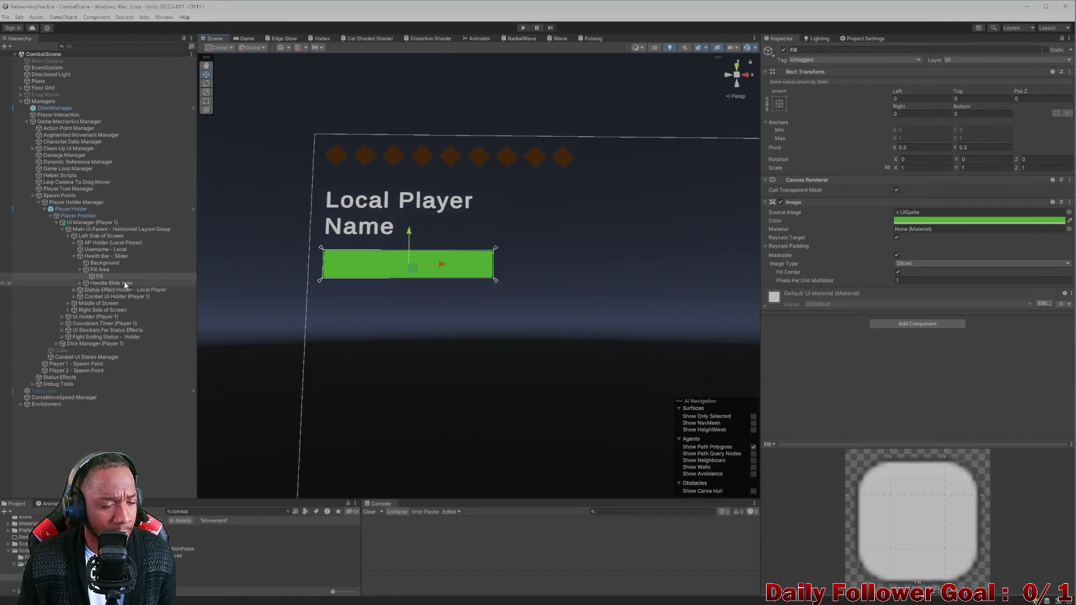
left_click(84, 237)
left_click(87, 242)
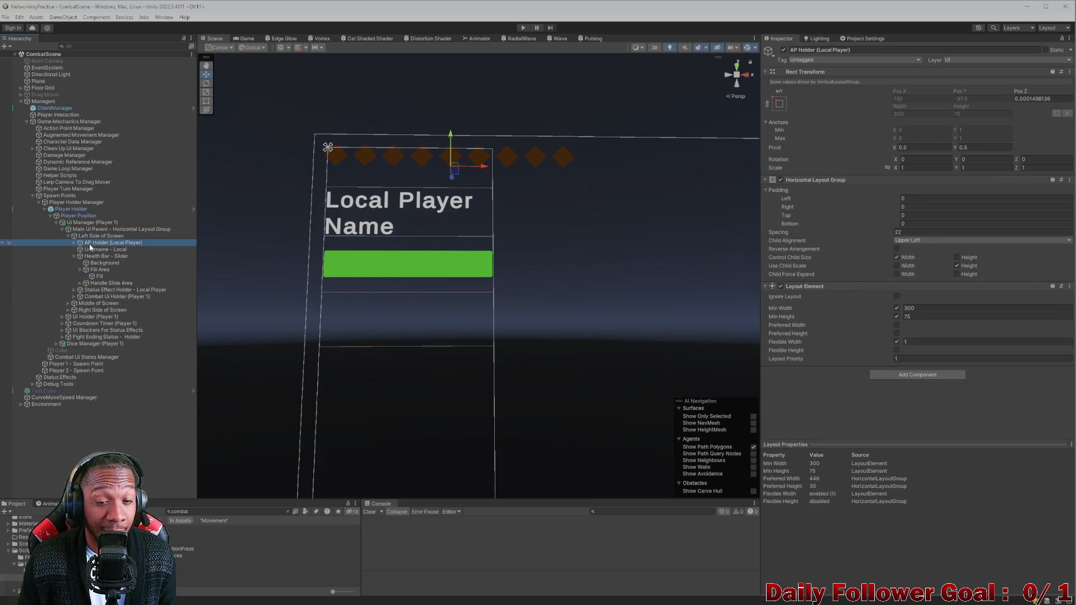
mouse_move(522, 218)
left_mouse_down()
mouse_move(541, 227)
mouse_move(561, 288)
mouse_move(550, 330)
mouse_move(536, 340)
mouse_move(460, 337)
mouse_move(463, 292)
left_mouse_up()
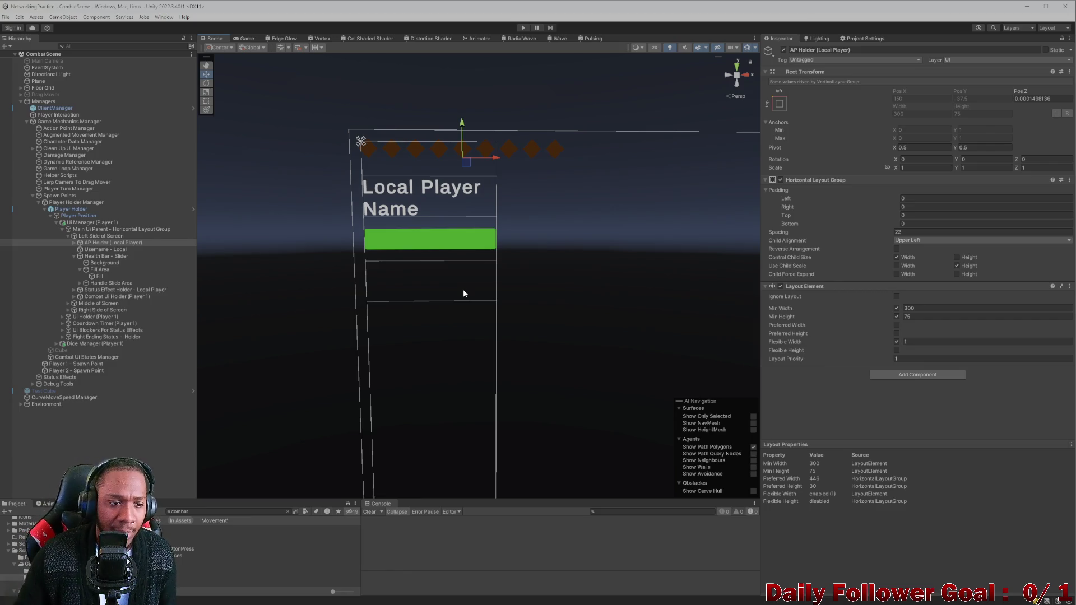
left_click(73, 242)
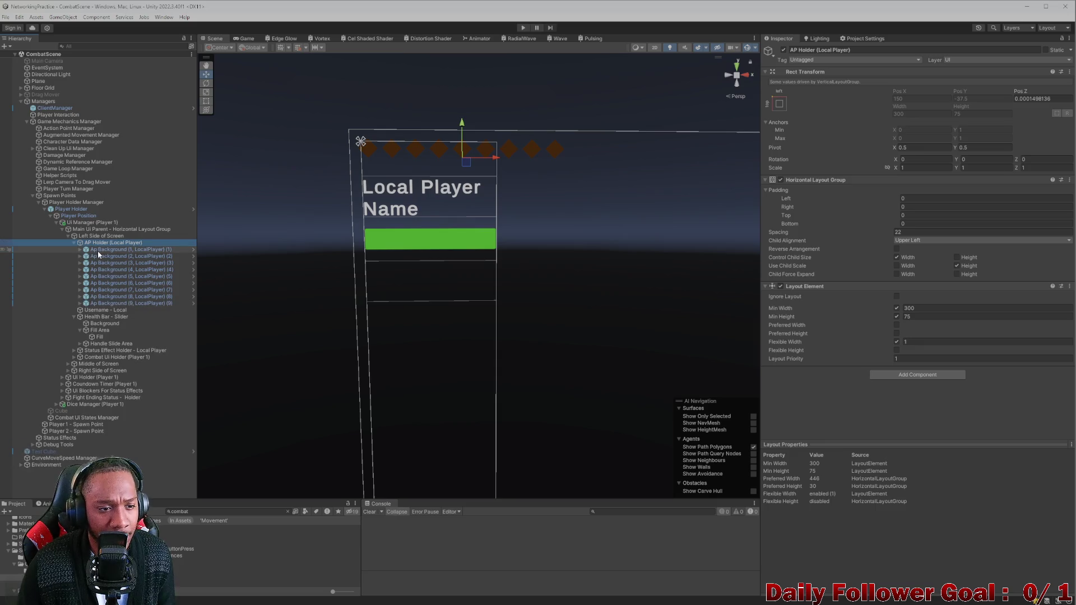
left_click(74, 243)
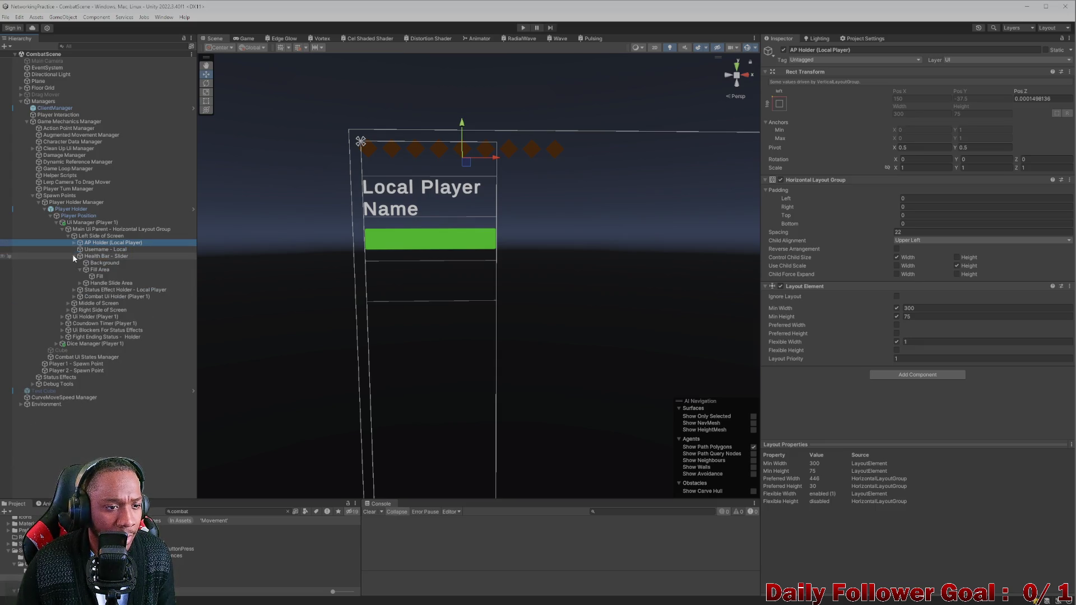
Inspect the slider's Background and Fill Area, then select Health Bar - Slider (Left To Right, 0–50)
left_click(90, 263)
left_click(84, 270)
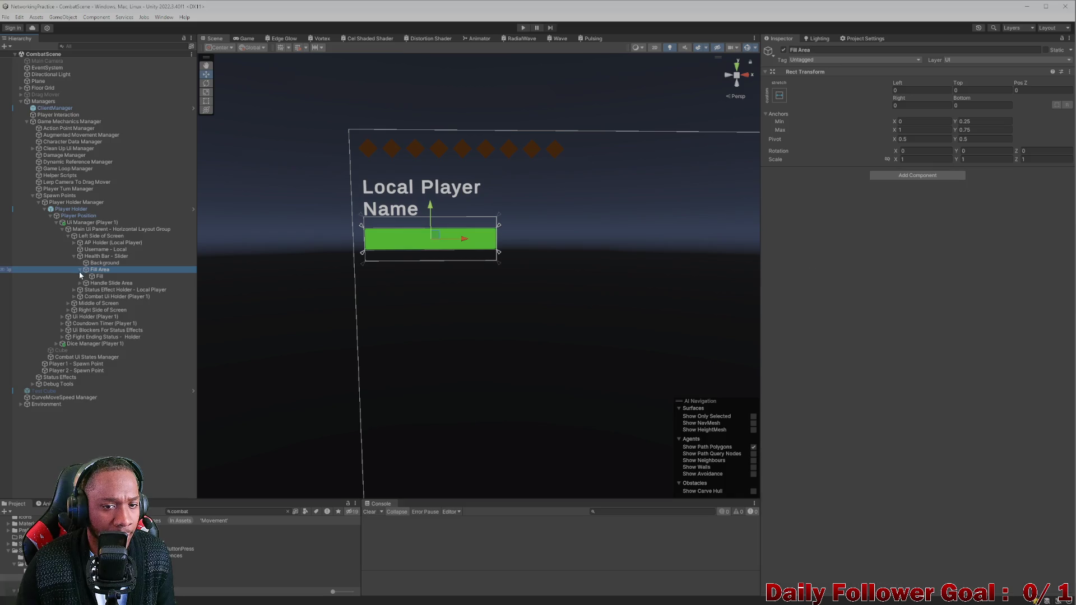
left_click(79, 269)
left_click(101, 263)
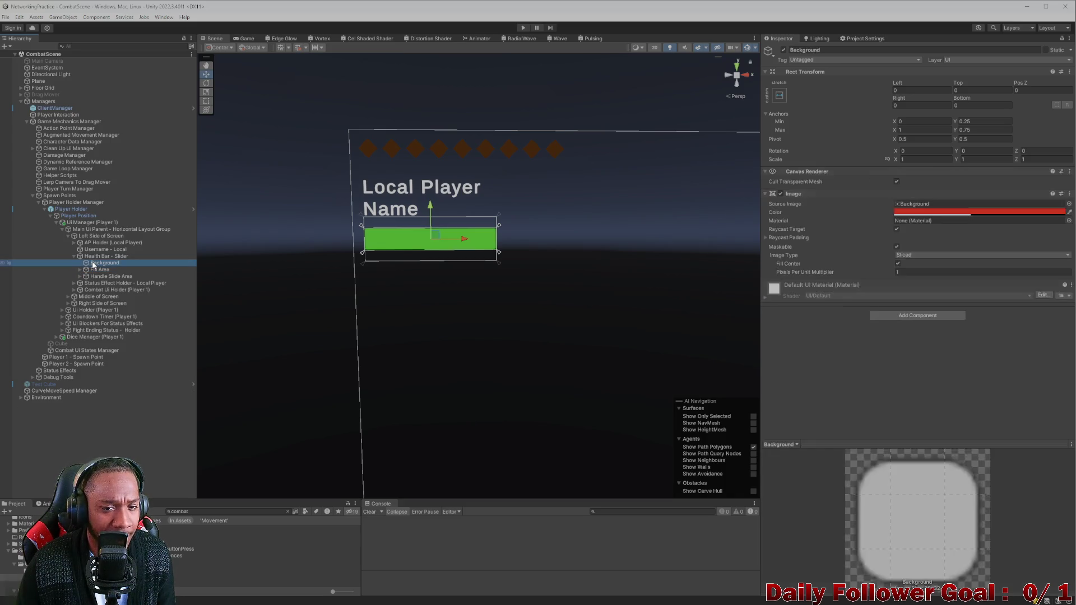
left_click(101, 270)
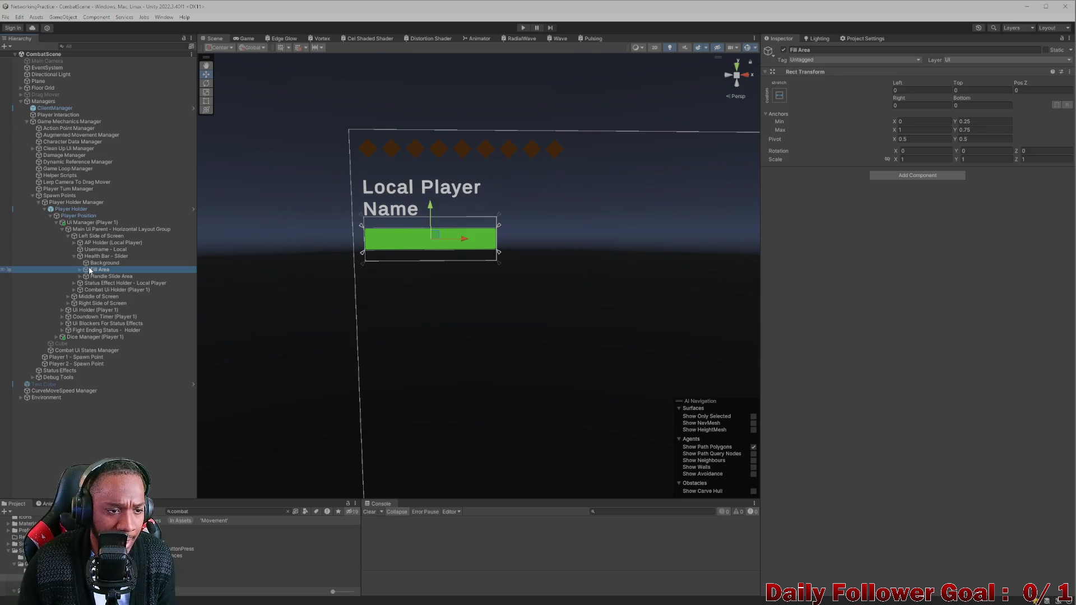
left_click(99, 257)
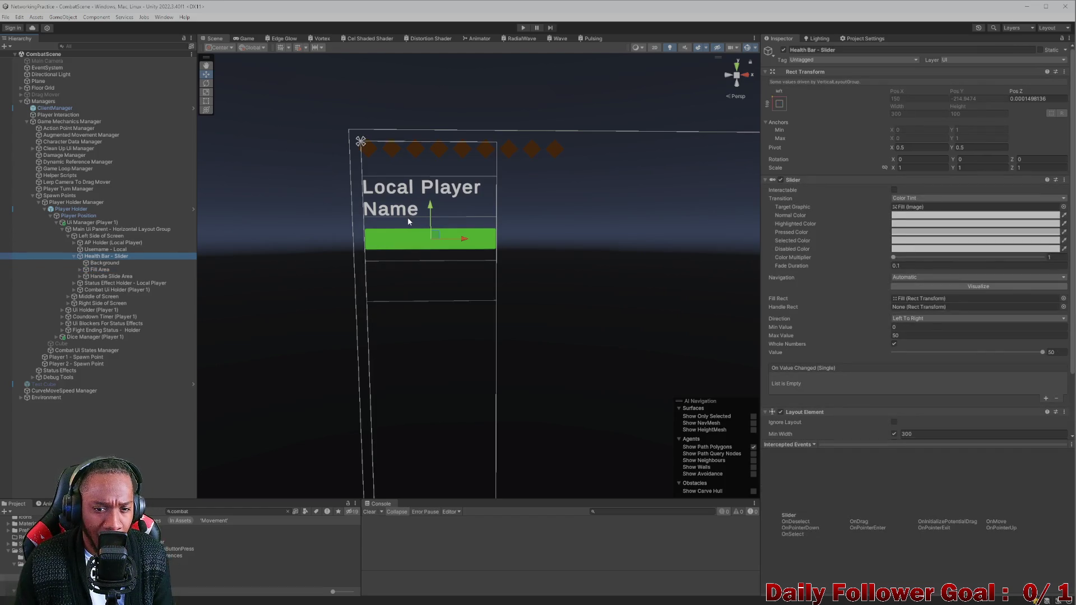
right_click(109, 259)
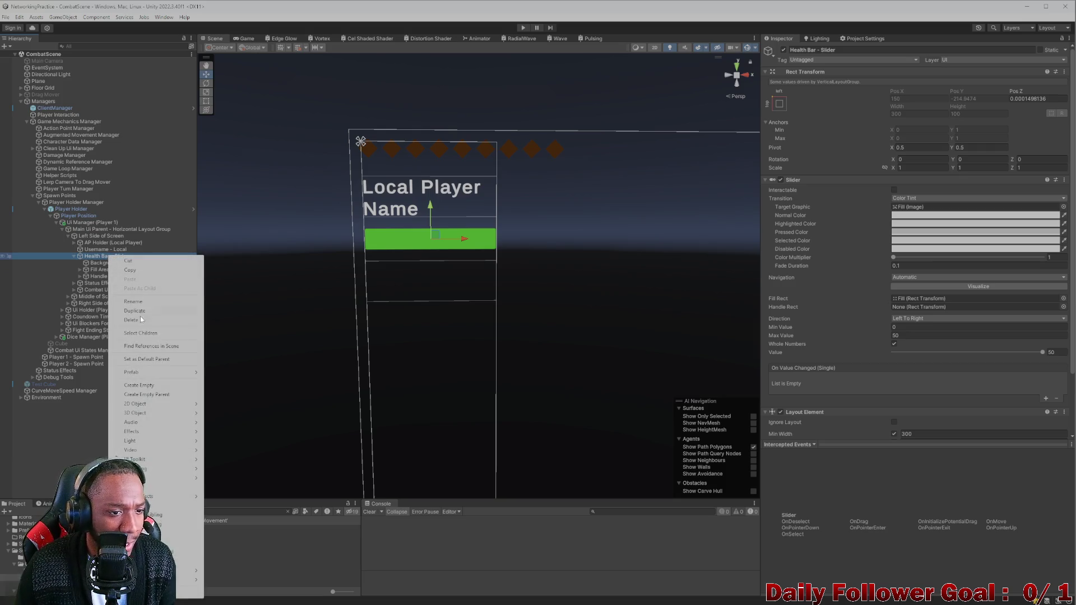
Create an empty GameObject under Health Bar - Slider and move it to X 122.1, Y -40.9
left_click(139, 385)
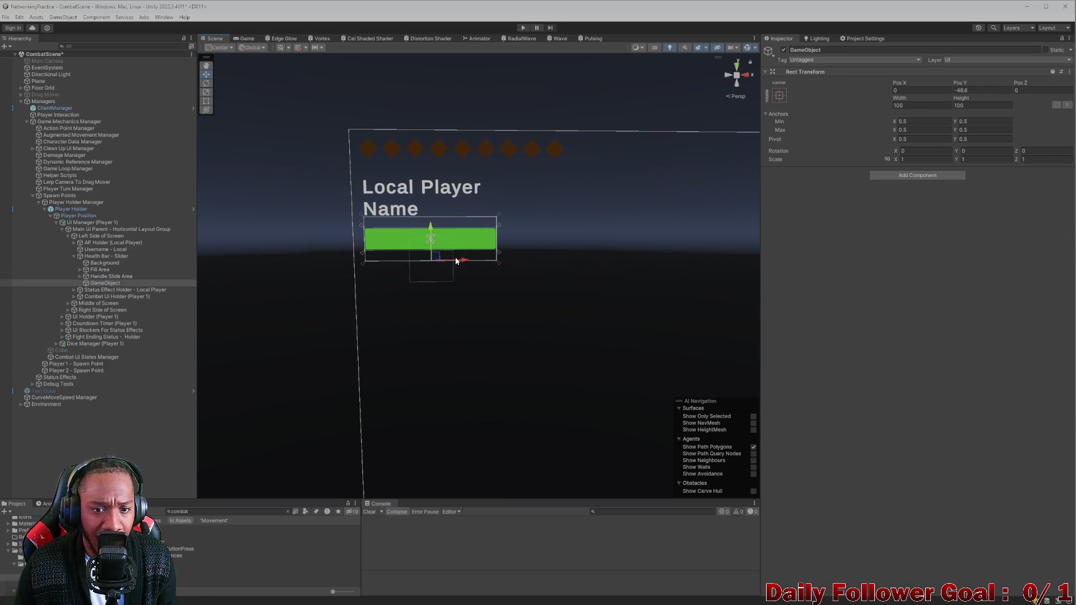
mouse_move(465, 238)
left_mouse_down()
mouse_move(535, 261)
mouse_move(516, 260)
mouse_move(486, 227)
left_mouse_up()
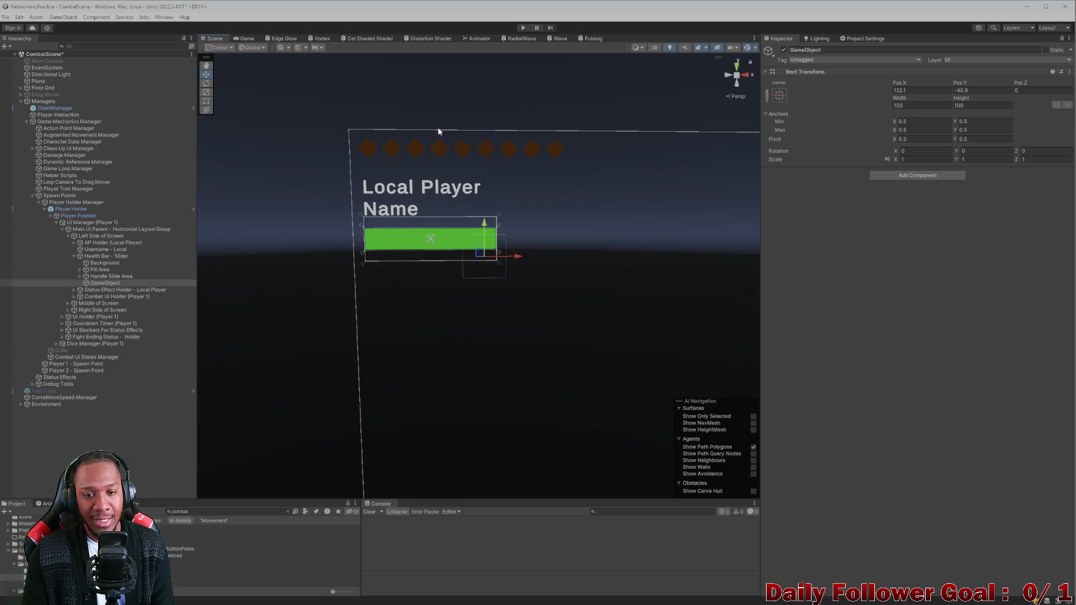
left_click(247, 39)
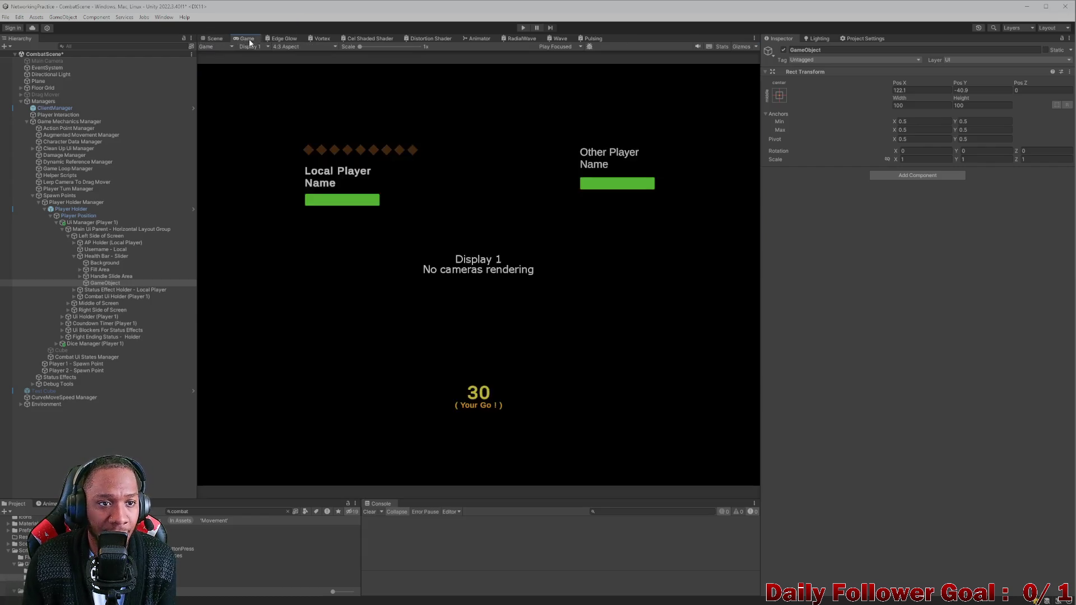
Switch between Scene and Game views and try a different preview aspect ratio
left_click(219, 38)
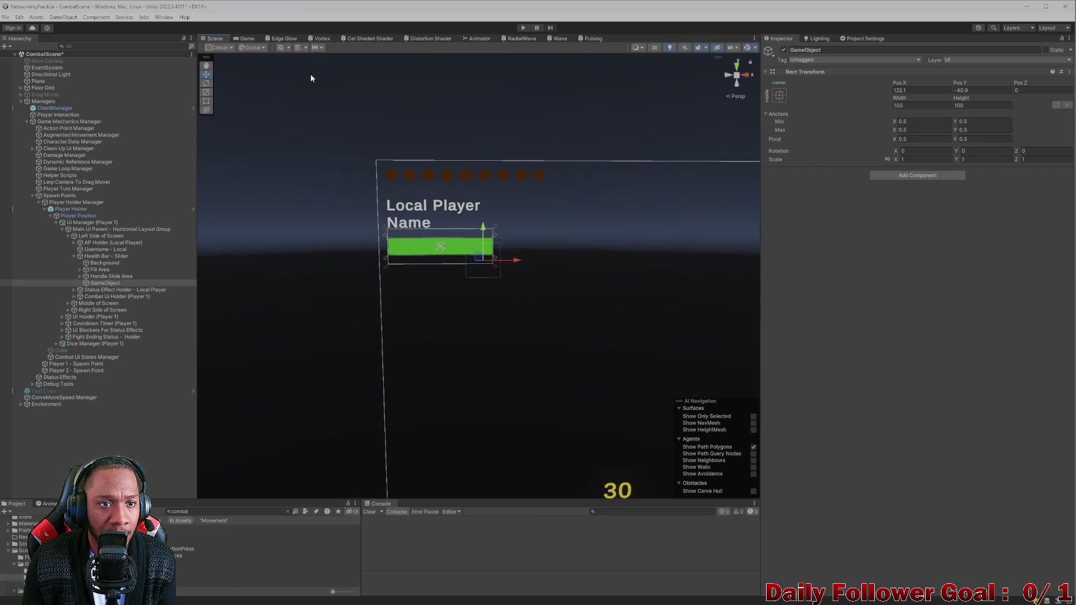
left_click(247, 38)
left_click(279, 48)
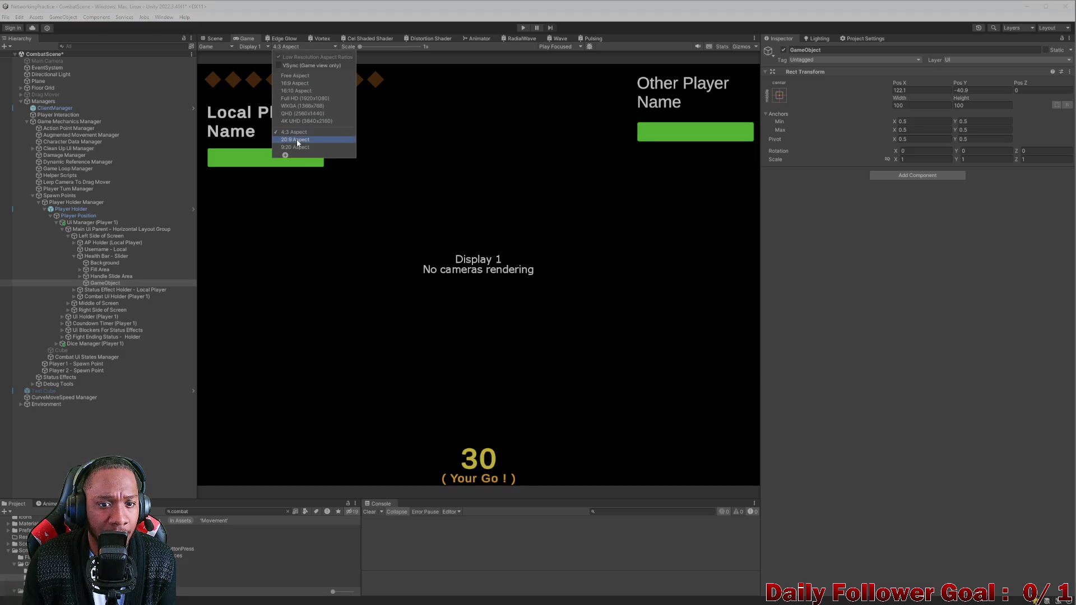
left_click(293, 140)
left_click(215, 38)
scroll(391, 278, "up", 5)
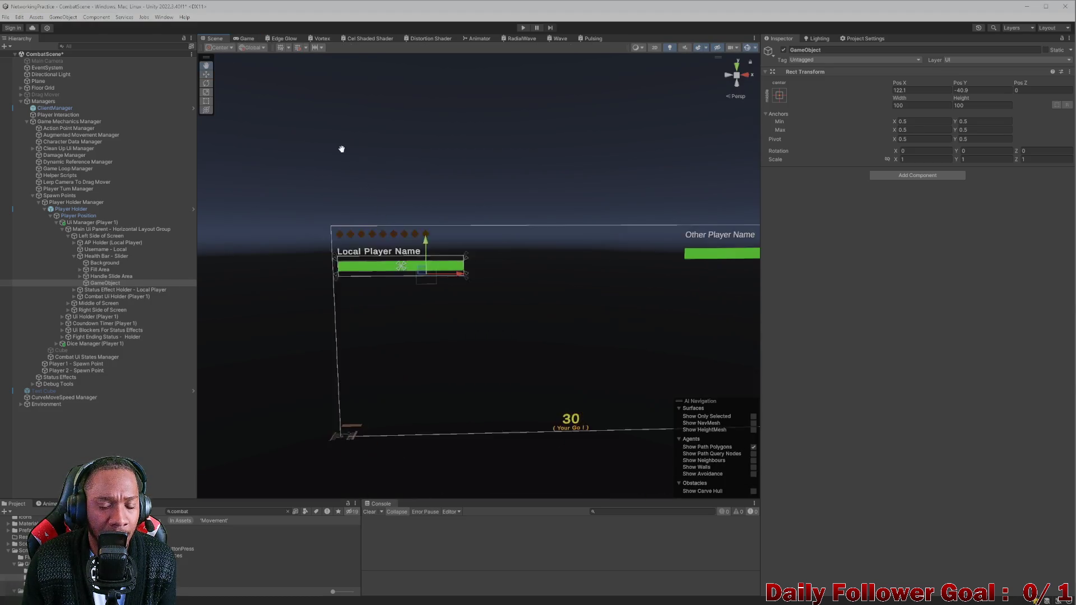
scroll(392, 278, "up", 2)
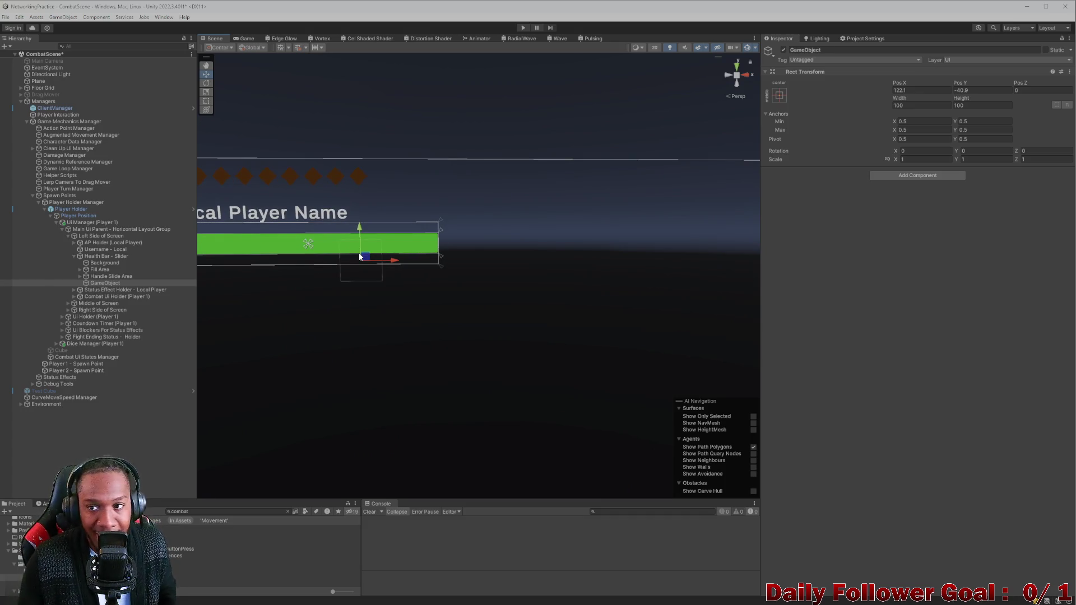
Set the Game preview to 4:3 Aspect on Display 1, then return to the Scene view
left_click(244, 38)
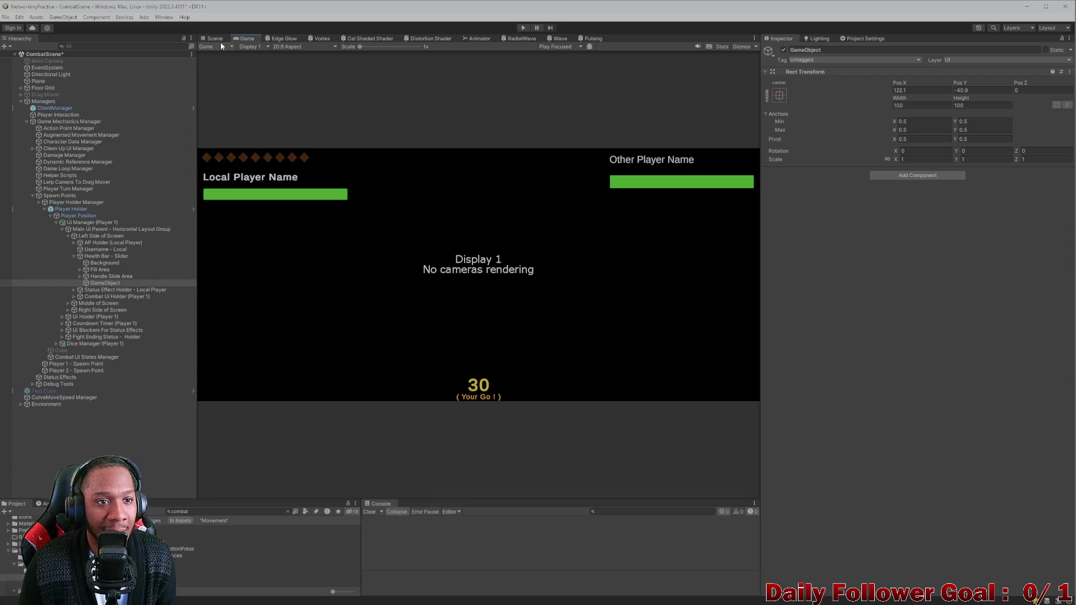
left_click(214, 39)
left_click(247, 39)
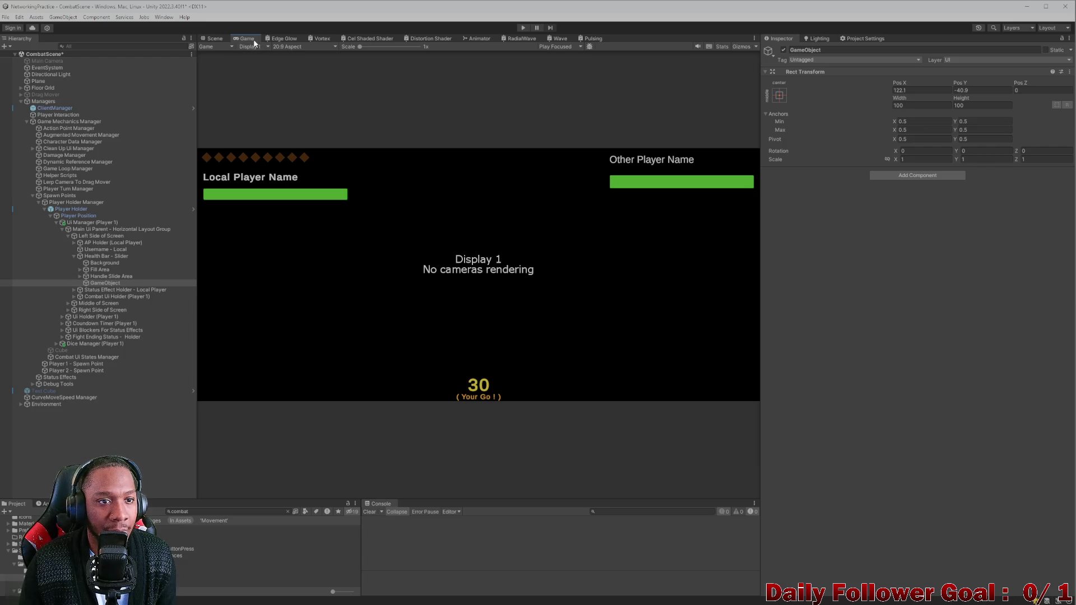
left_click(285, 39)
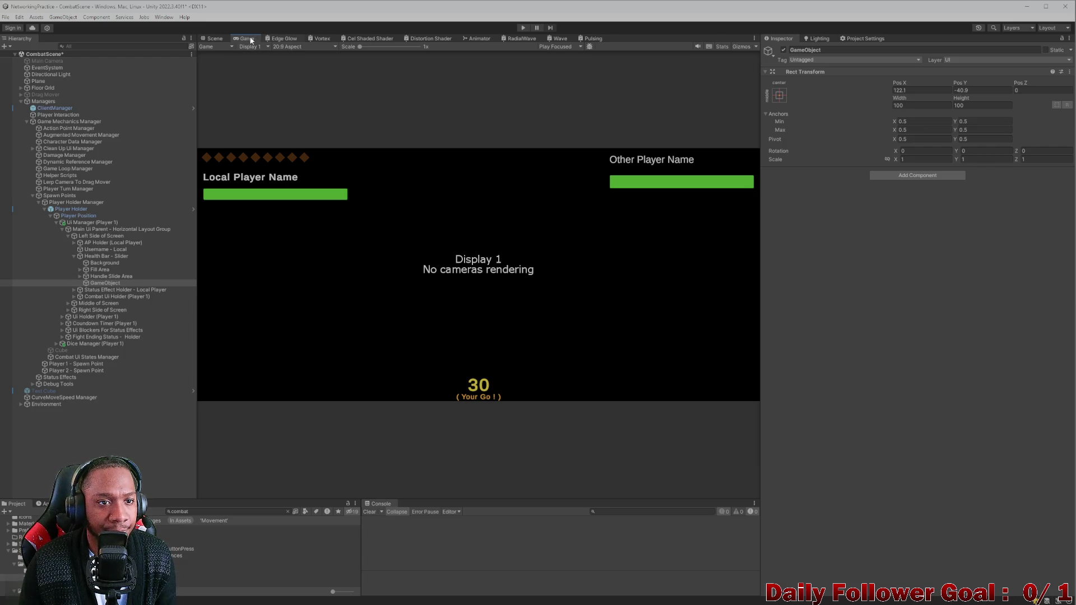
left_click(213, 39)
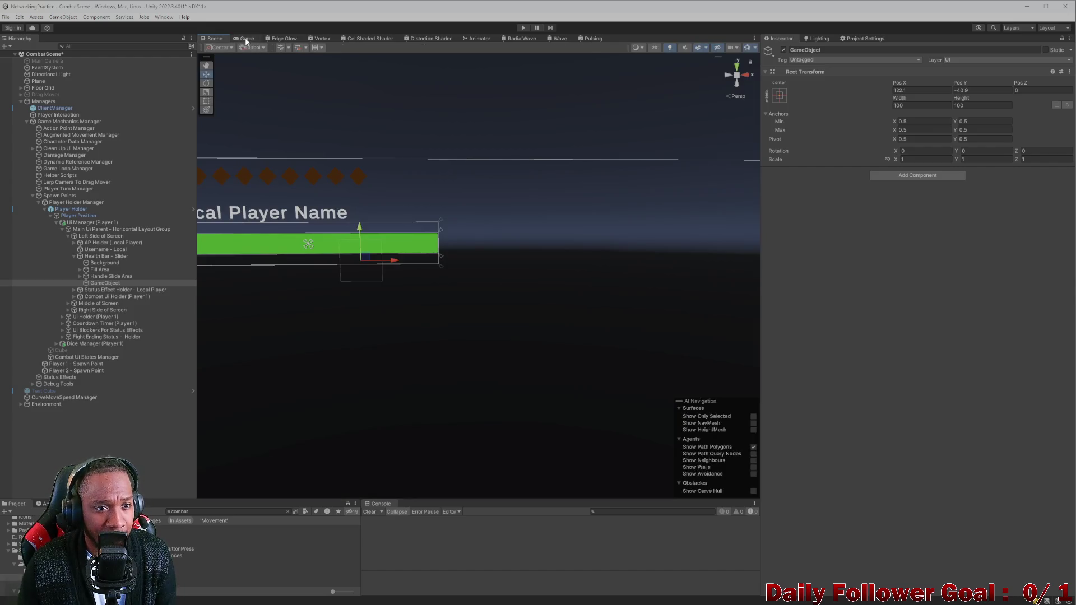
left_click(247, 38)
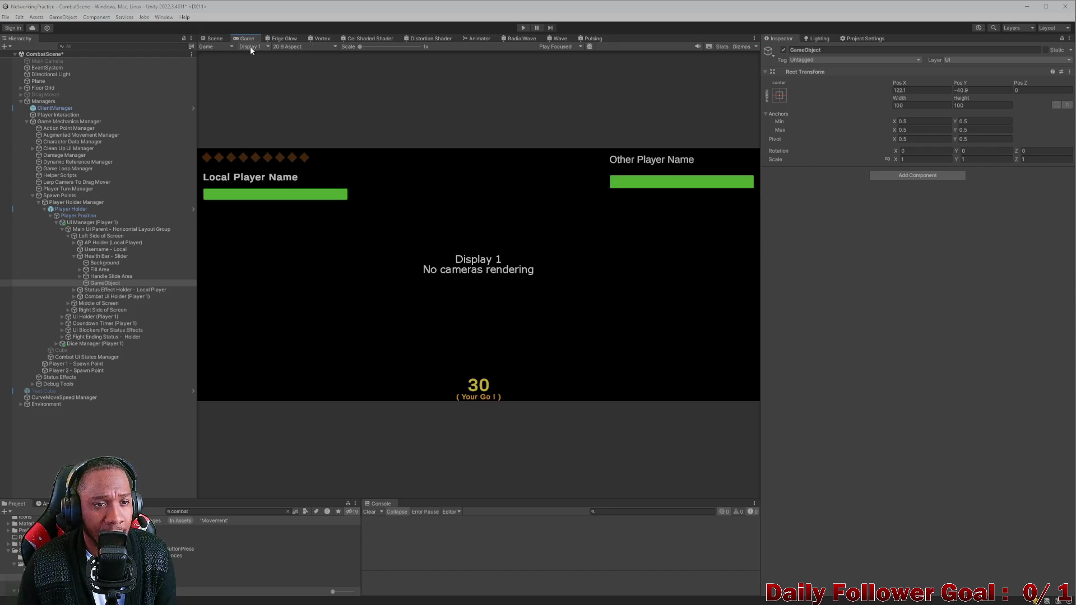
left_click(250, 46)
left_click(241, 55)
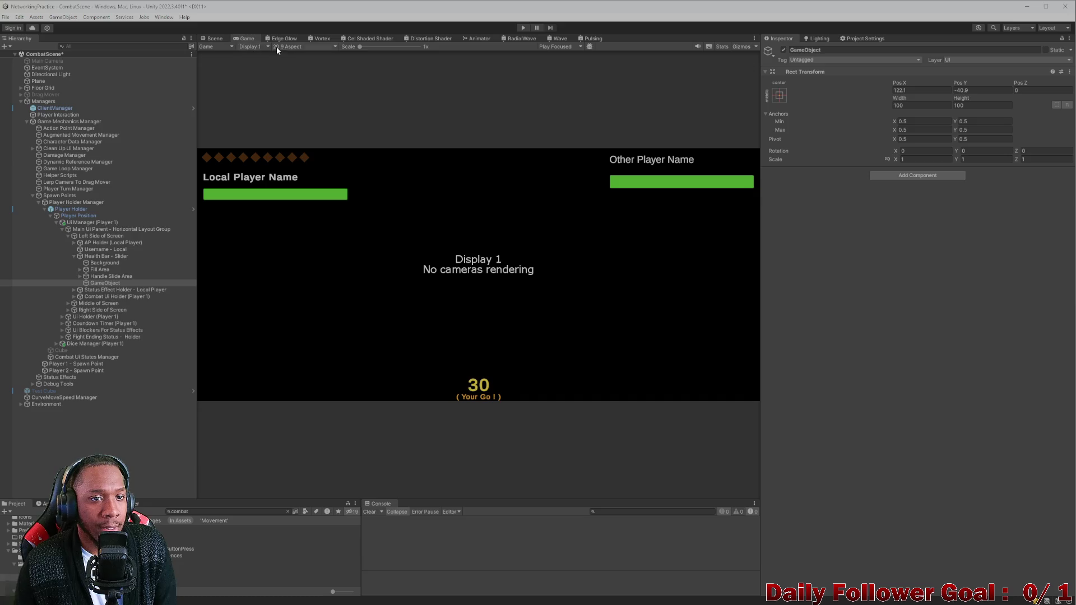
left_click(297, 46)
left_click(297, 132)
left_click(213, 39)
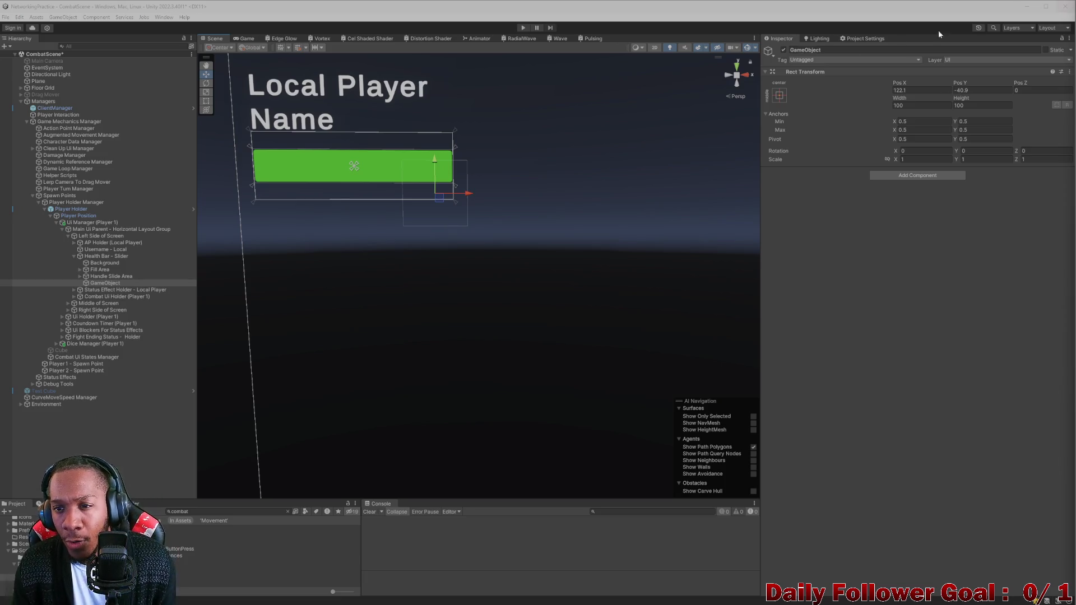
Anchor the new GameObject with stretch-stretch and set its Left, Bottom and Right offsets to 0
left_click(780, 94)
left_click(869, 222)
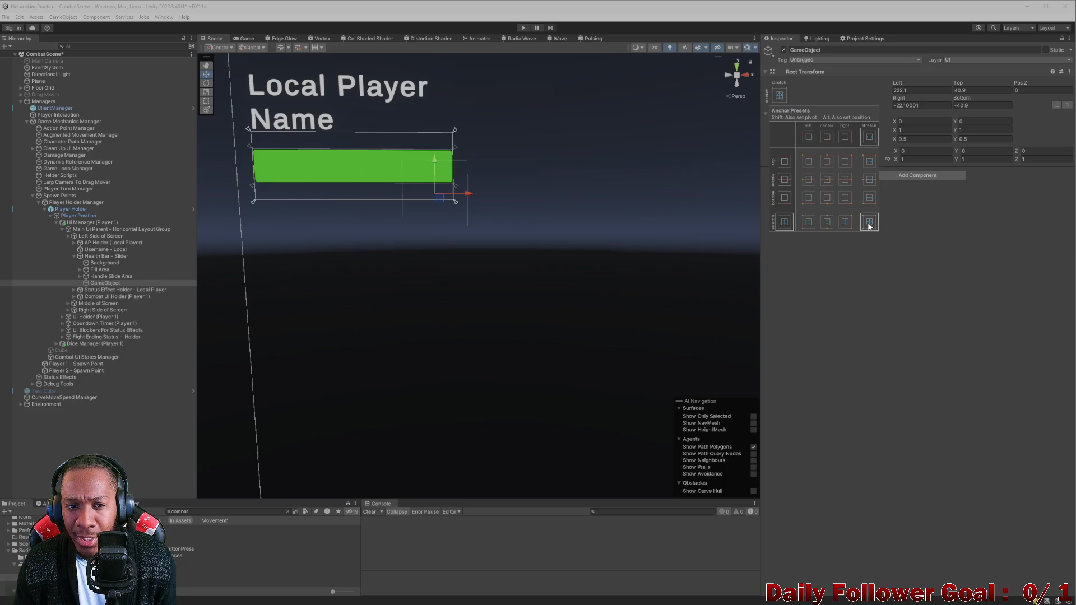
left_click(922, 91)
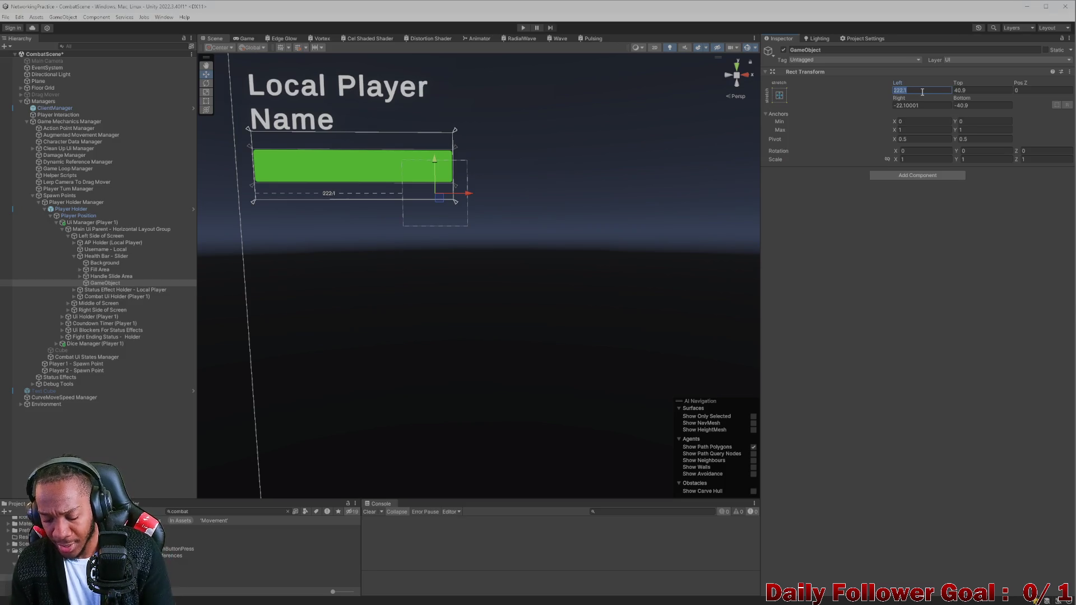
type("0")
key("Tab")
type("0")
left_click(955, 105)
type("0")
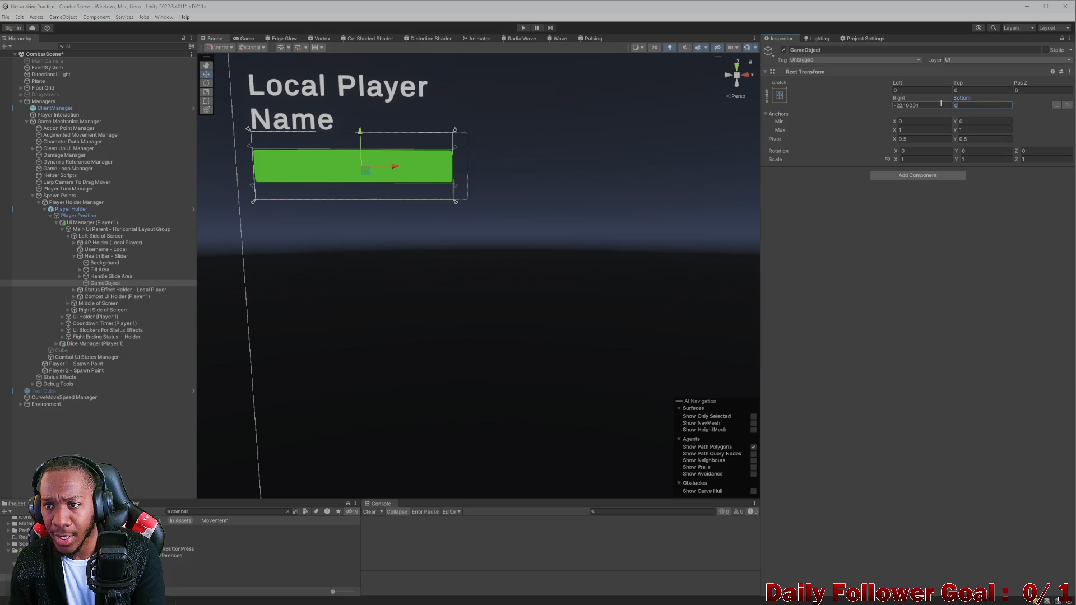
left_click(941, 106)
type("0")
key("Return")
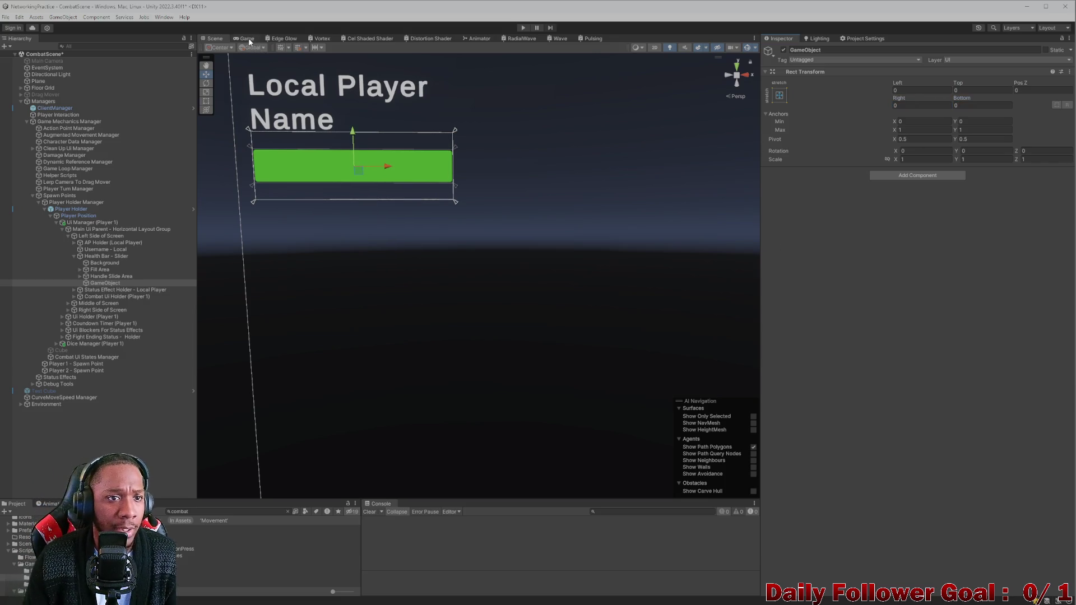
Flip between Scene and Game views to check the stretched object in the preview
left_click(248, 38)
left_click(216, 39)
left_click(247, 38)
left_click(298, 46)
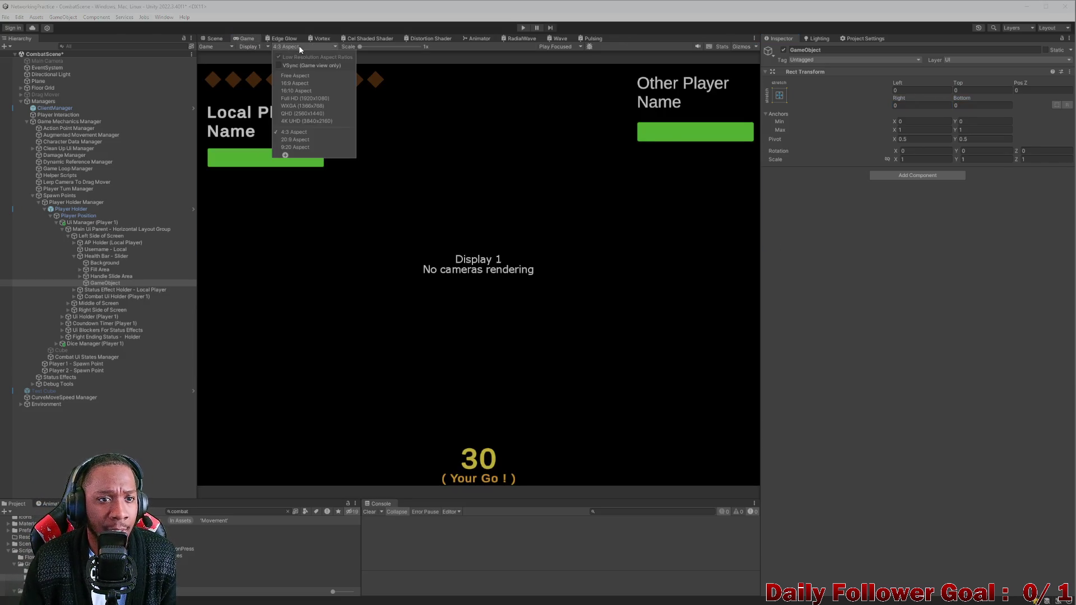
Choose 20:9 Aspect for the Game preview and zoom the Scene view onto the health bar
left_click(305, 140)
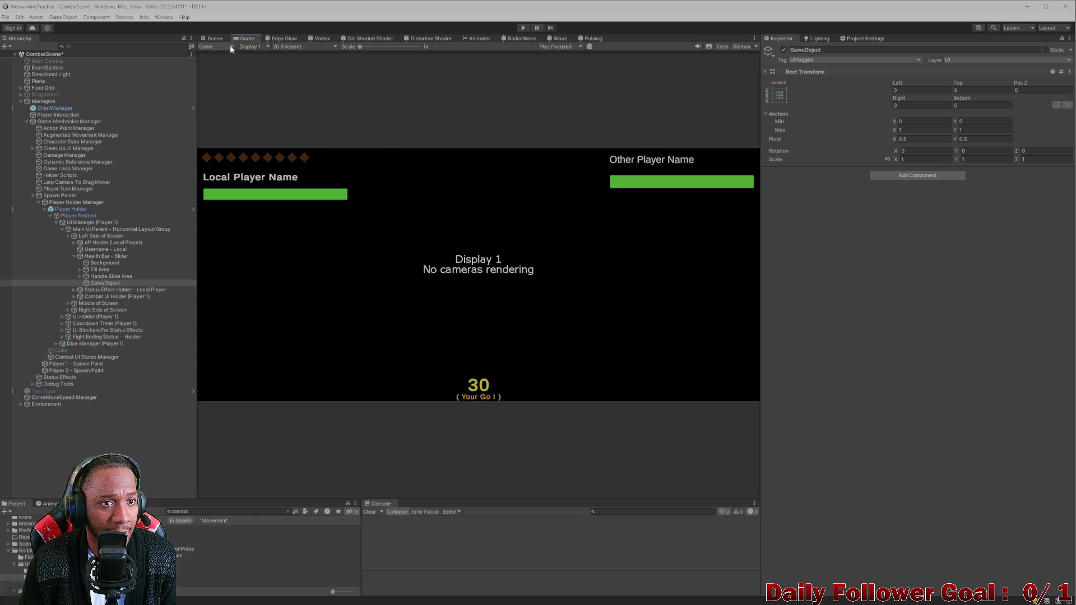
left_click(214, 38)
scroll(426, 260, "up", 2)
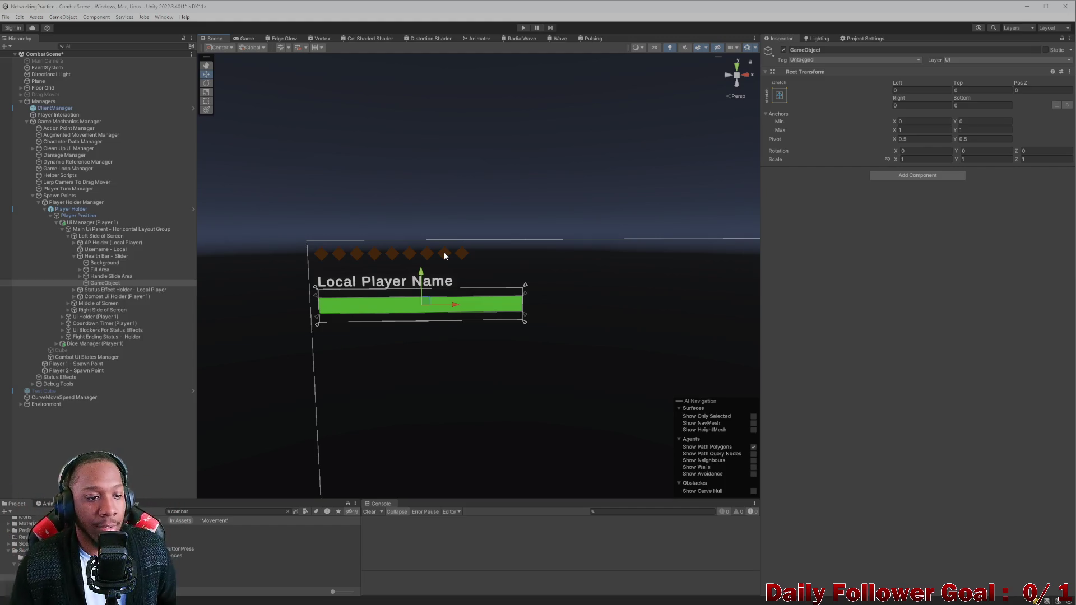
Name the new child GameObject 'Vertical Layout Group'
left_click(848, 49)
type("V")
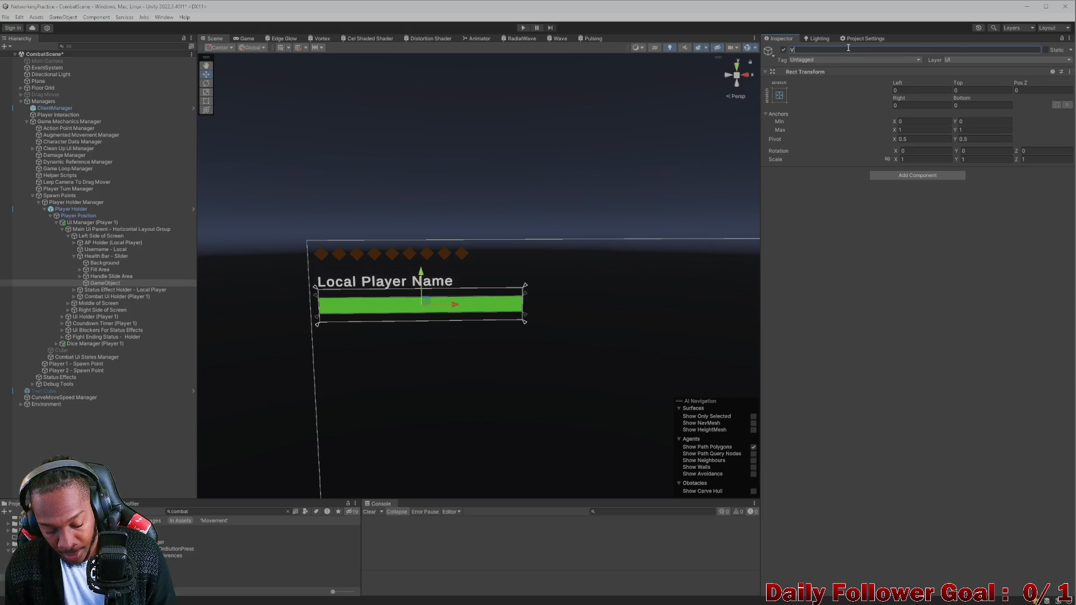
type("ertical Lay")
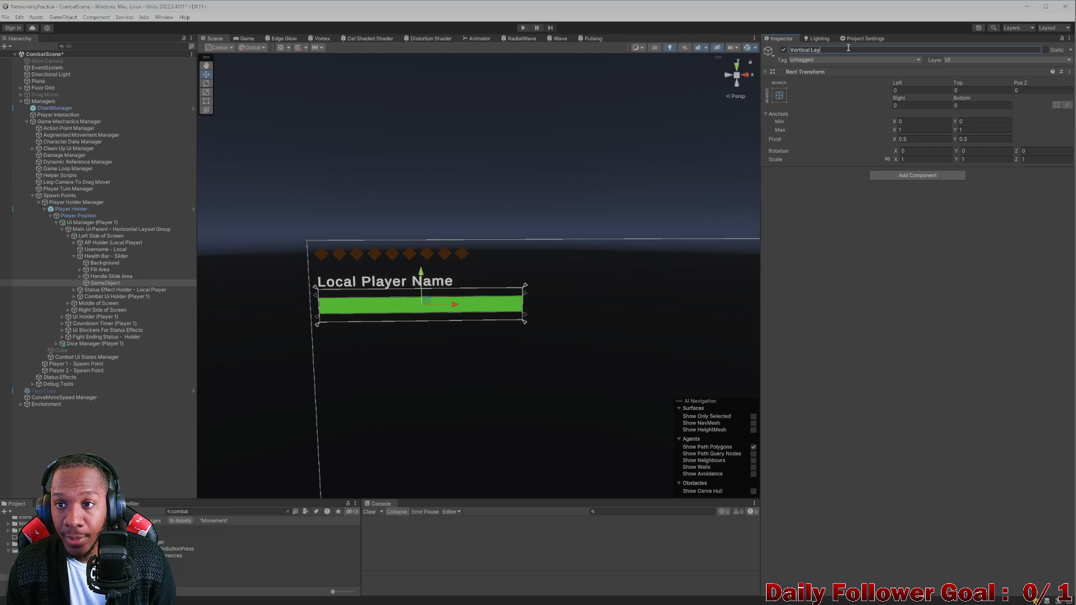
type("out Group")
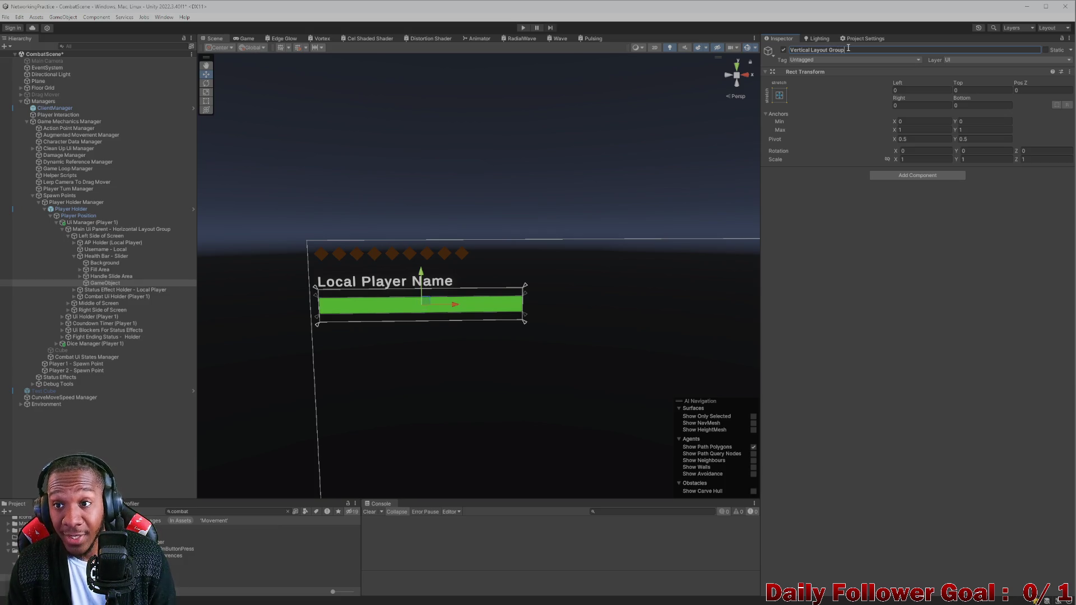
key("Return")
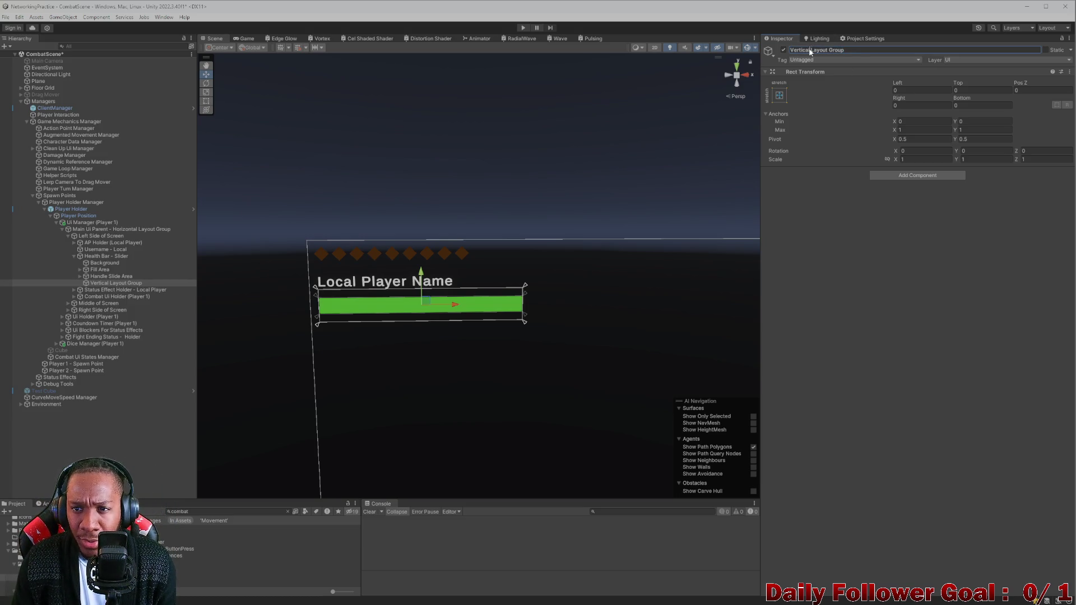
Begin renaming it to Horizontal, then cancel the edit so it stays 'Vertical Layout Group'
left_click_drag(812, 49, 765, 51)
key("BackSpace")
type("Hori")
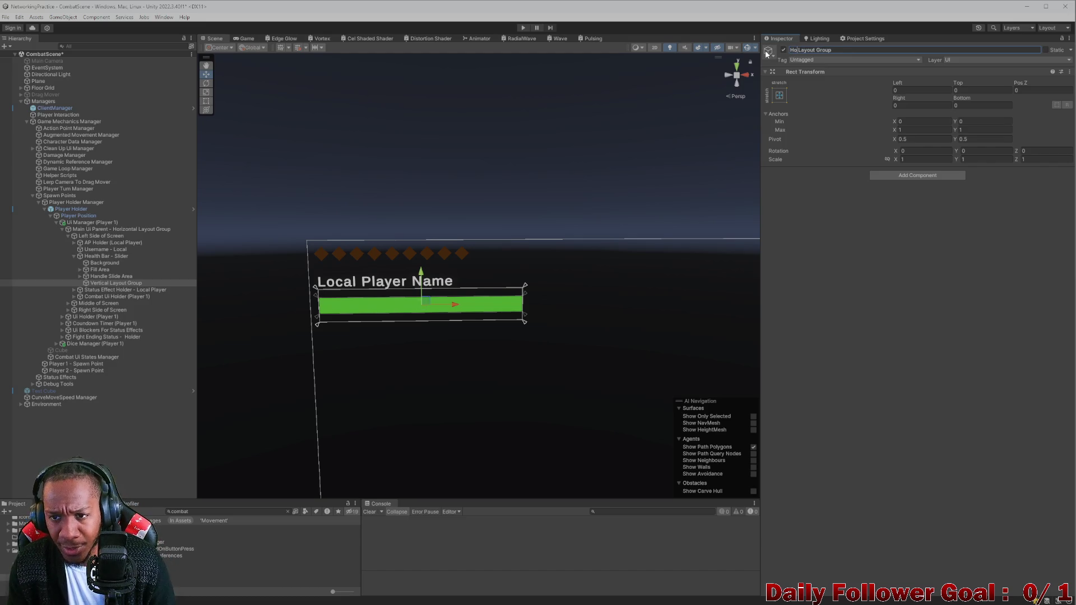
key("BackSpace")
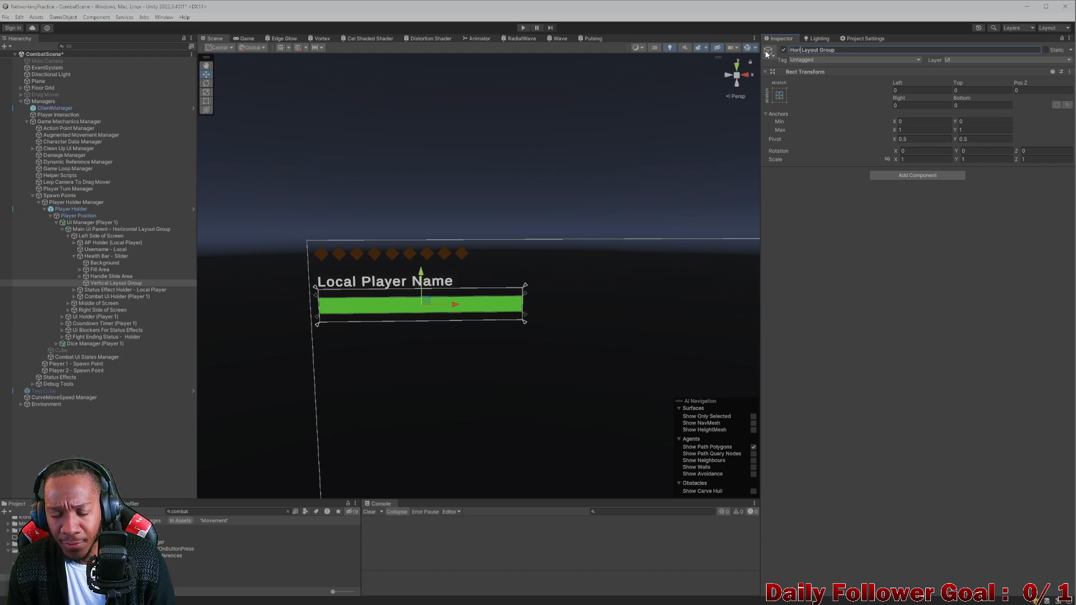
type("zontal")
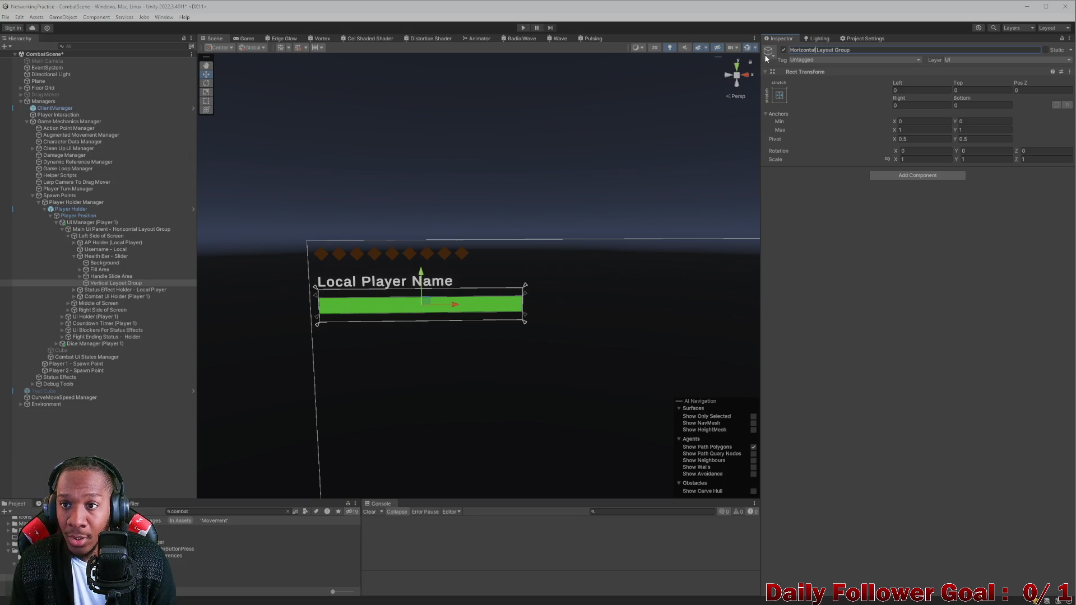
key("Escape")
Add a Horizontal Layout Group controlling child width, with Middle Center child alignment
left_click(917, 175)
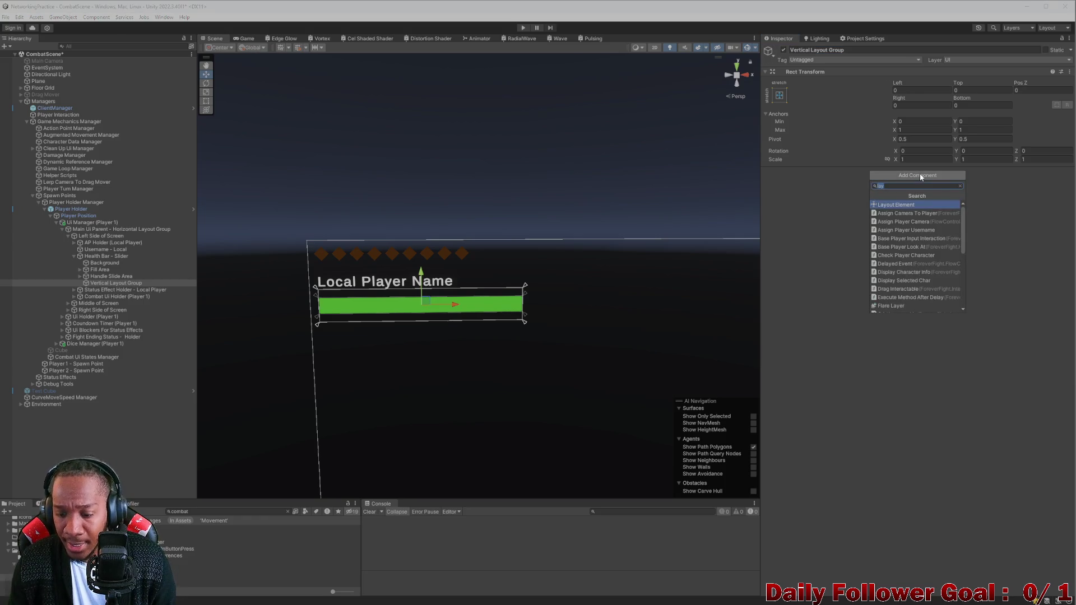
type("horiz")
left_click(915, 204)
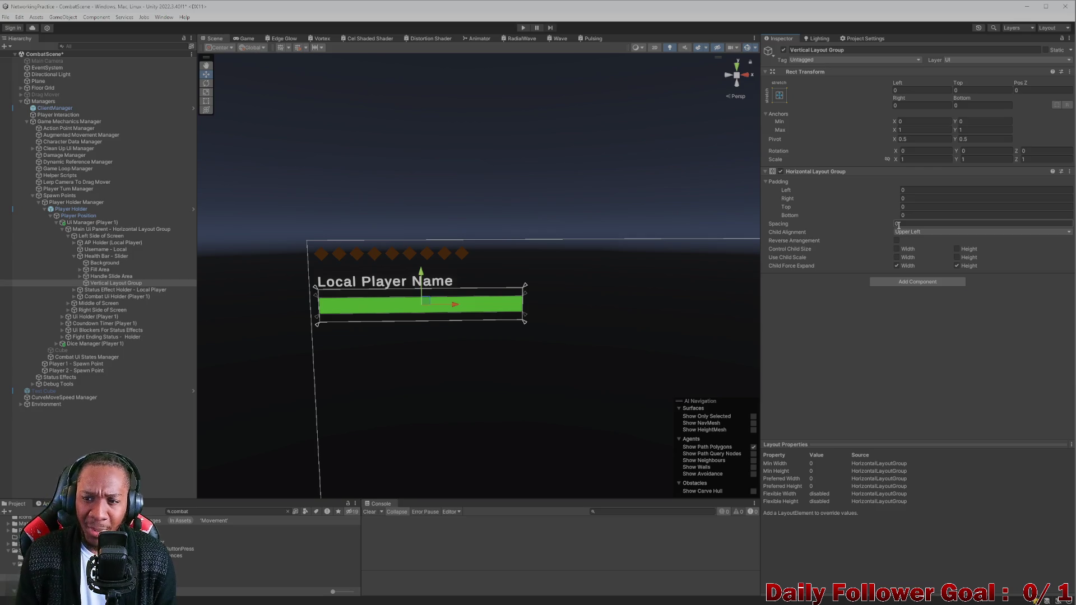
left_click(897, 249)
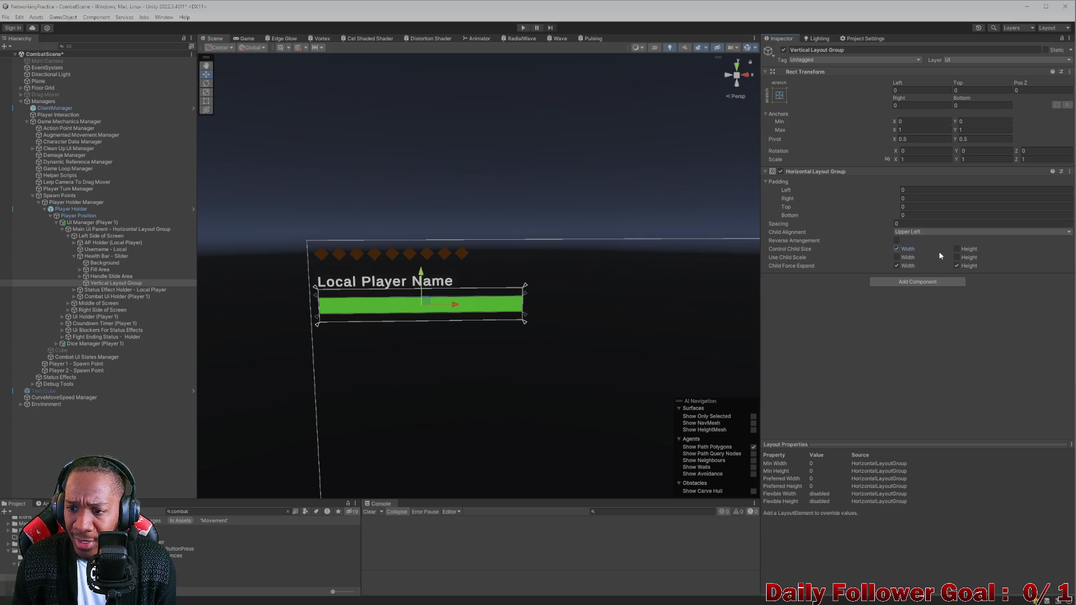
left_click(952, 232)
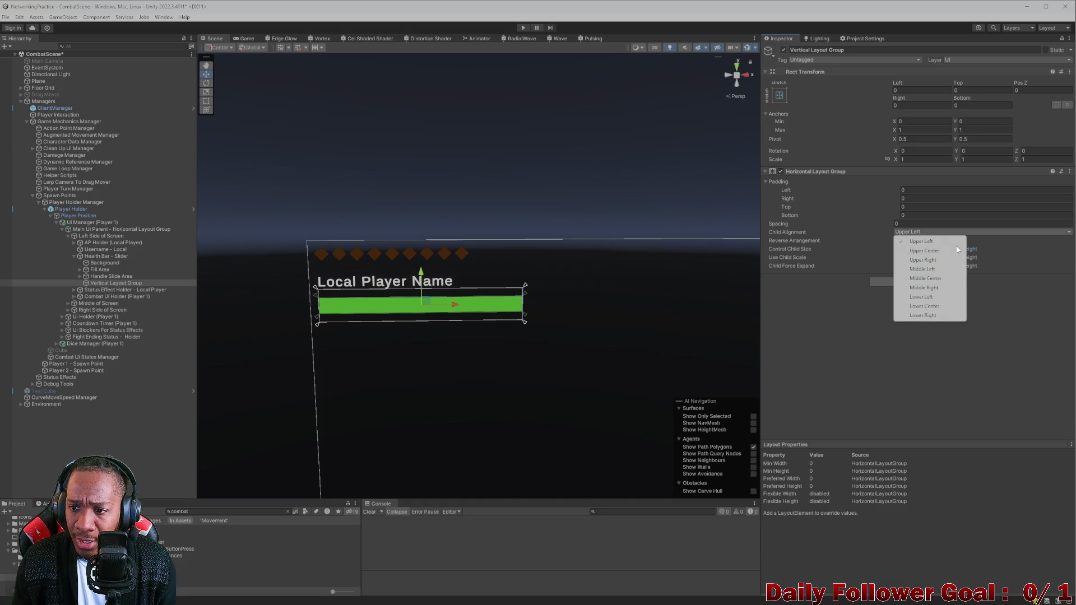
left_click(933, 278)
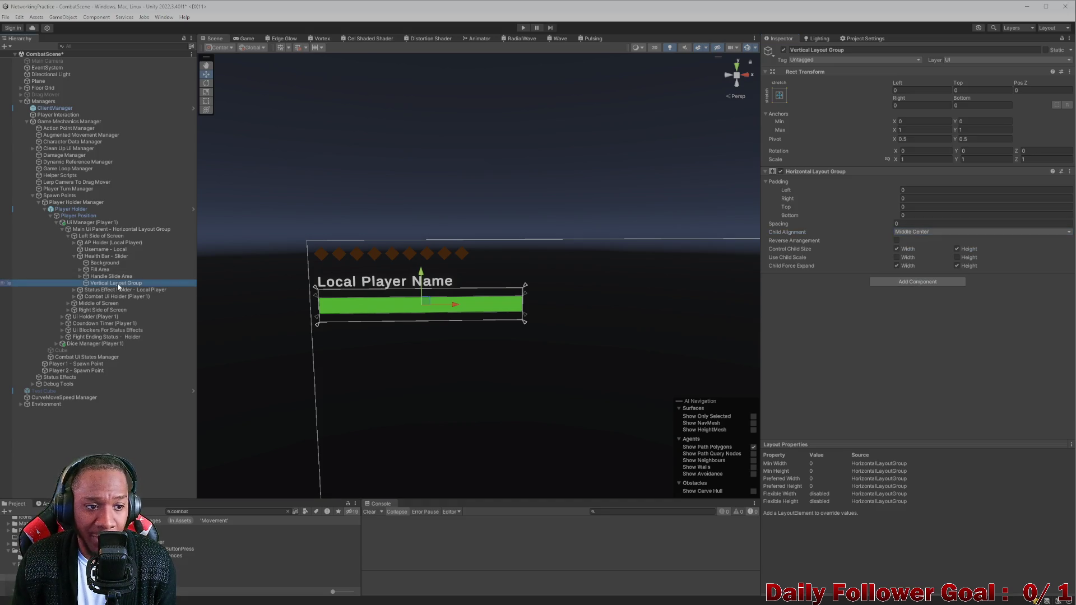
Rename the object from Vertical to 'Horizontal Layout Group'
left_click(811, 50)
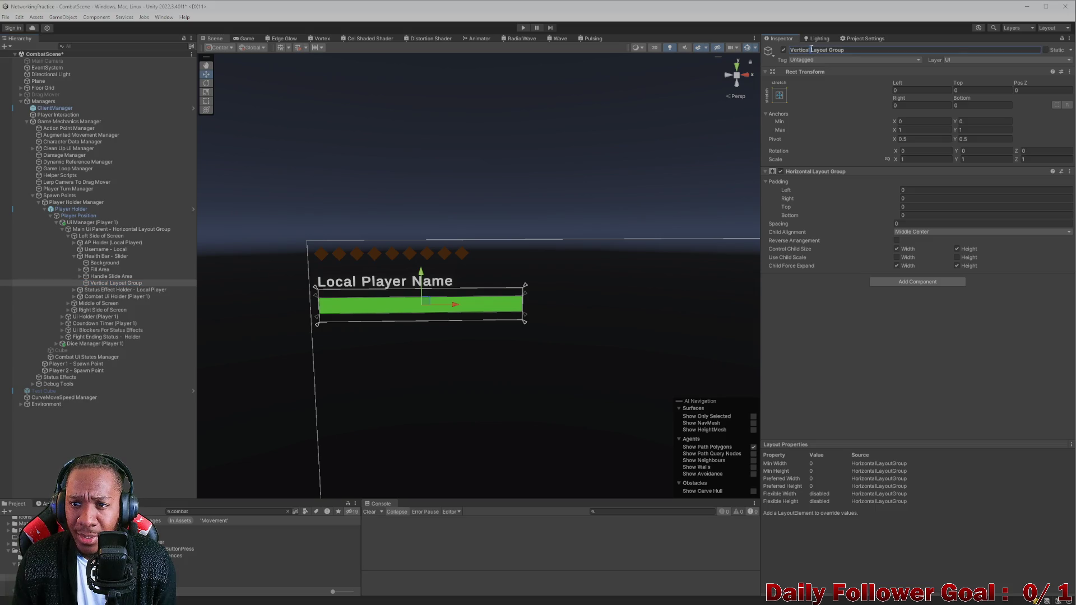
left_click_drag(810, 51, 774, 55)
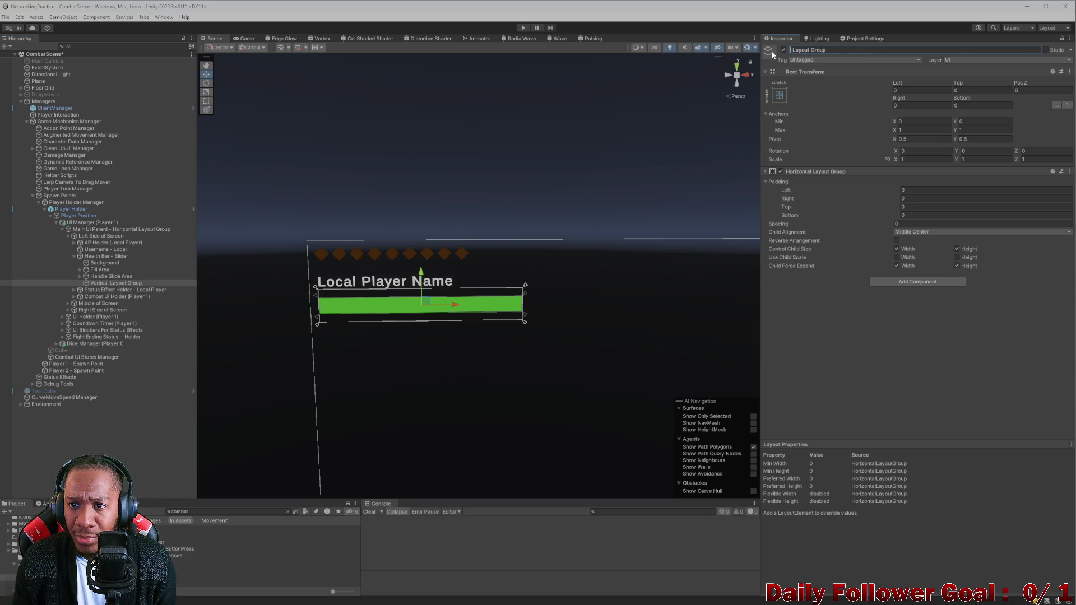
type("Horizontal")
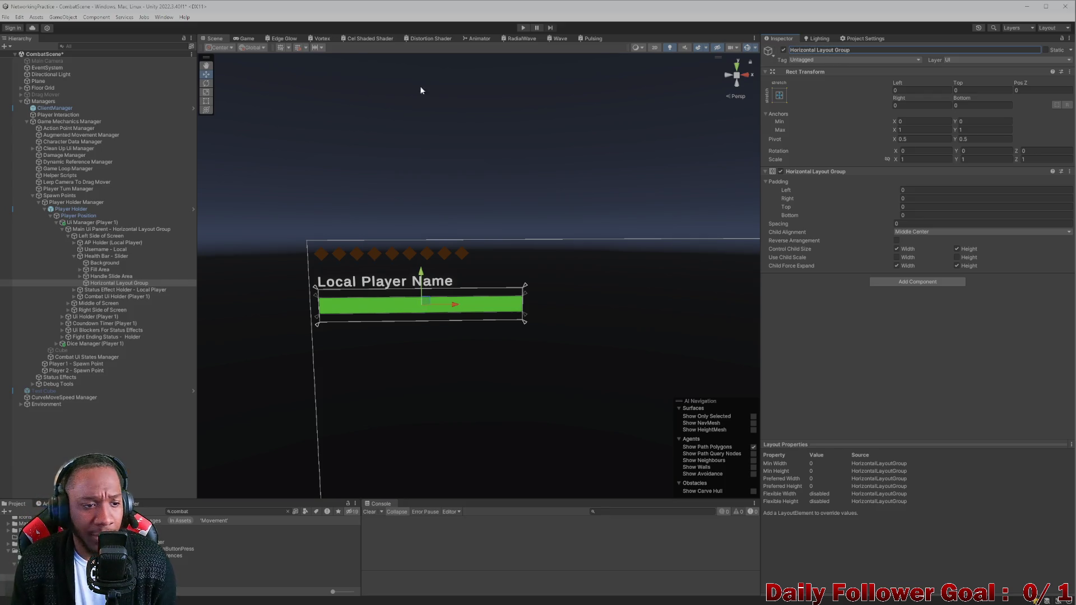
right_click(123, 283)
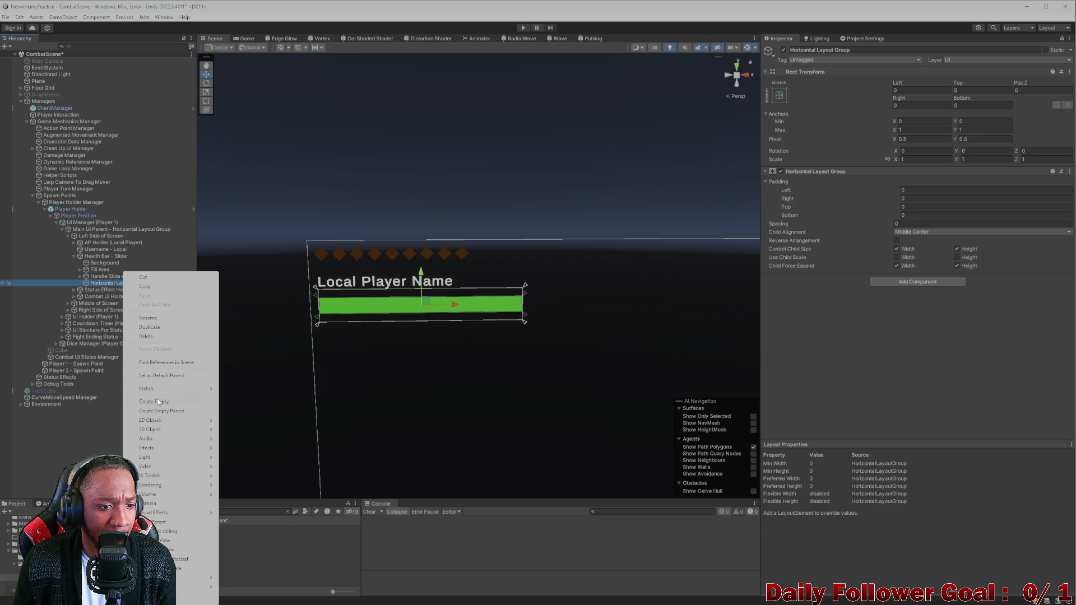
Create an empty child under Horizontal Layout Group named 'Spacer'
left_click(157, 403)
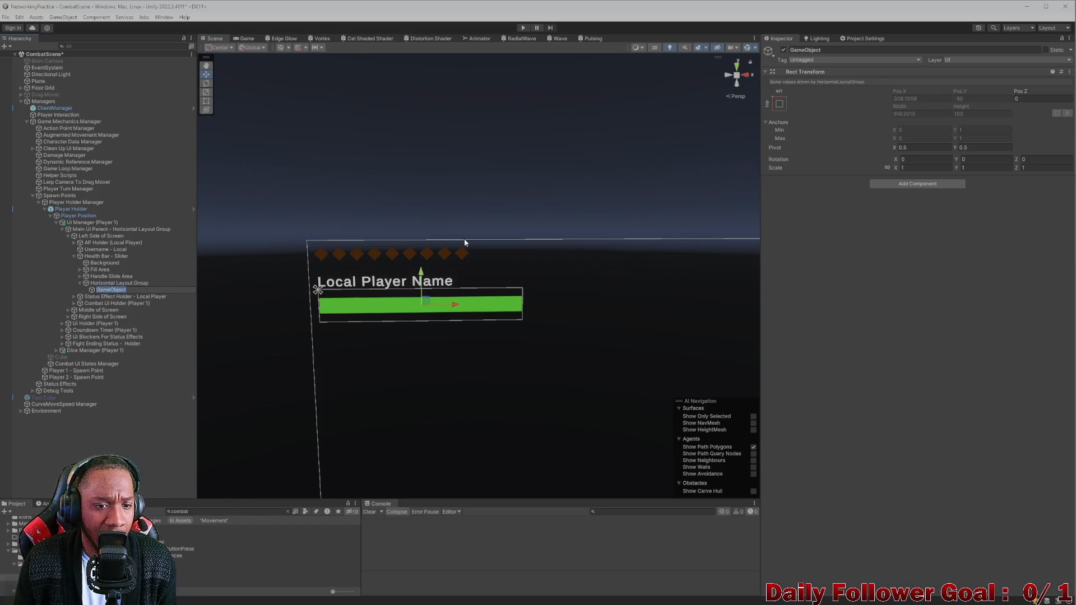
left_click(831, 49)
key("BackSpace")
type("Spacer")
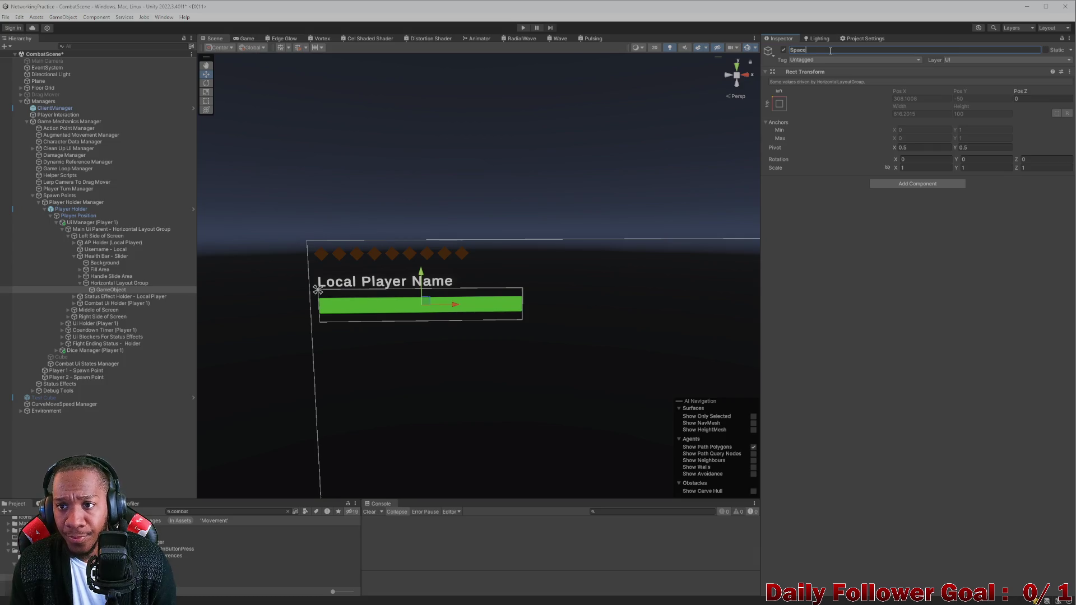
key("Return")
Give Spacer a Layout Element with Flexible Width and Flexible Height enabled
left_click(912, 184)
type("la")
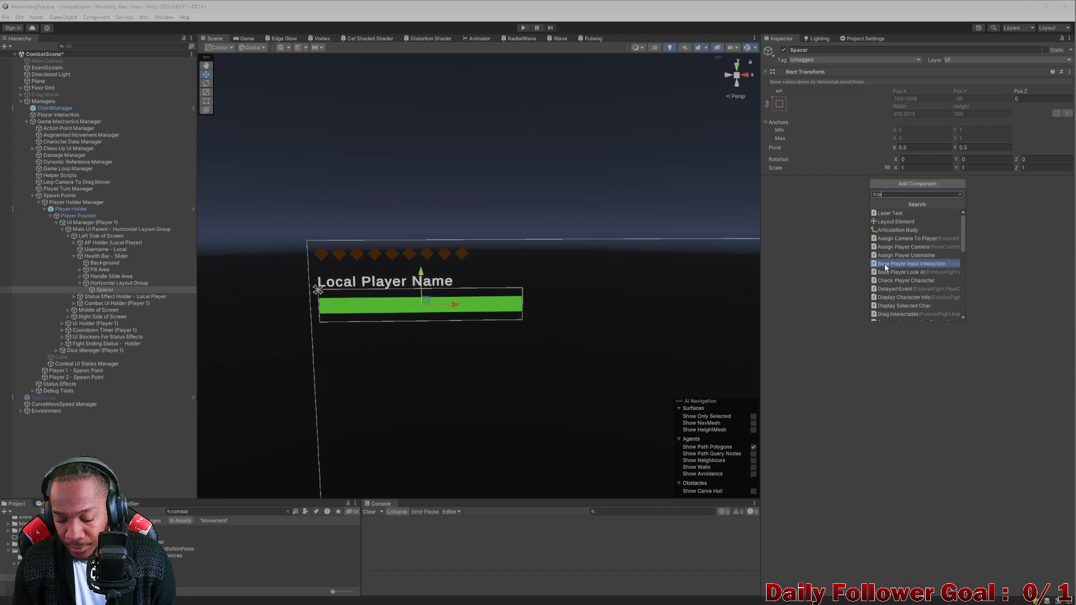
type("yout")
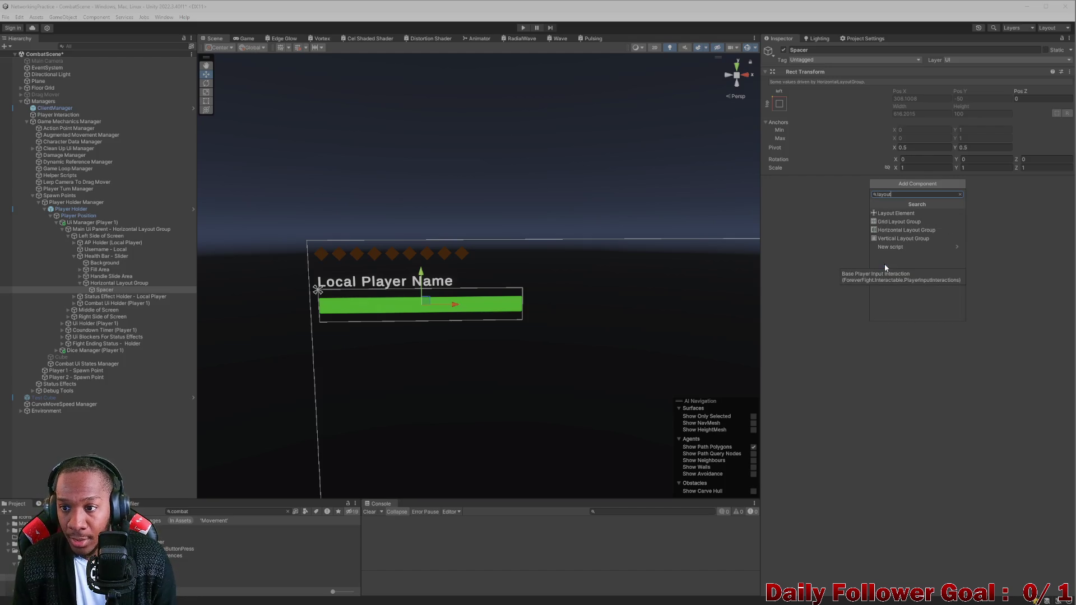
left_click(897, 213)
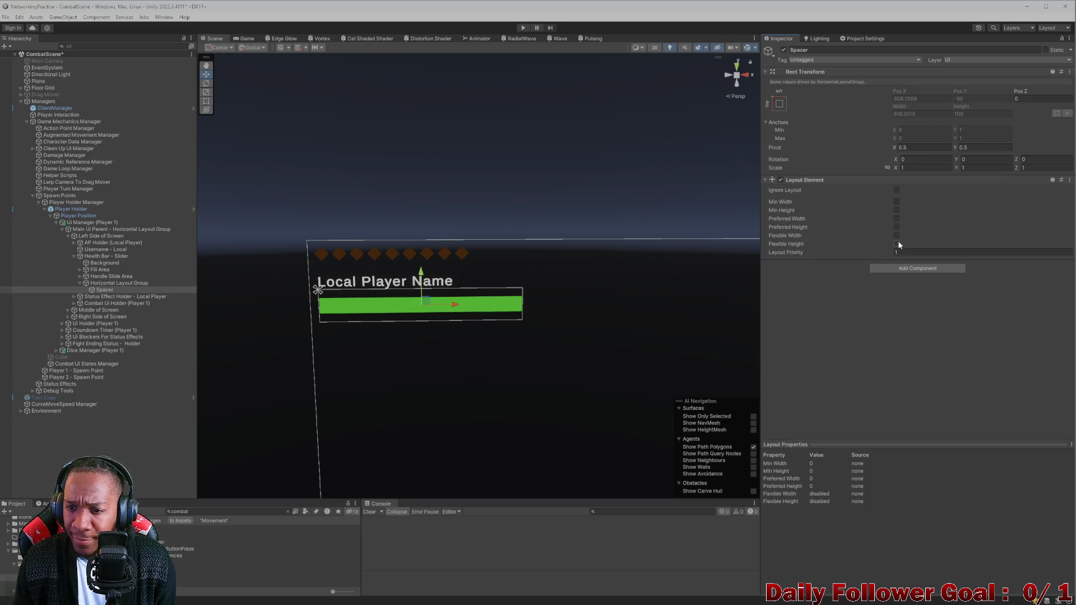
left_click(896, 235)
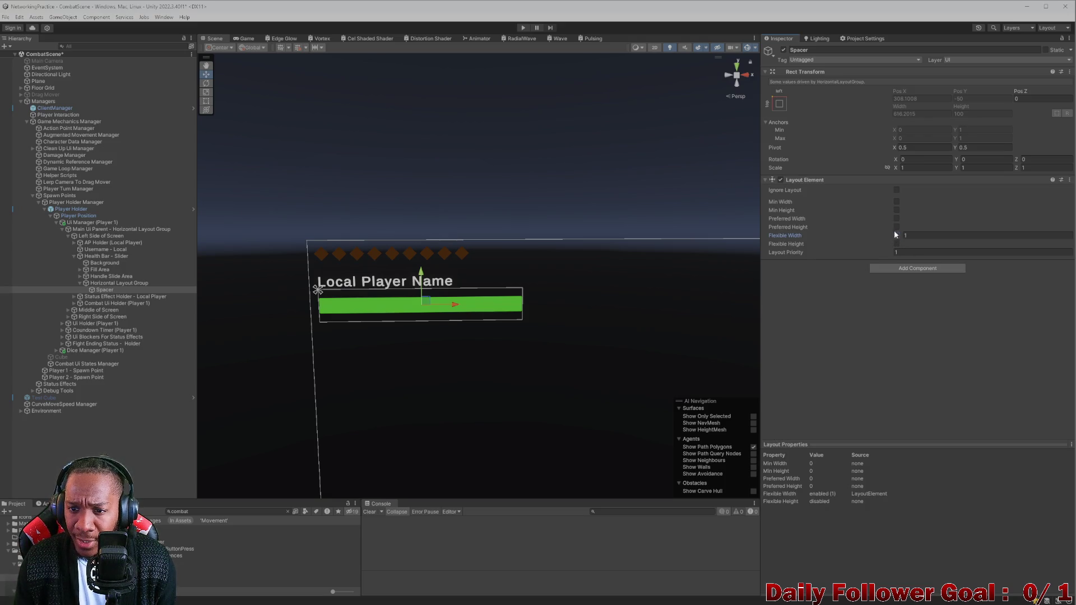
left_click(896, 244)
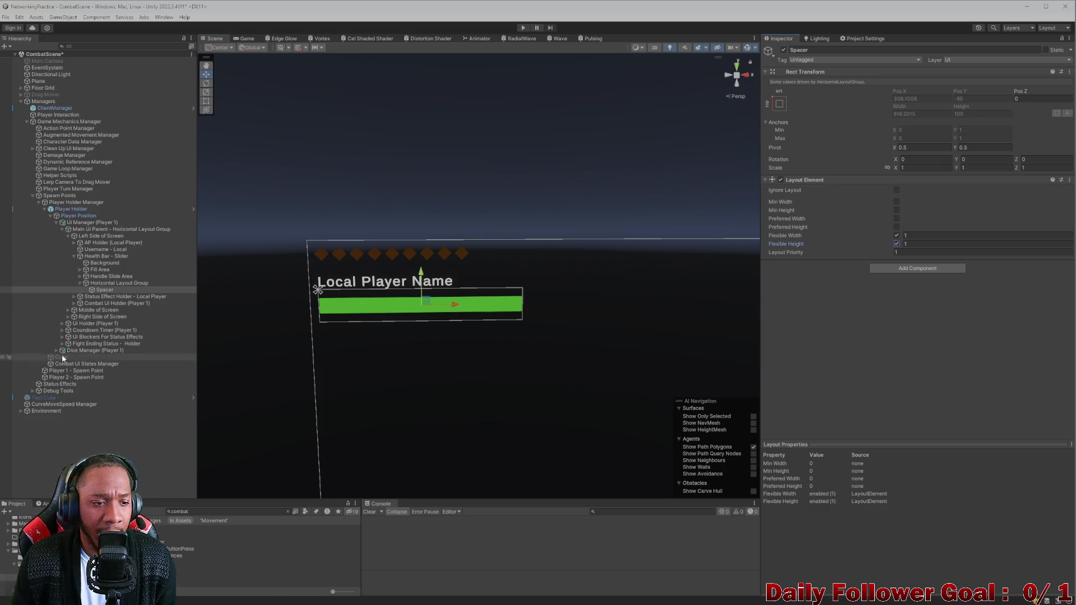
right_click(110, 284)
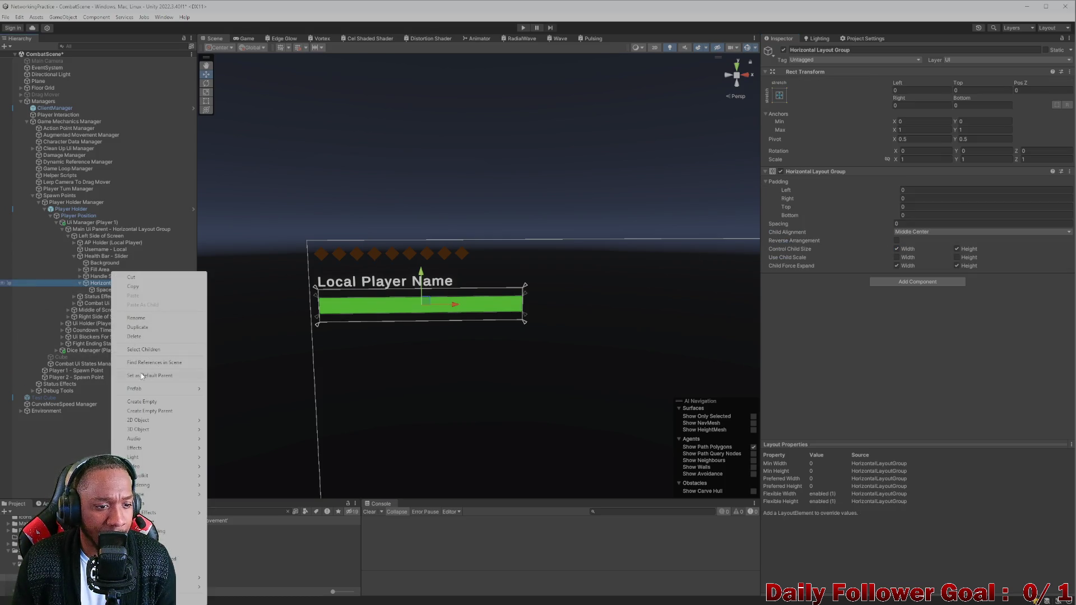
Add a UI Image child under Horizontal Layout Group with a Layout Element
mouse_move(146, 457)
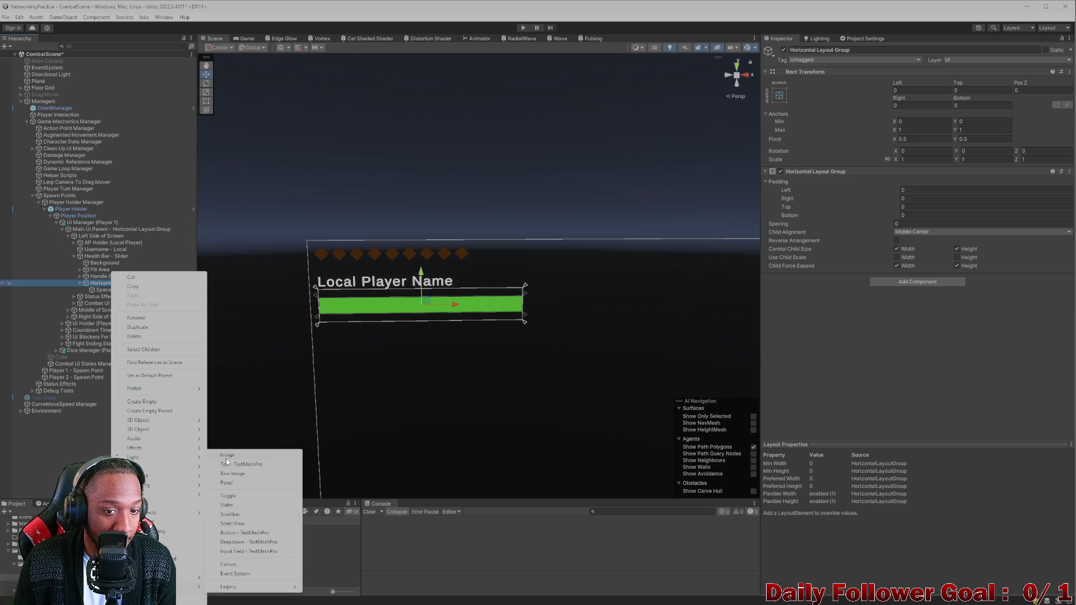
left_click(226, 455)
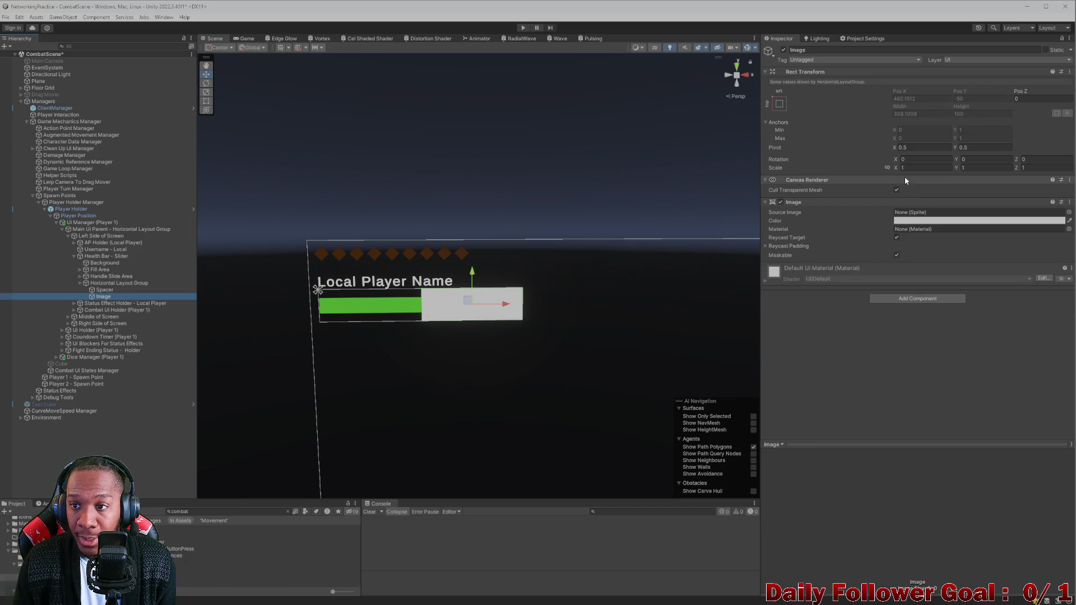
left_click(909, 300)
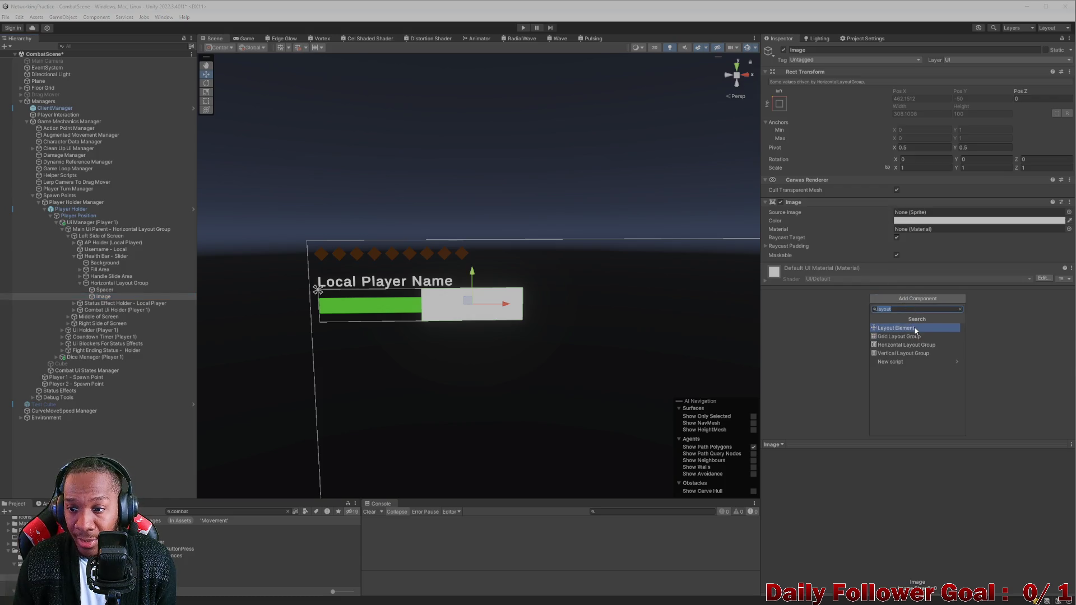
left_click(913, 327)
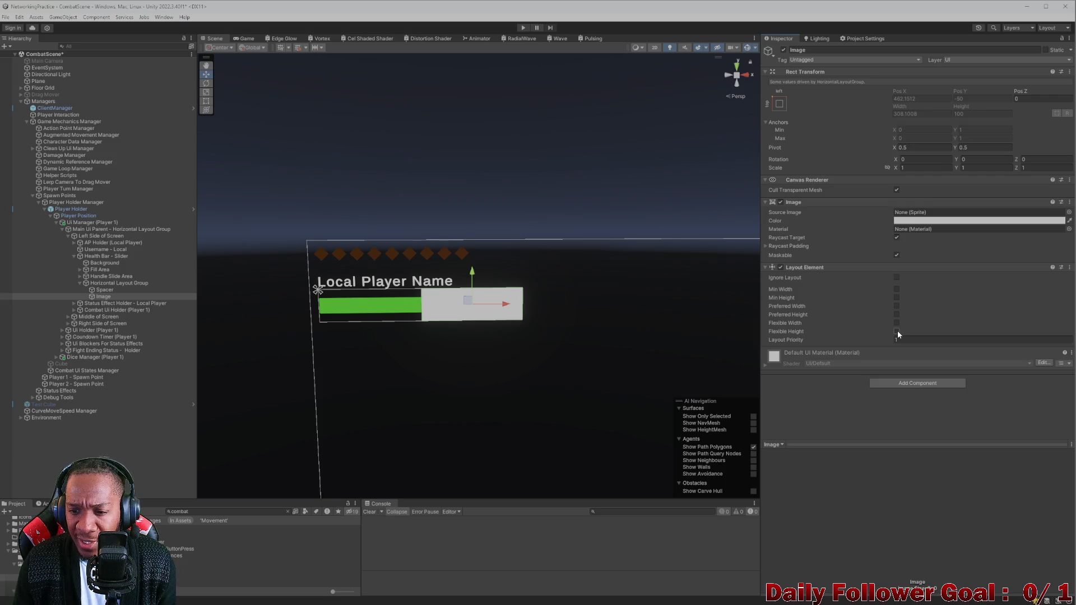
Set the Image's Layout Element to Flexible Height 1, Preferred Width 0 and Min Width 0
left_click(896, 331)
left_click(896, 313)
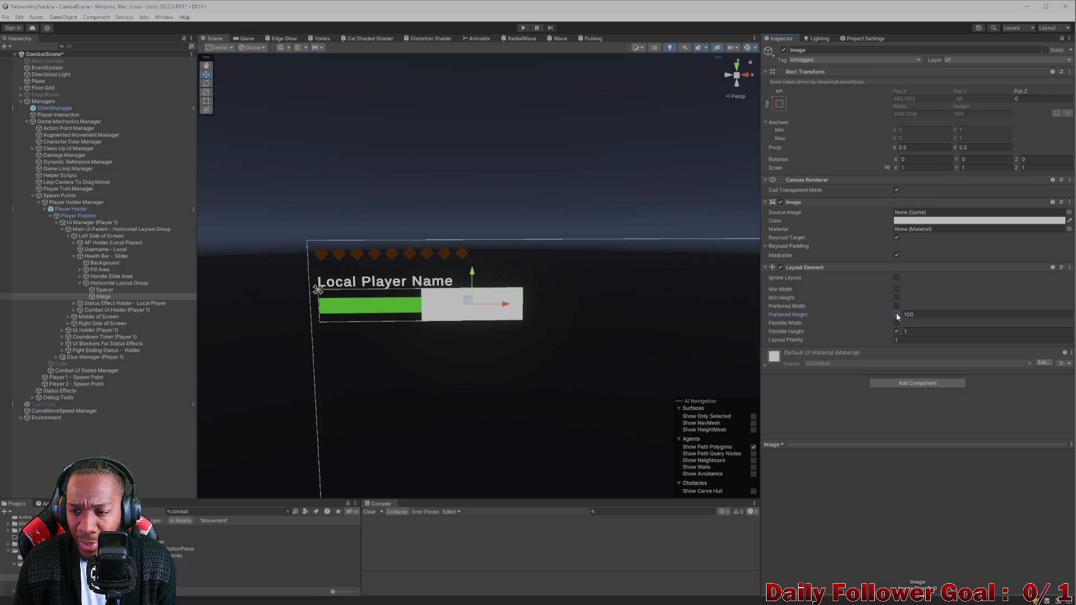
left_click(896, 314)
left_click(896, 307)
left_click_drag(902, 304, 777, 305)
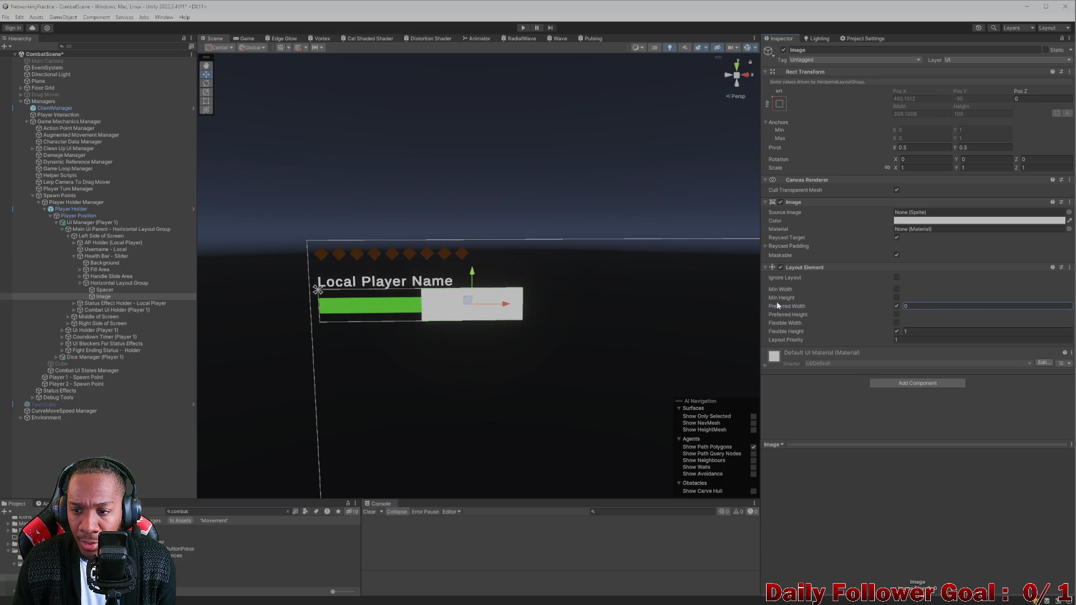
left_click(897, 289)
left_click(129, 290)
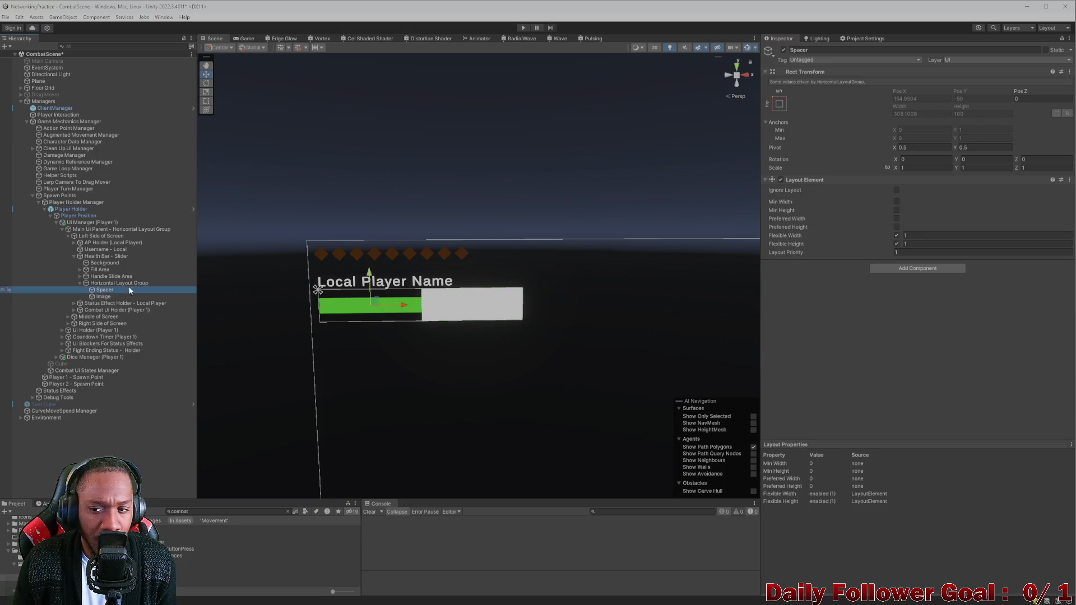
Enable Spacer's Preferred Width and set it to 447.3
left_click(897, 219)
left_click(908, 218)
type("384.9")
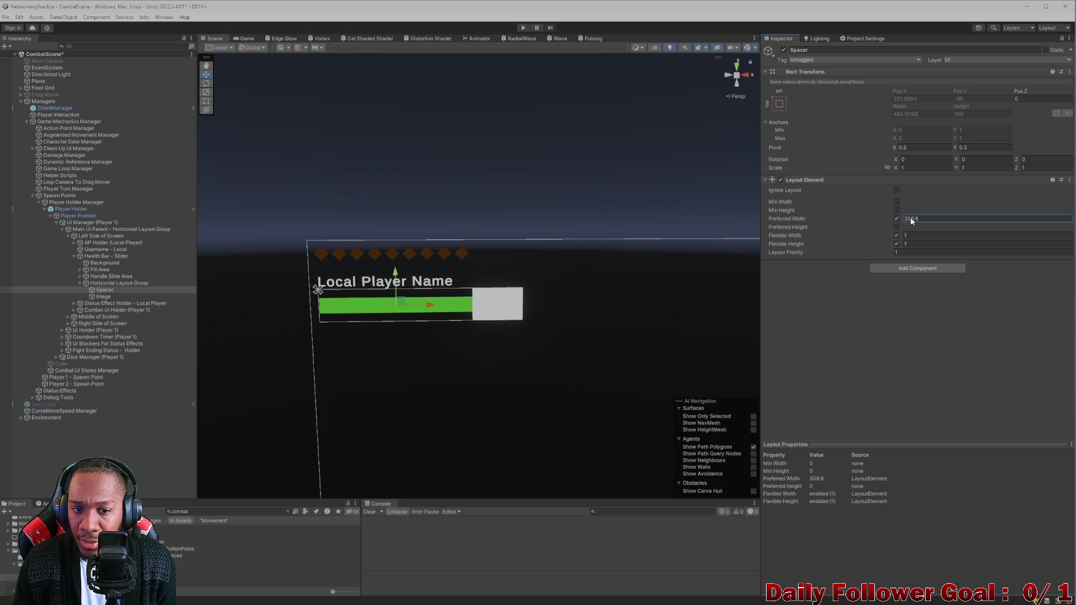
mouse_move(966, 219)
left_mouse_down()
mouse_move(1031, 224)
mouse_move(1011, 225)
left_mouse_up()
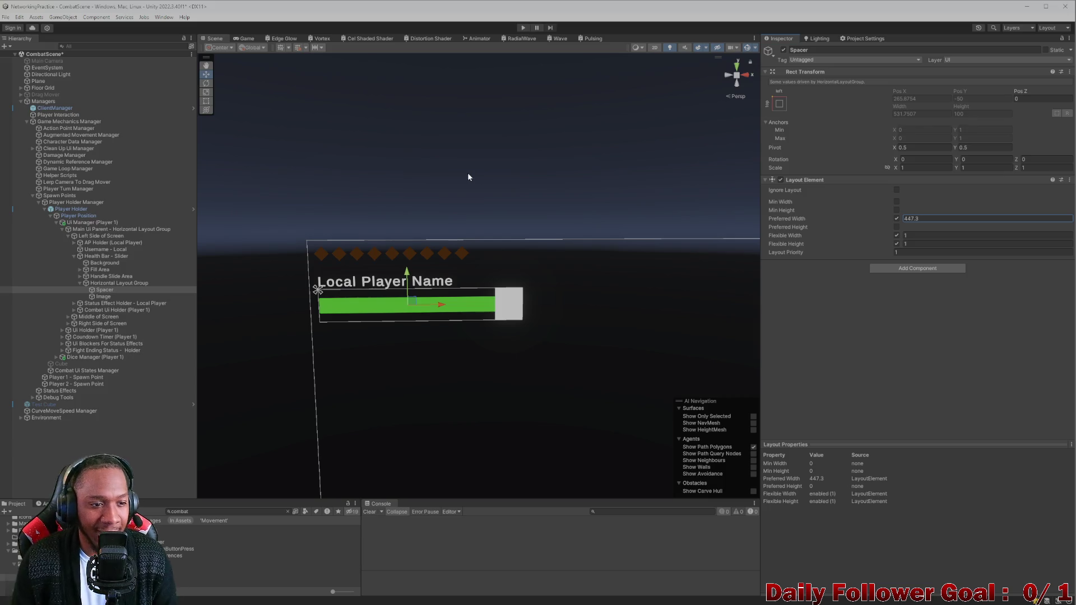
Remove the Image component from Image and add a new UI Image child under it
left_click(103, 296)
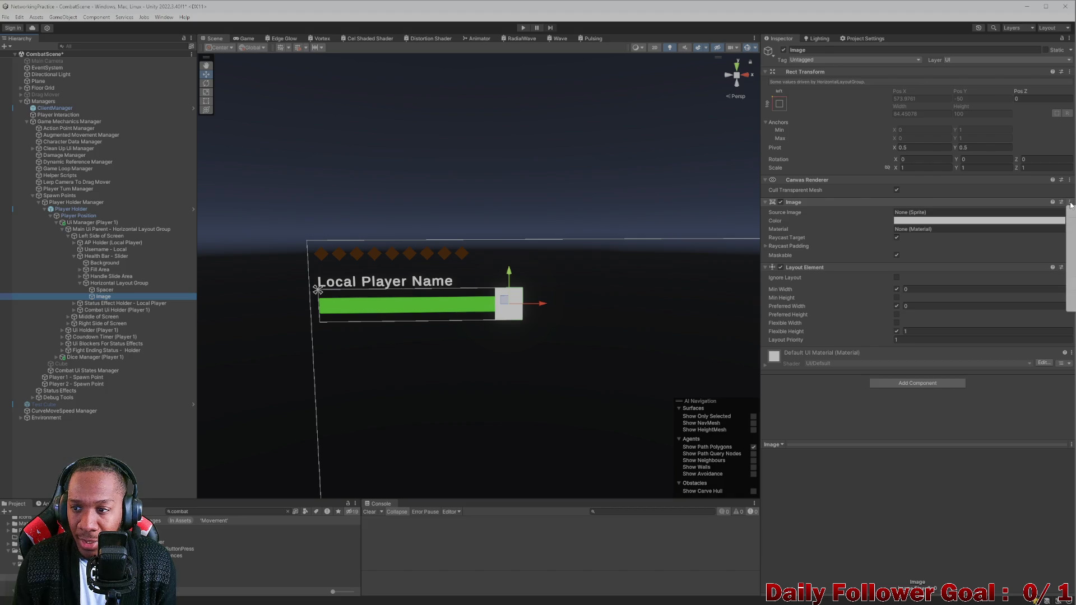
key("ctrl+z")
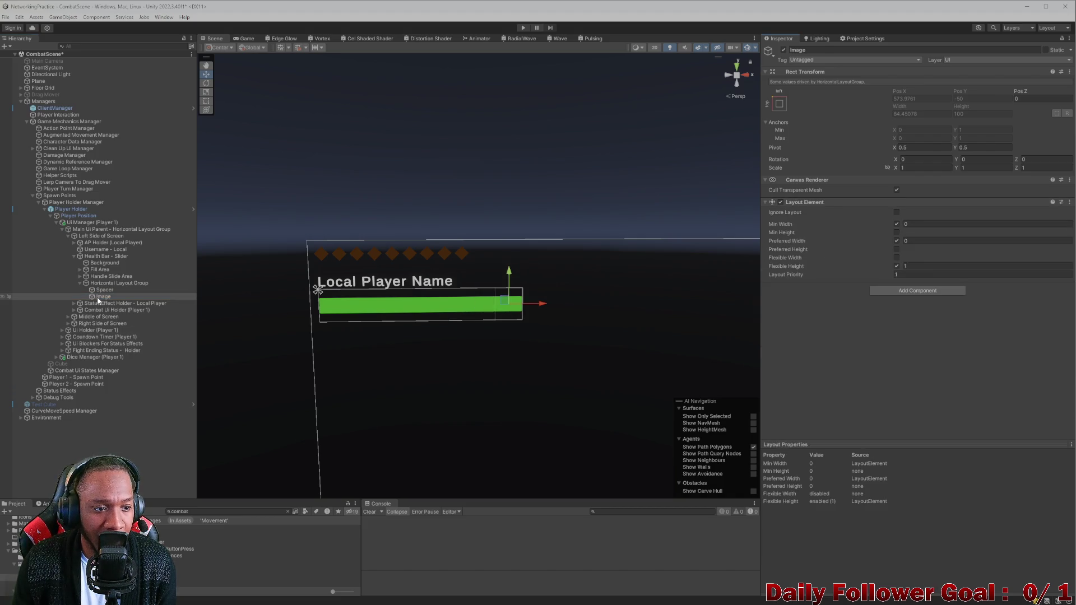
right_click(103, 298)
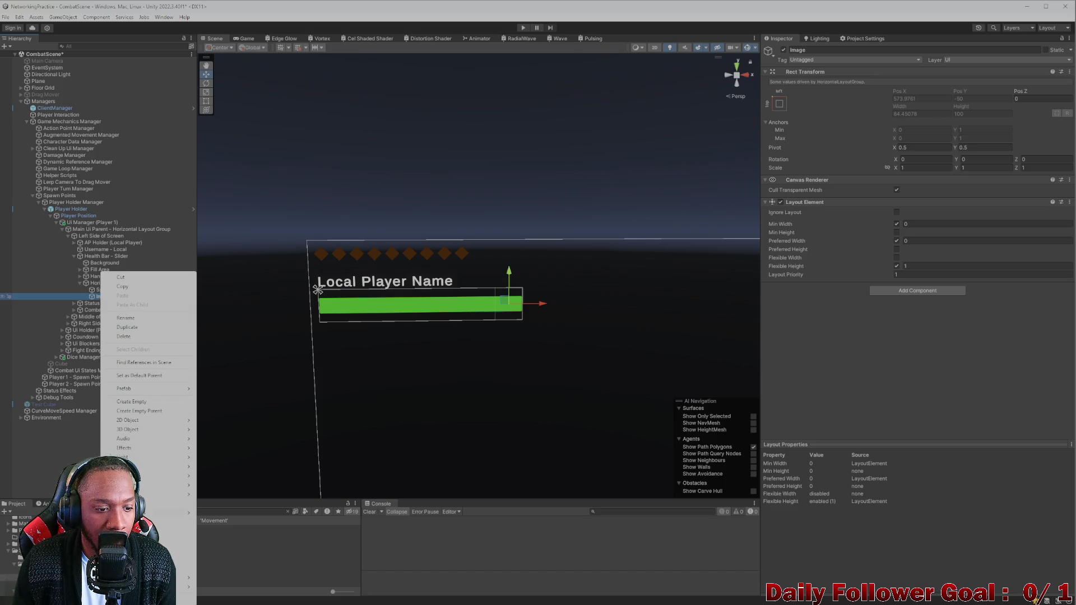
mouse_move(140, 457)
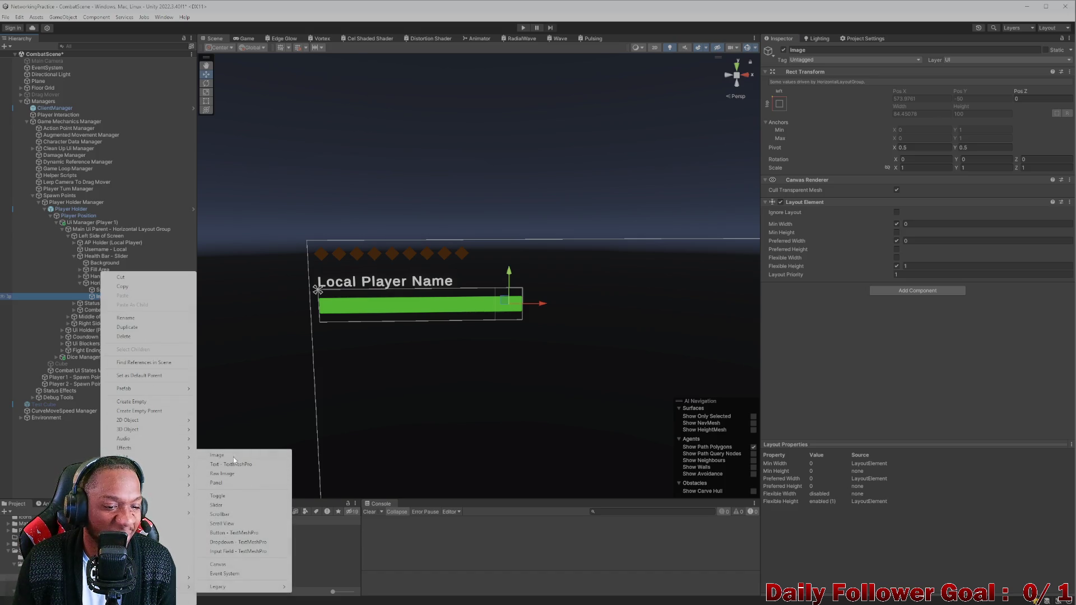
left_click(235, 459)
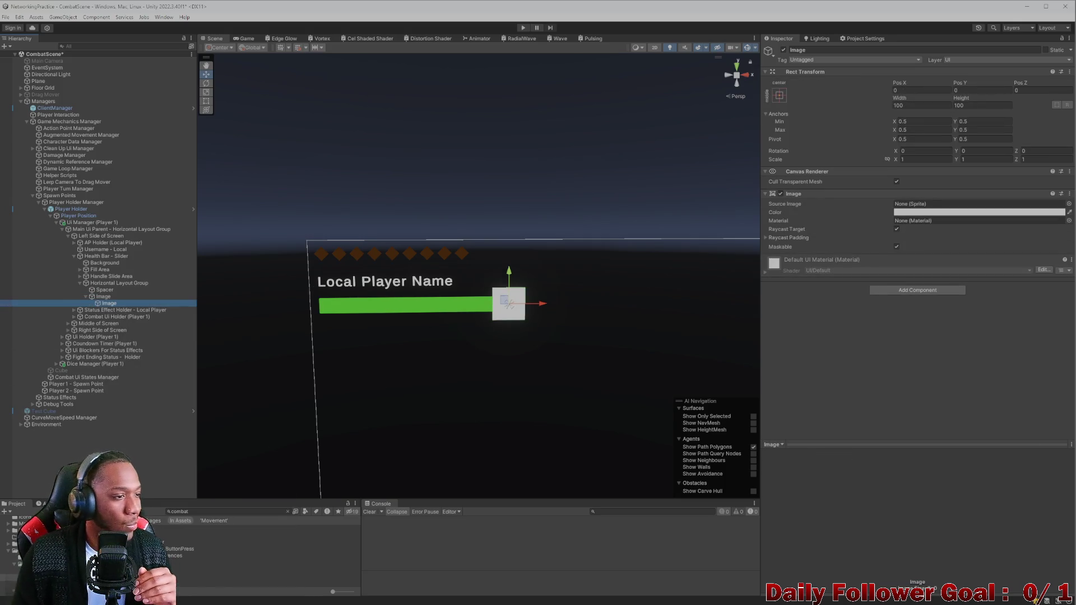
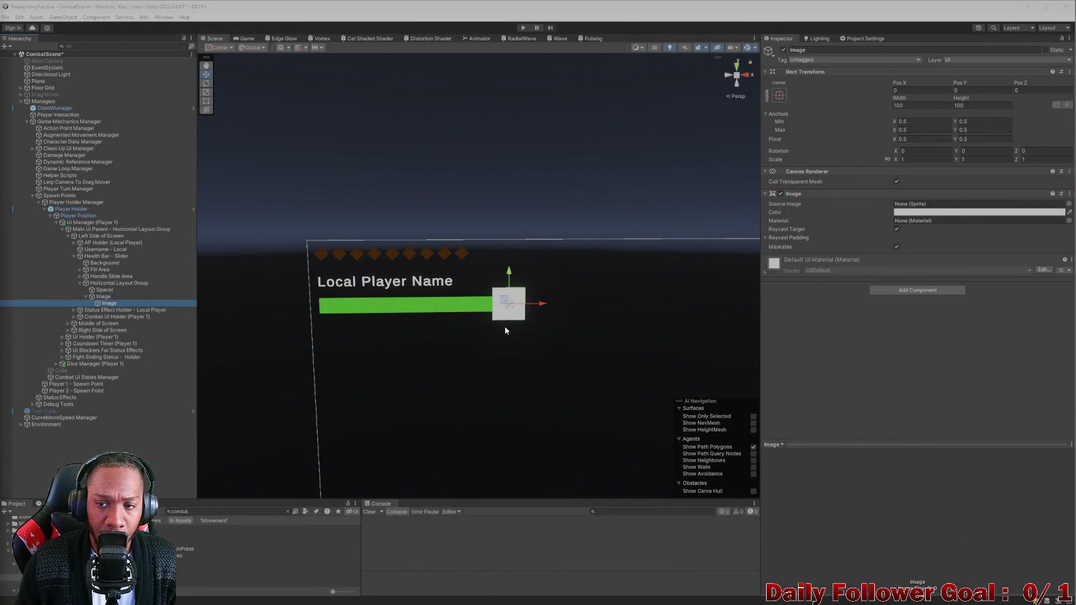
Move the inner square Image down and to the right of the health bar's end
left_click(101, 296)
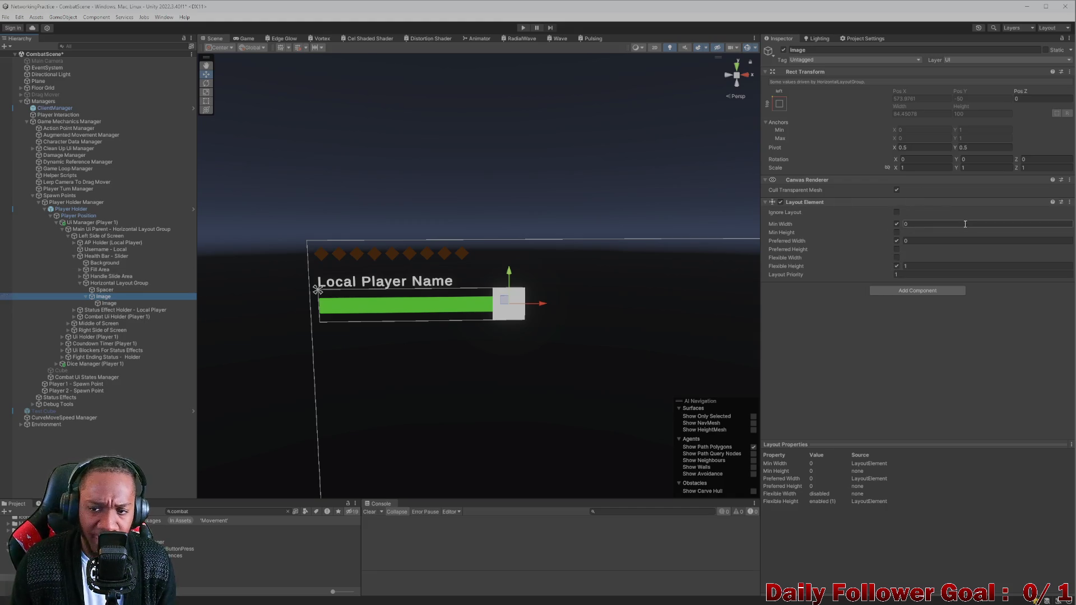
left_click(103, 305)
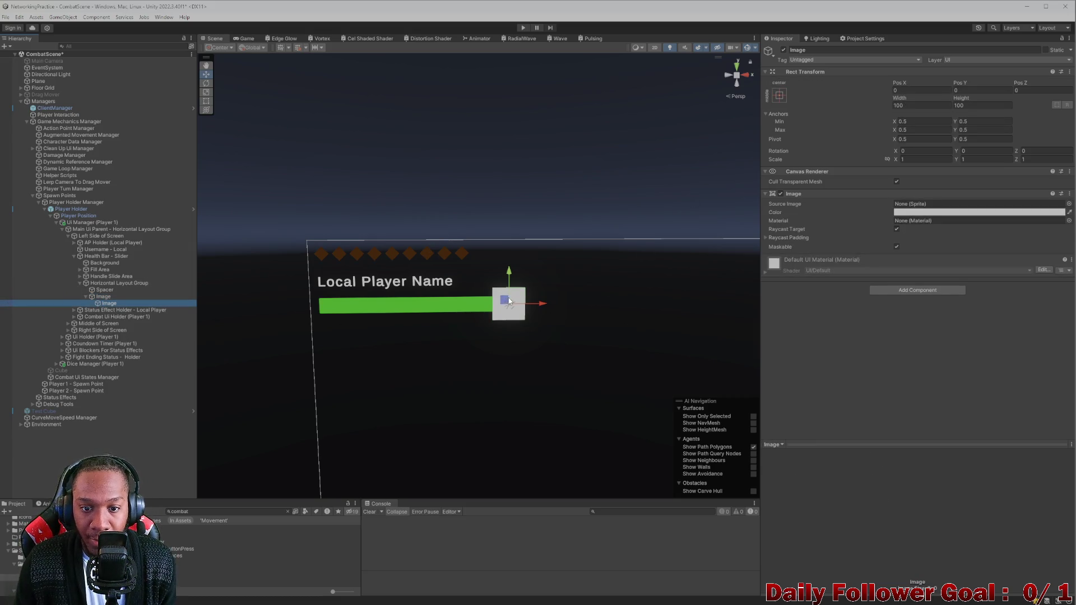
left_click_drag(507, 304, 530, 330)
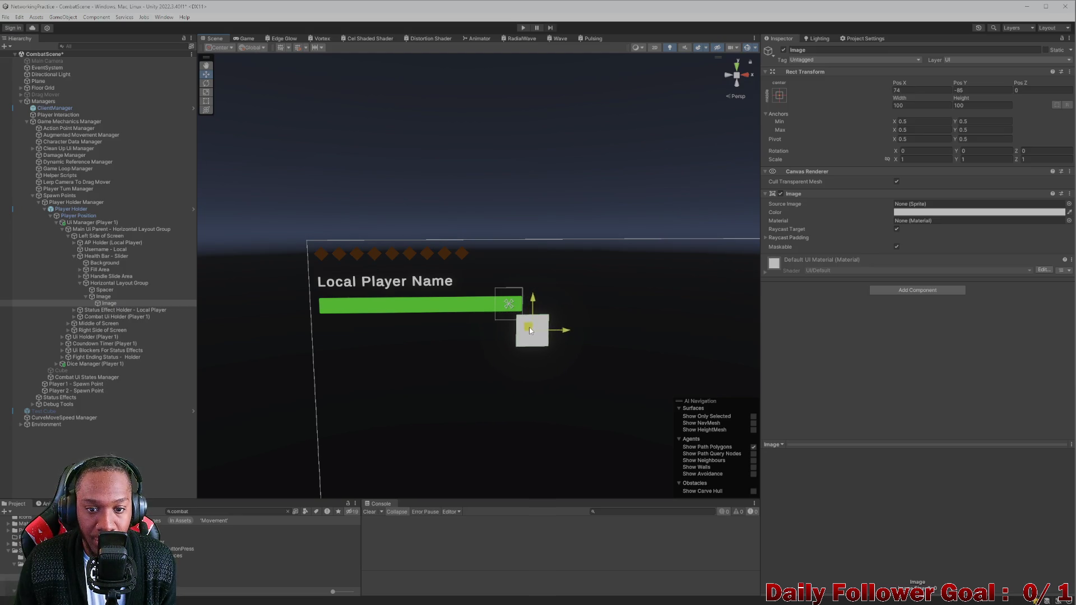
Preview the UI at 4:3 aspect in the Game view, then return to the Scene
left_click(246, 39)
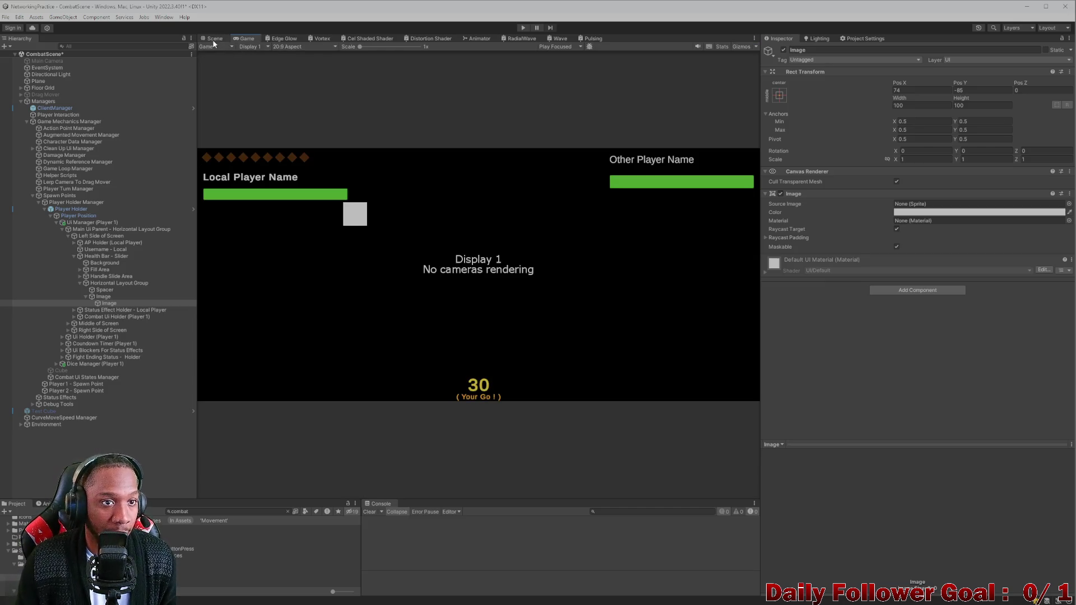
left_click(291, 48)
left_click(297, 133)
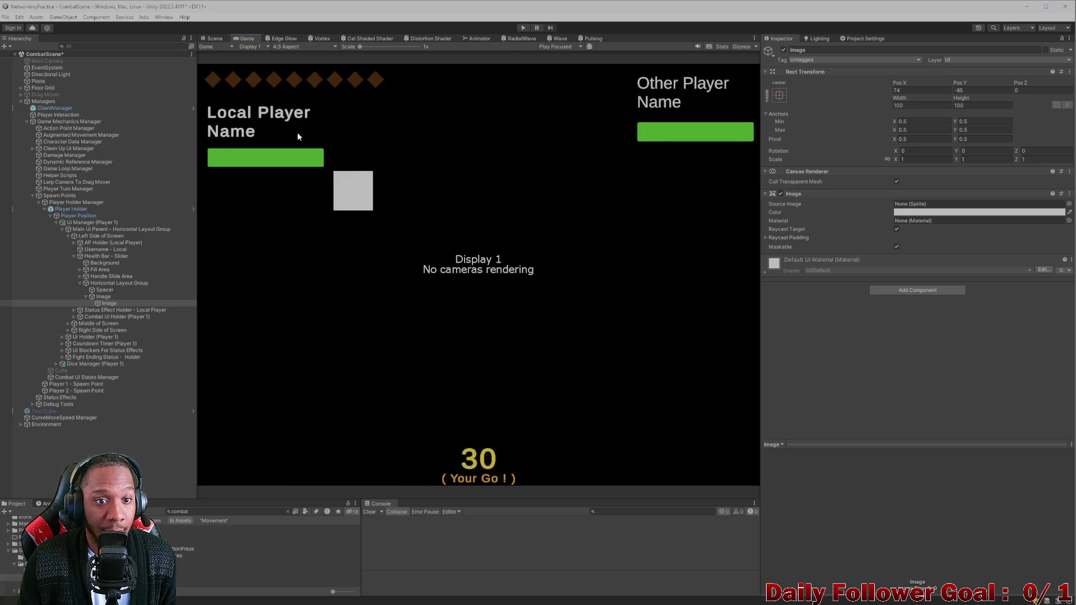
left_click(215, 39)
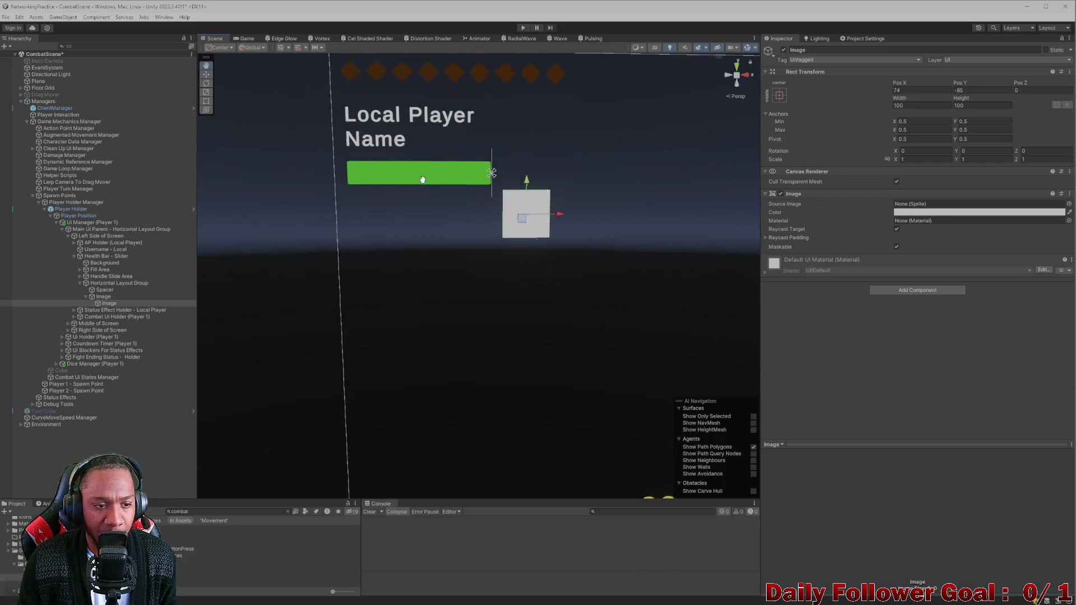
Select the Spacer, shrink and then disable its Layout Element preferred width, and check the Game view
left_click(106, 298)
key("Up")
key("Up")
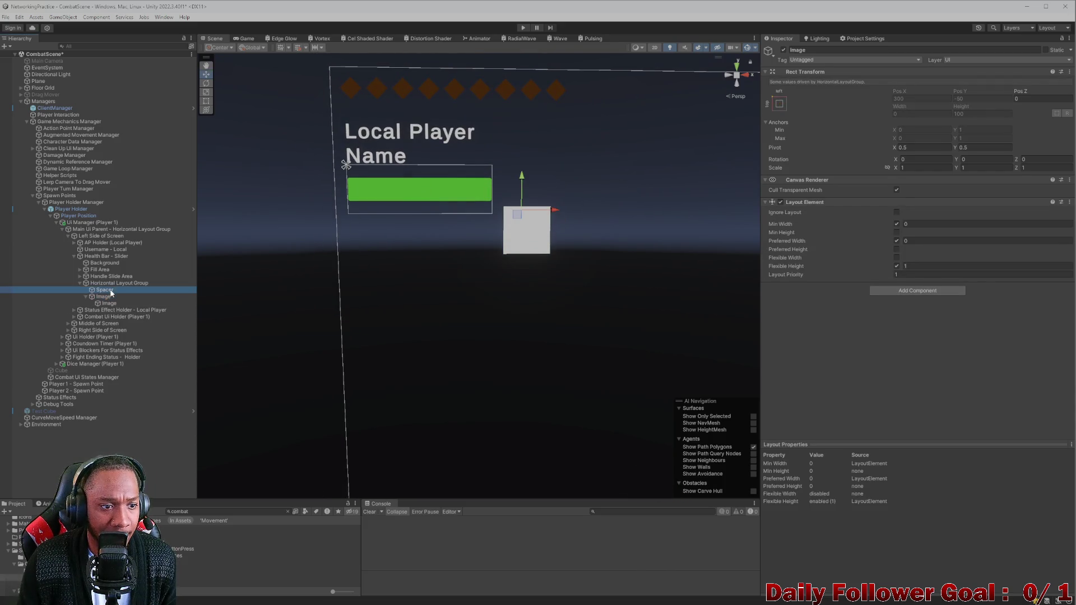
key("Down")
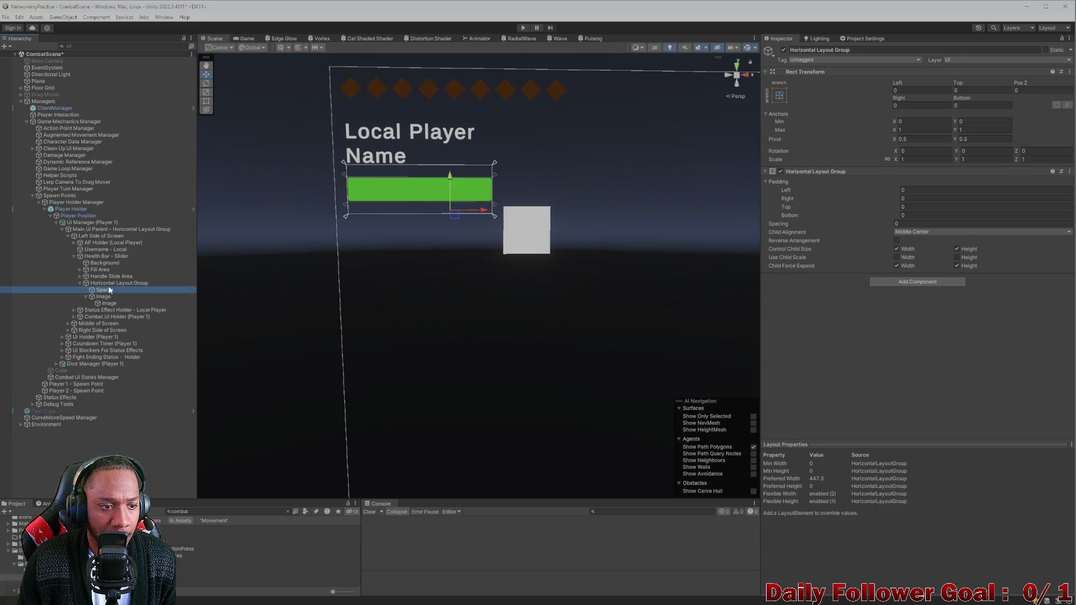
left_click(84, 296)
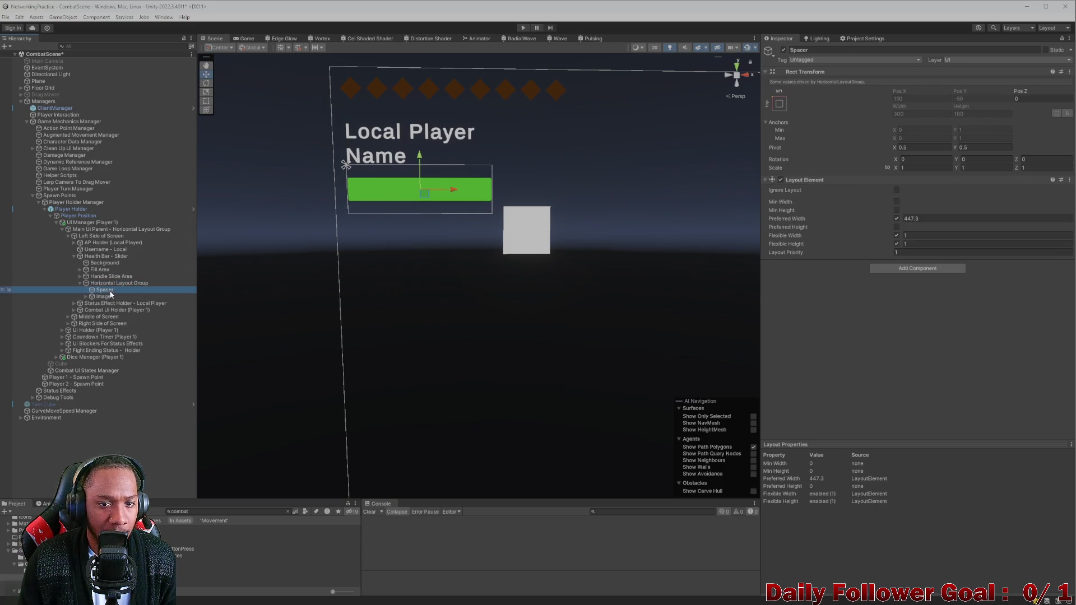
key("Down")
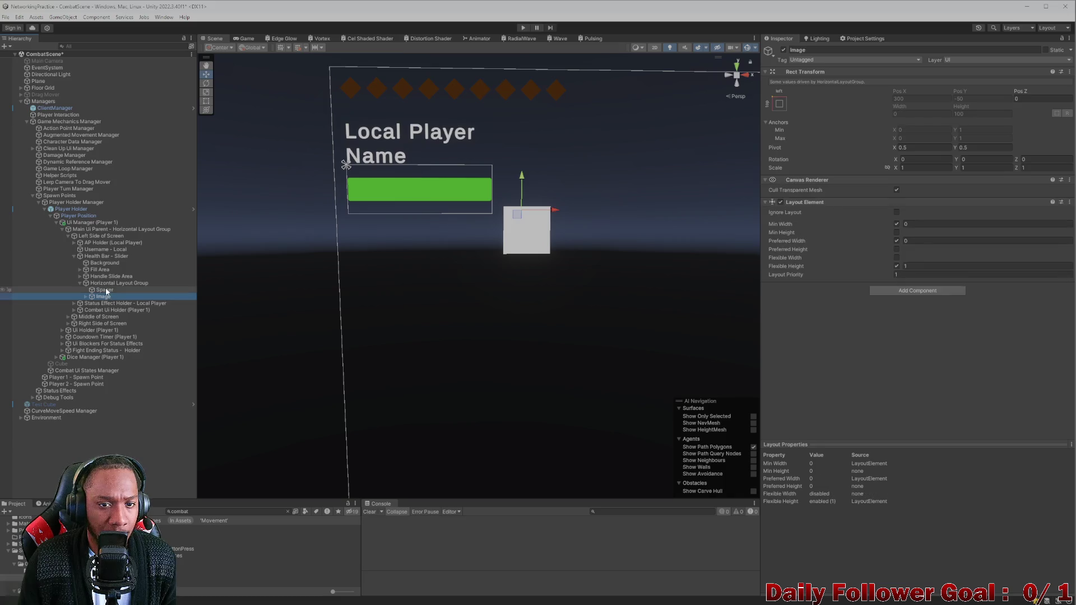
key("Up")
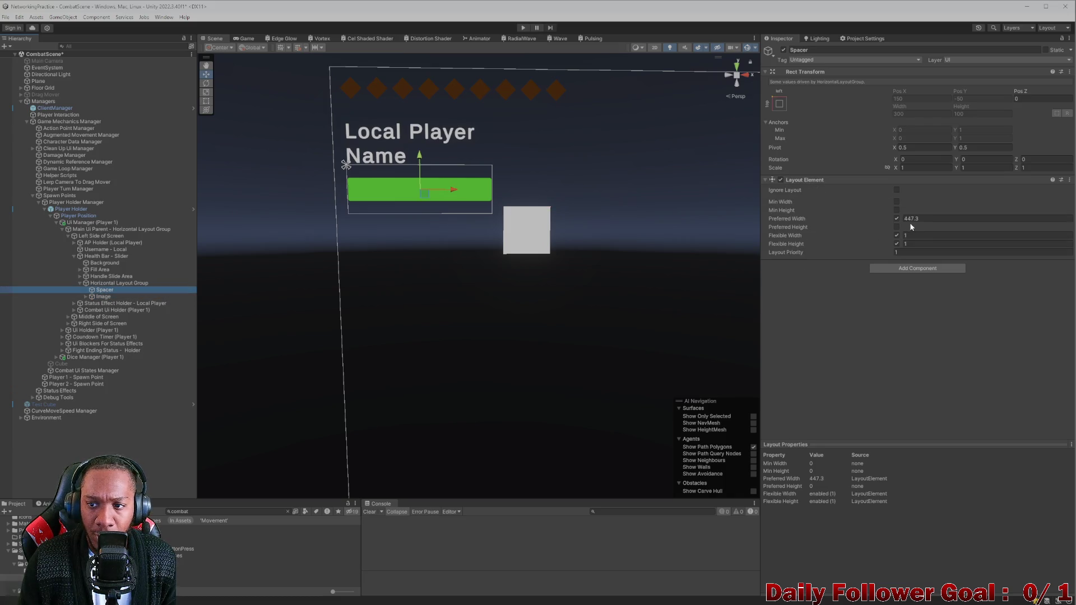
left_click(902, 219)
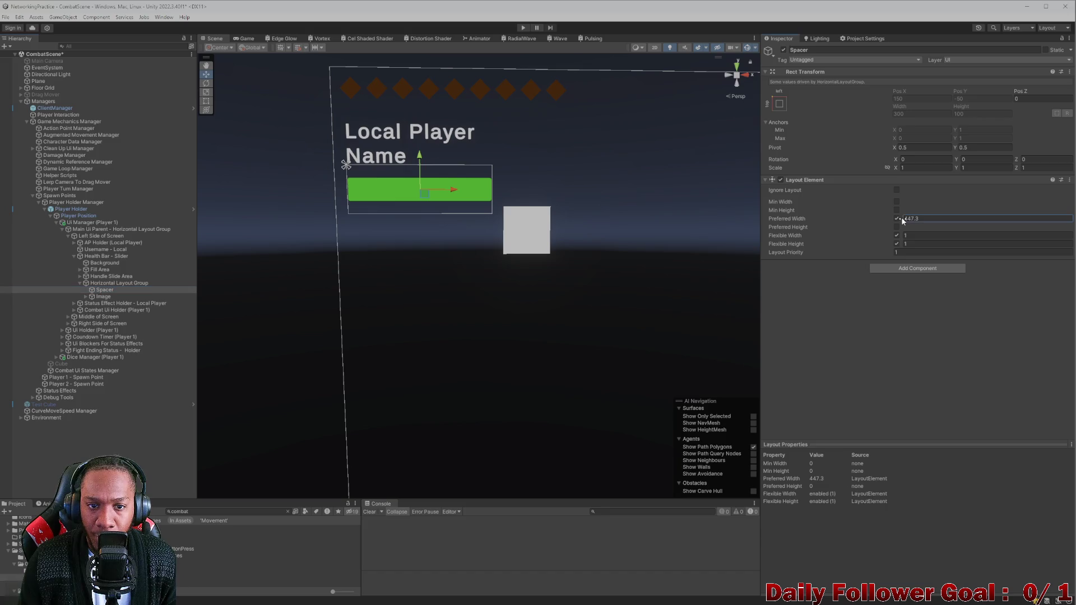
left_click_drag(808, 217, 616, 210)
left_click(896, 219)
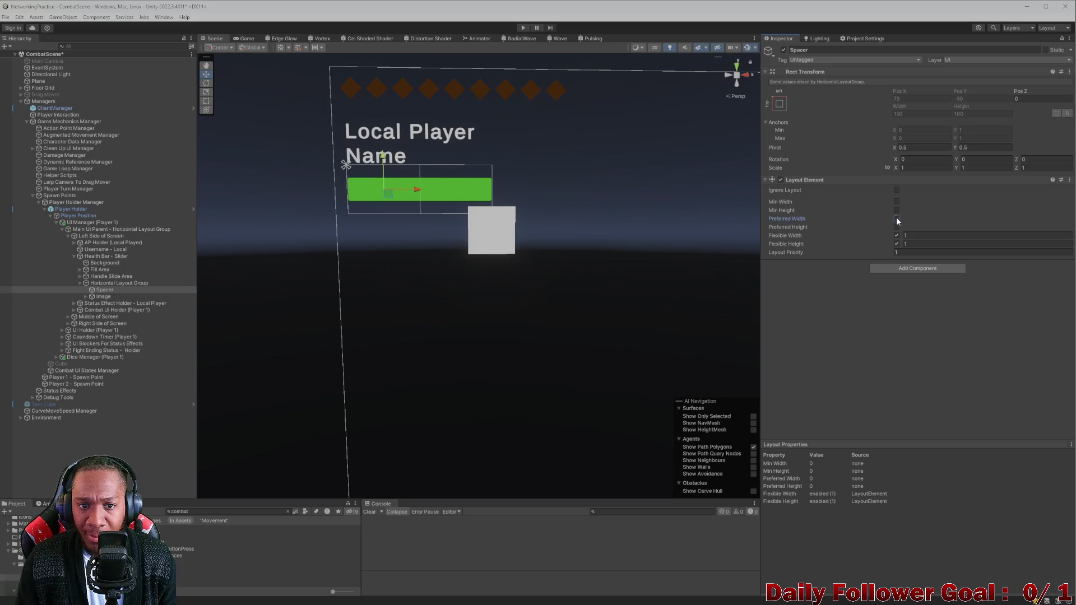
left_click(244, 38)
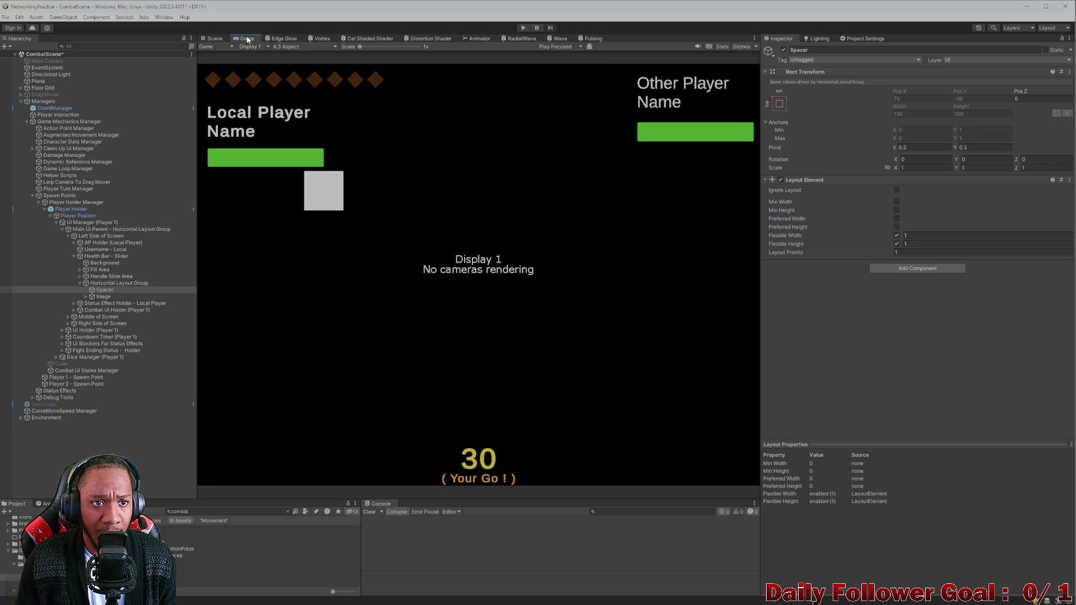
Preview the health bar and square at 20:9 aspect, then go back to the Scene view
left_click(285, 39)
left_click(241, 39)
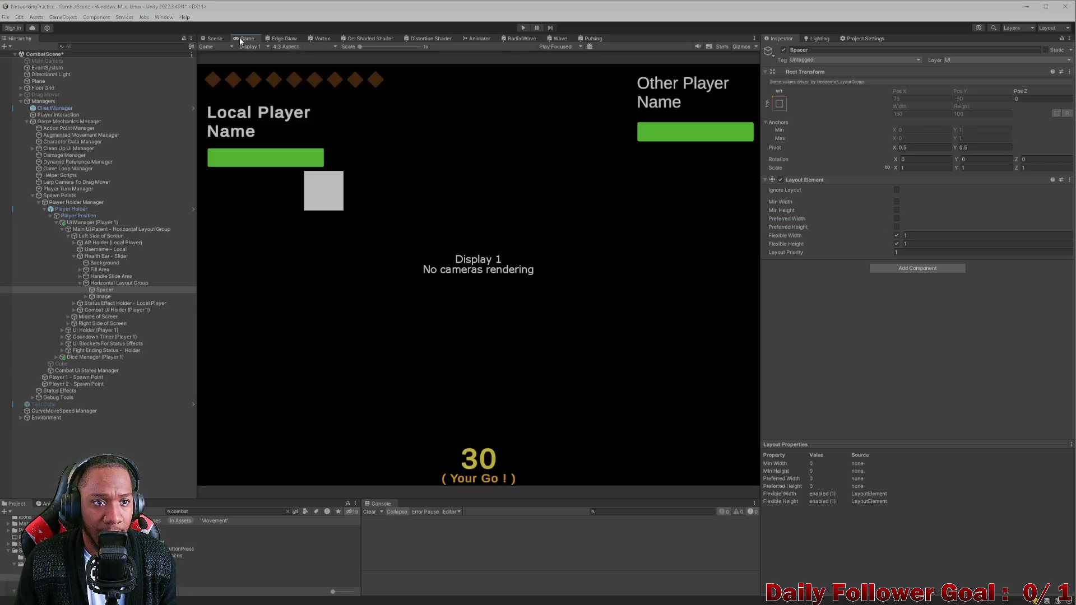
left_click(283, 46)
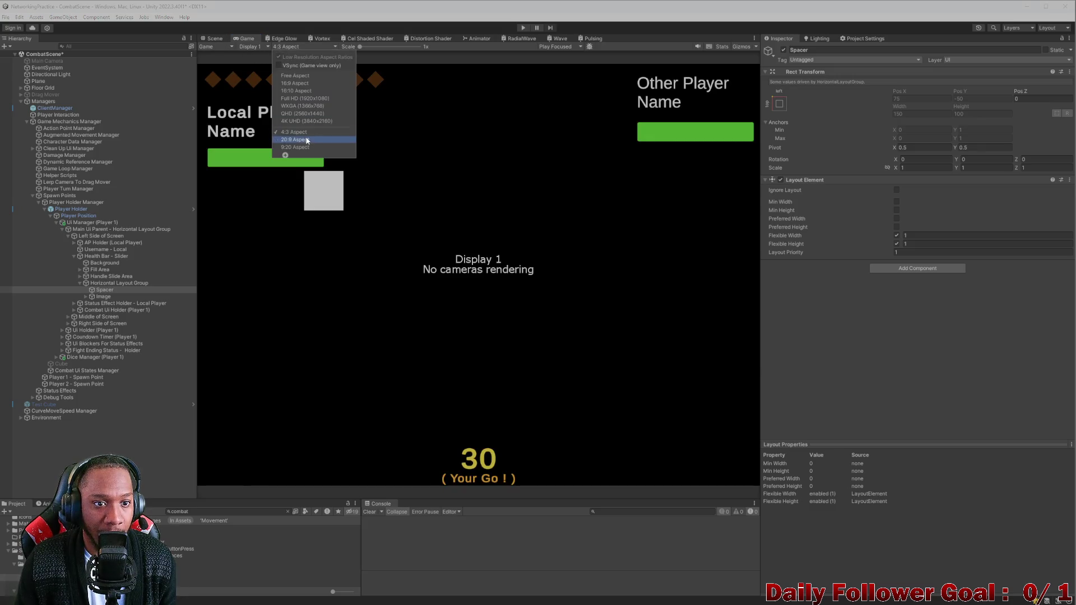
left_click(308, 138)
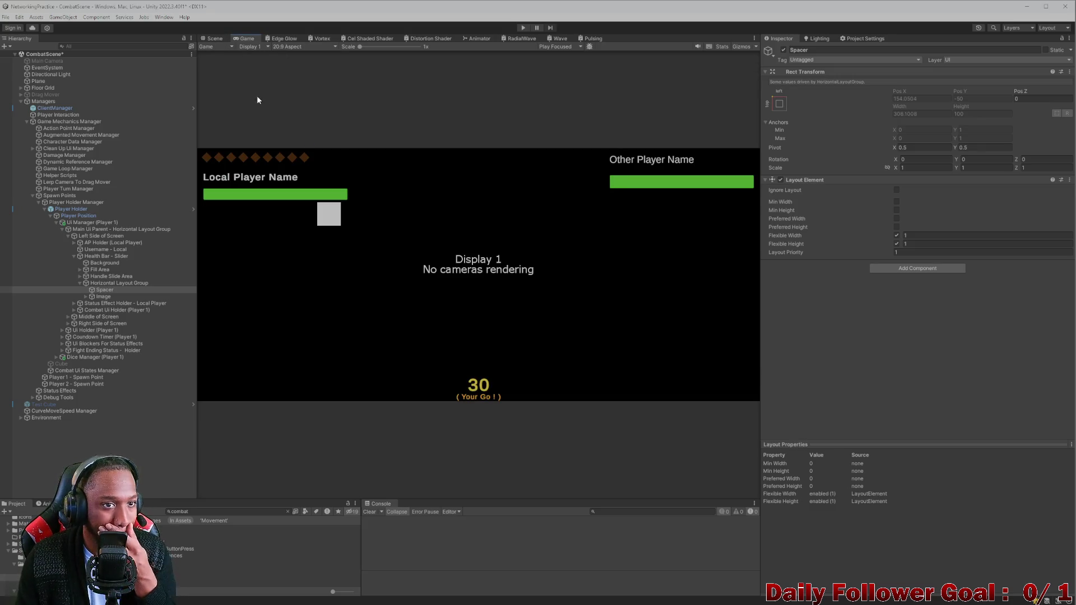
left_click(206, 37)
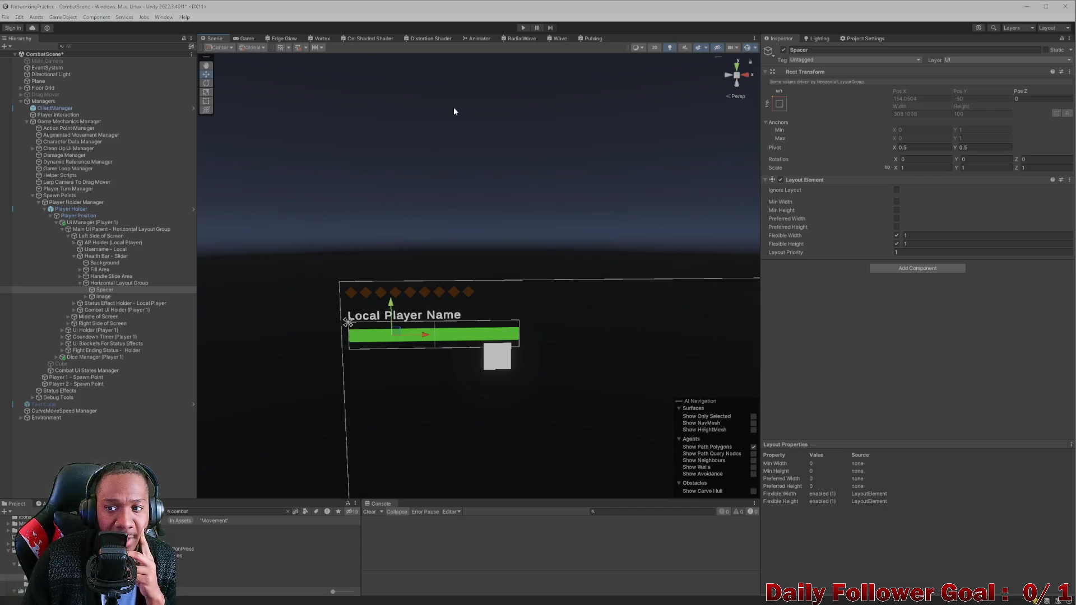
Try Spacer flexible widths of 7.5 and about 8.32, then settle on 5
left_click(897, 235)
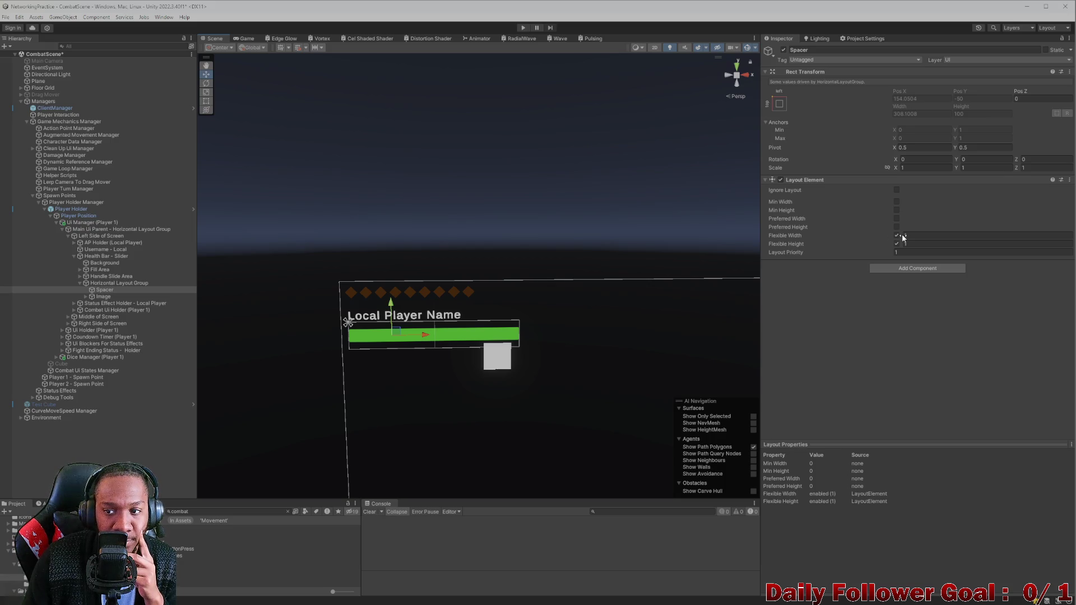
left_click(897, 236)
type("7.5")
key("Return")
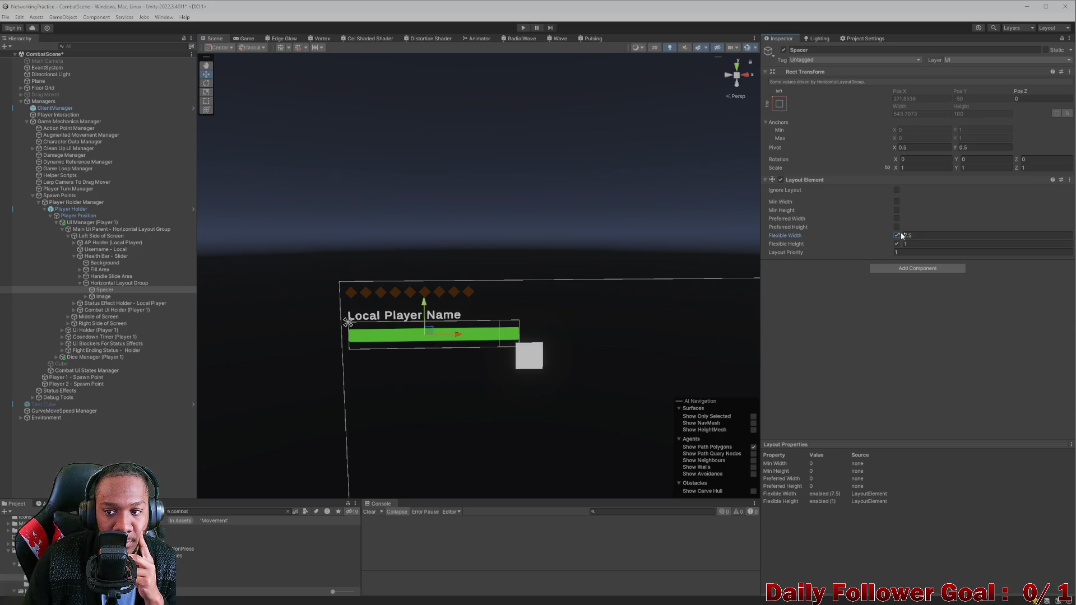
mouse_move(904, 237)
left_mouse_down()
mouse_move(874, 237)
mouse_move(939, 234)
mouse_move(767, 224)
mouse_move(807, 226)
mouse_move(780, 231)
left_mouse_up()
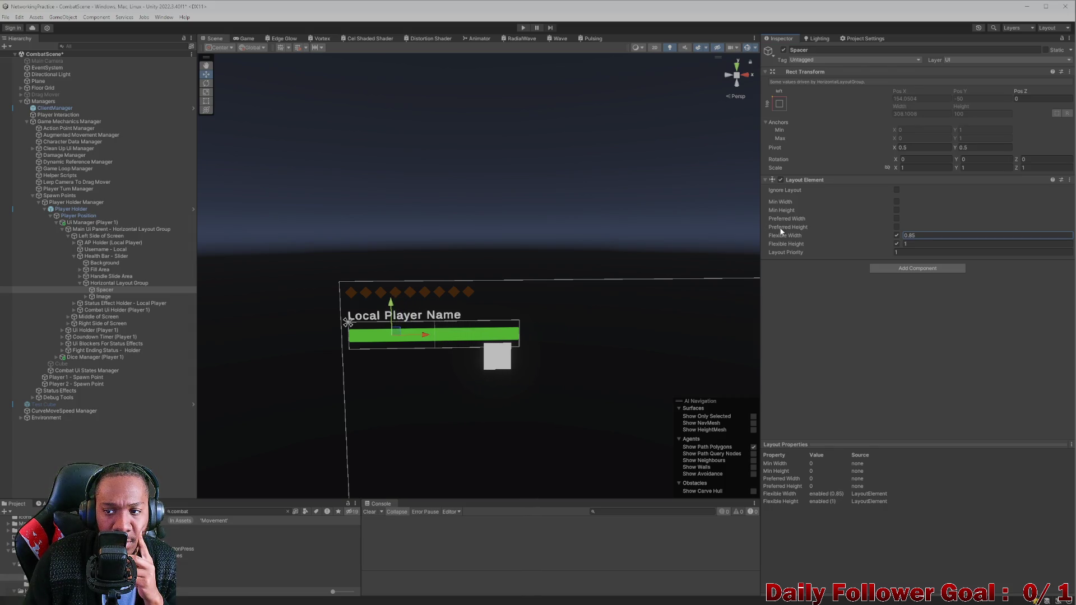
left_click(922, 234)
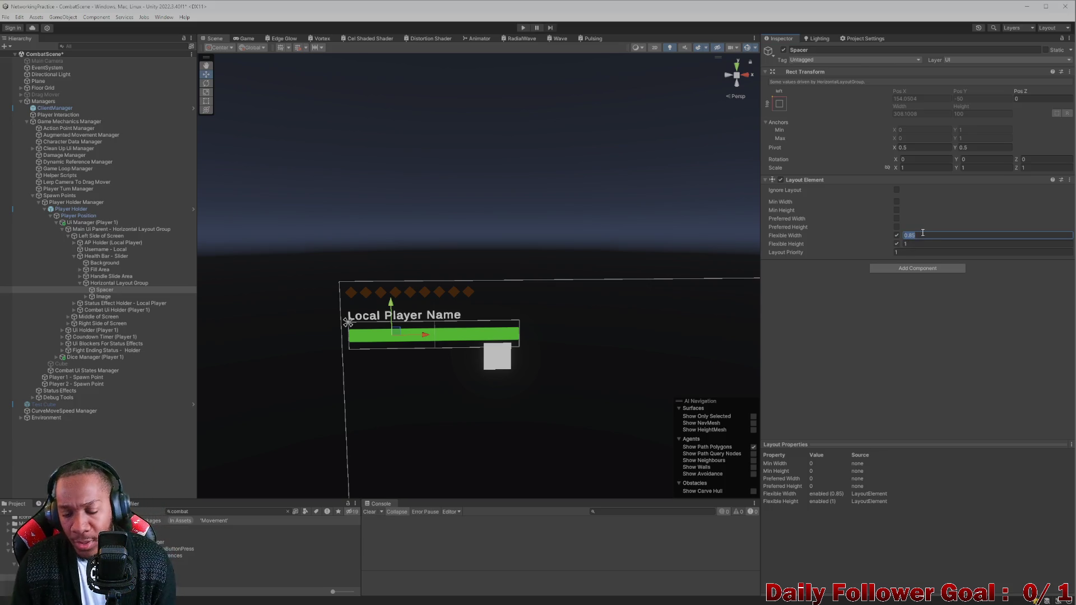
type("5")
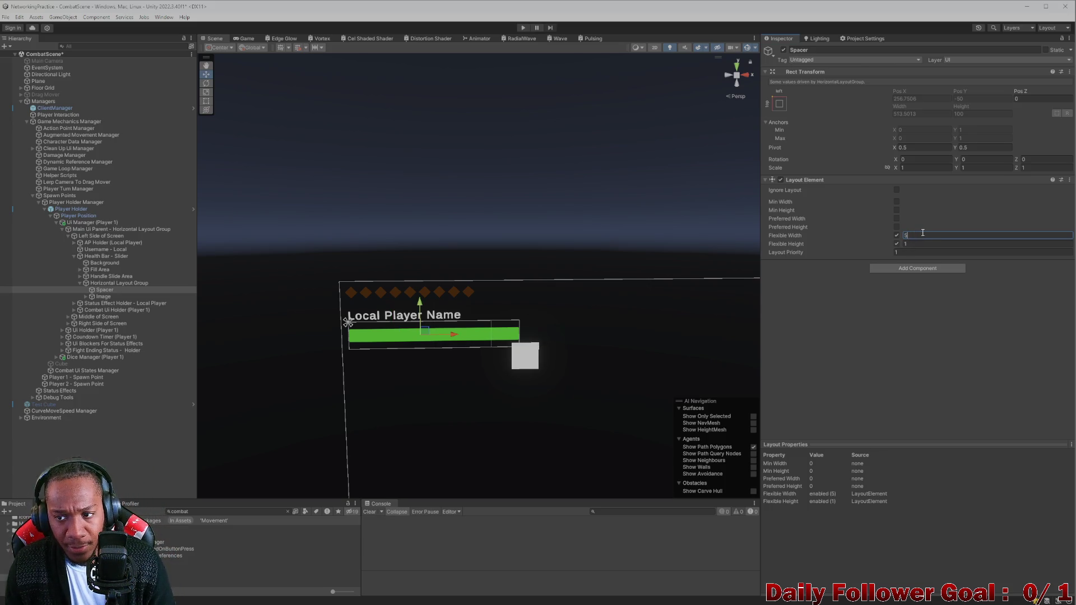
left_click(239, 41)
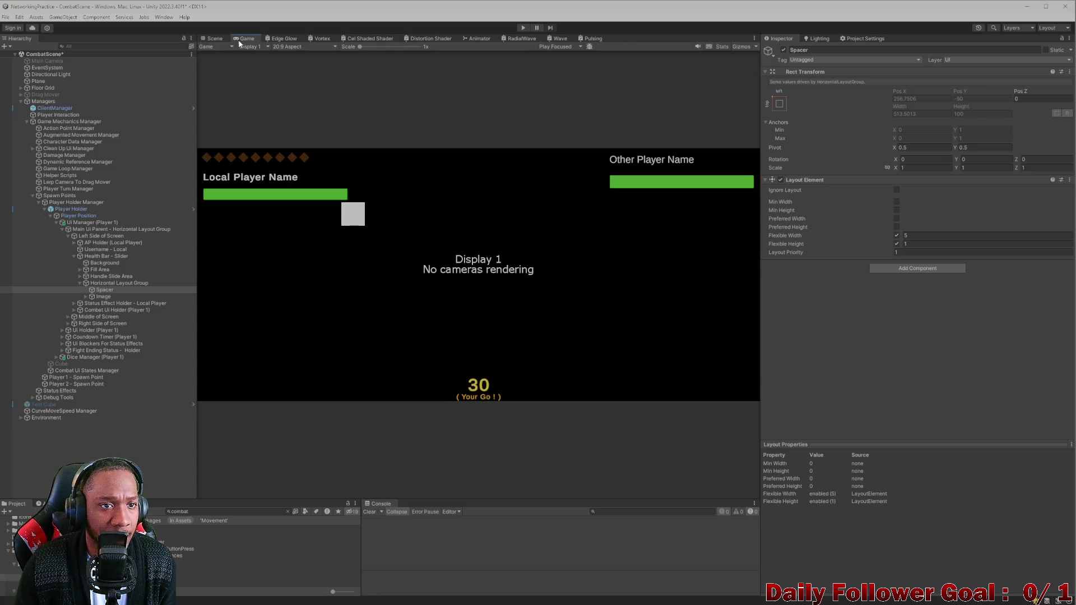
Preview the UI at 4:3 aspect, then at 20:9
left_click(286, 47)
left_click(301, 131)
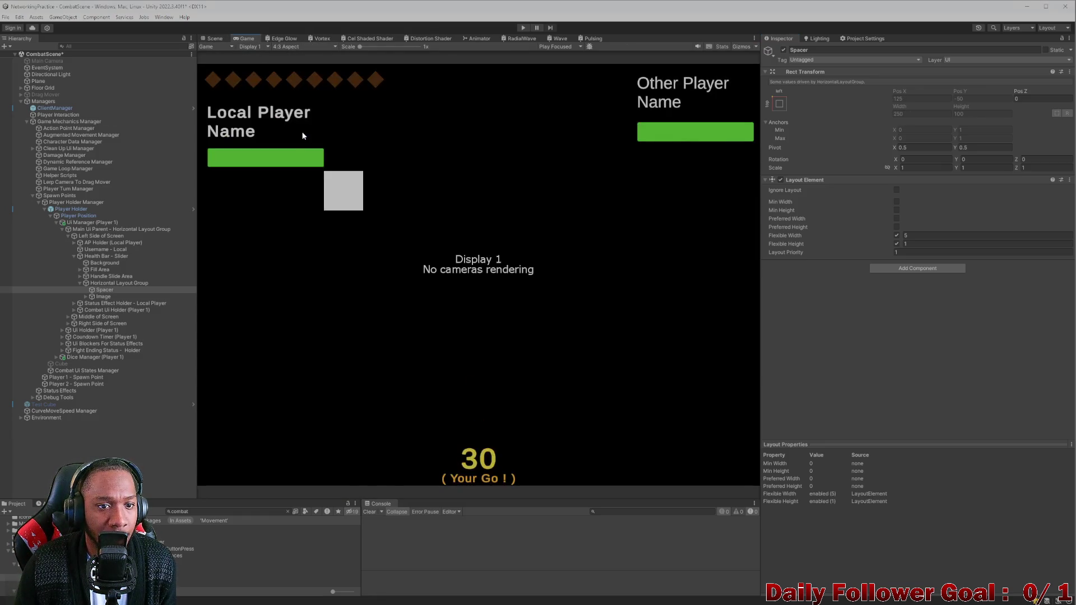
left_click(290, 48)
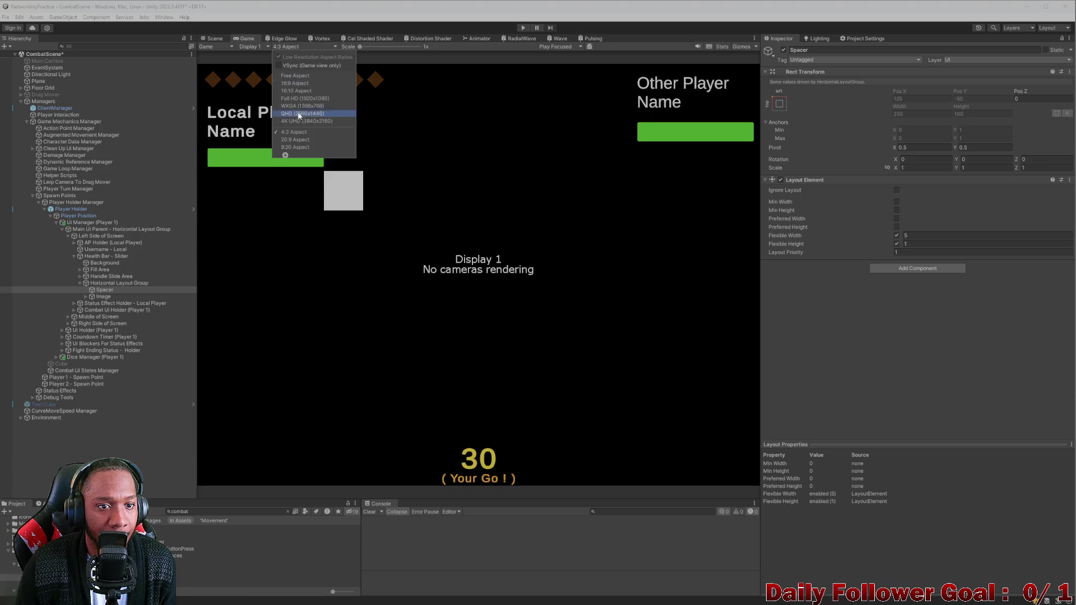
left_click(302, 140)
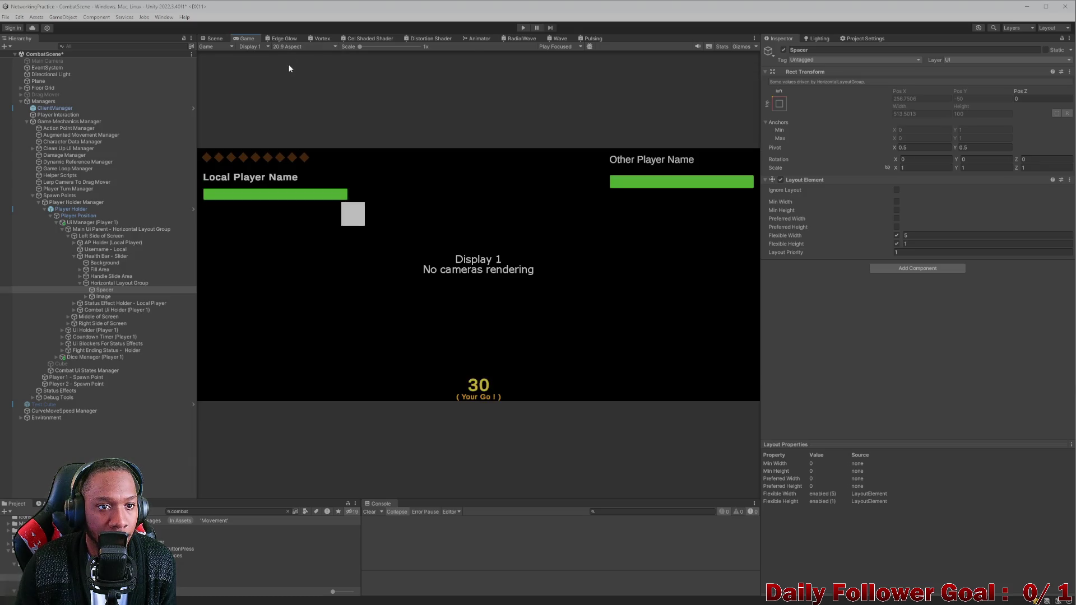
left_click(303, 47)
left_click(300, 140)
Compare the UI at 4:3, 16:9 and 20:9, then return to the Scene view
left_click(286, 47)
left_click(298, 91)
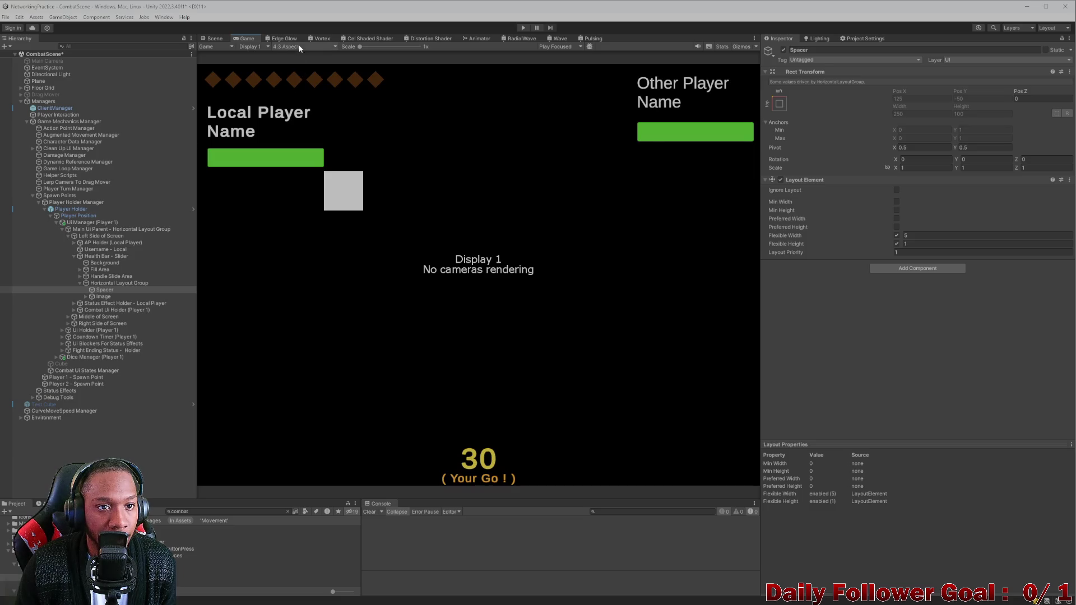
left_click(299, 48)
left_click(301, 84)
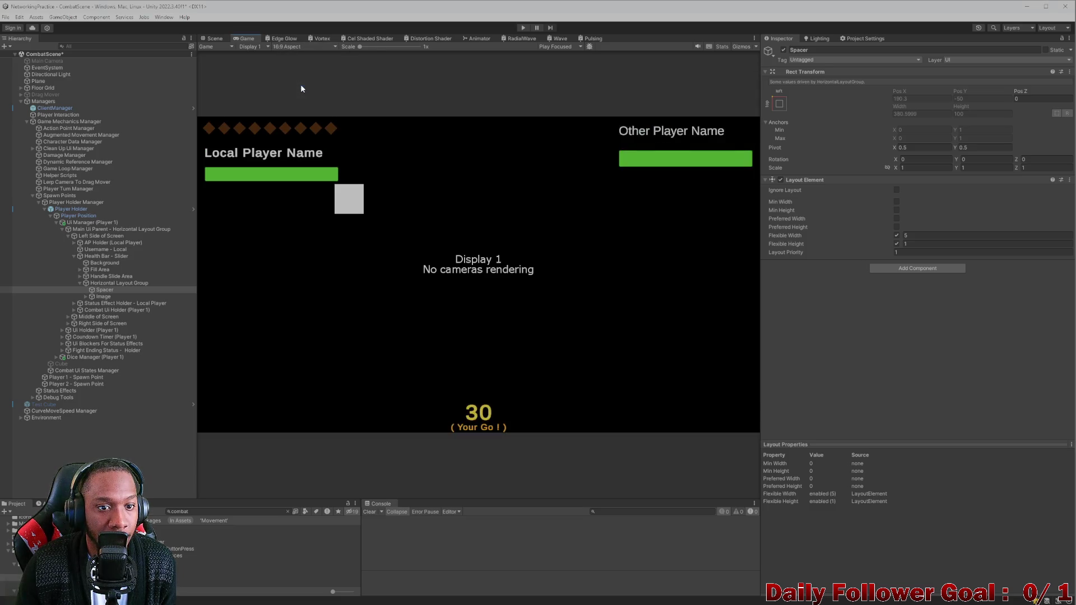
left_click(297, 47)
left_click(297, 144)
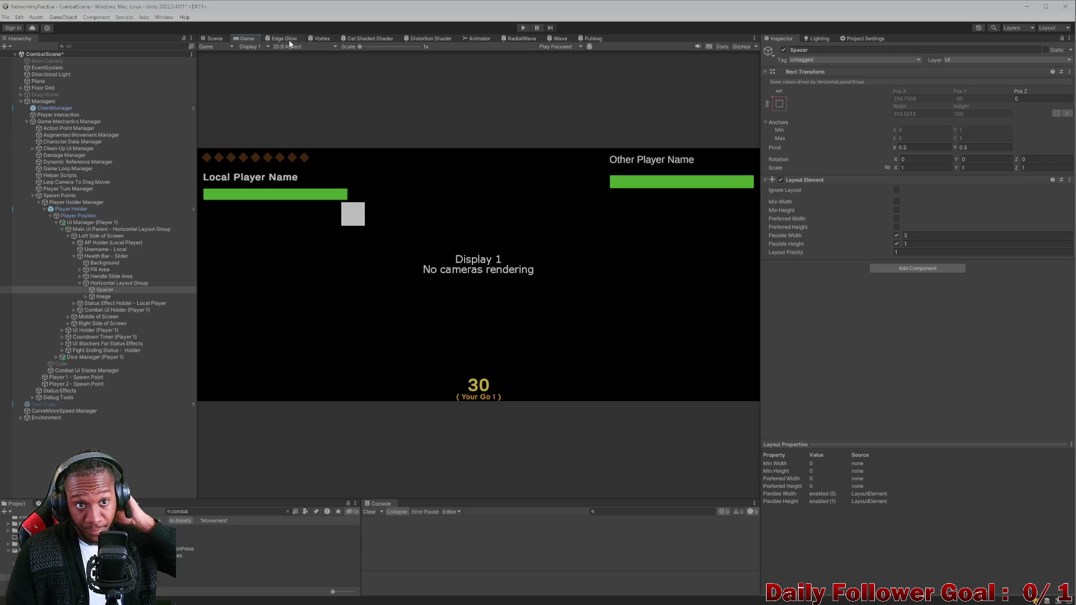
left_click(284, 39)
left_click(214, 39)
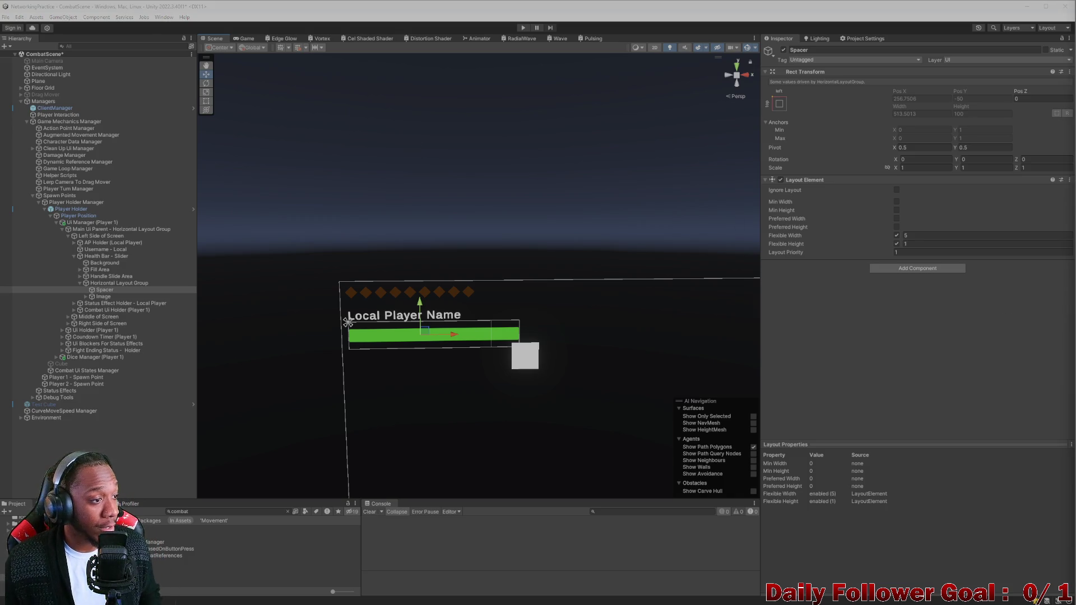
Deselect the Spacer, zoom out, and select ToDo.cs on-deck lines 24–30 in Visual Studio
left_click(348, 323)
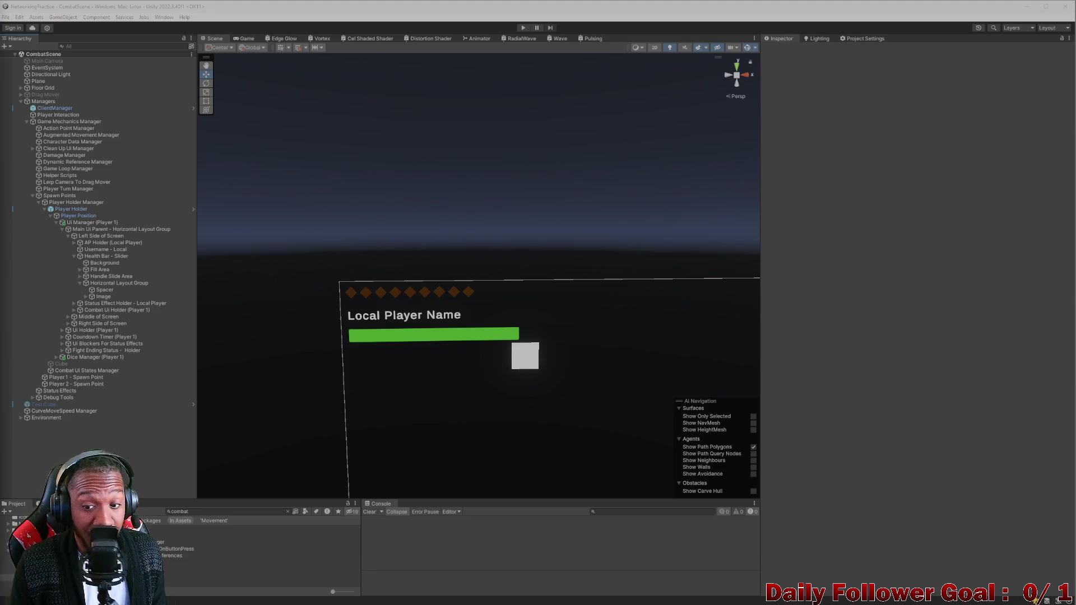
scroll(476, 365, "down", 5)
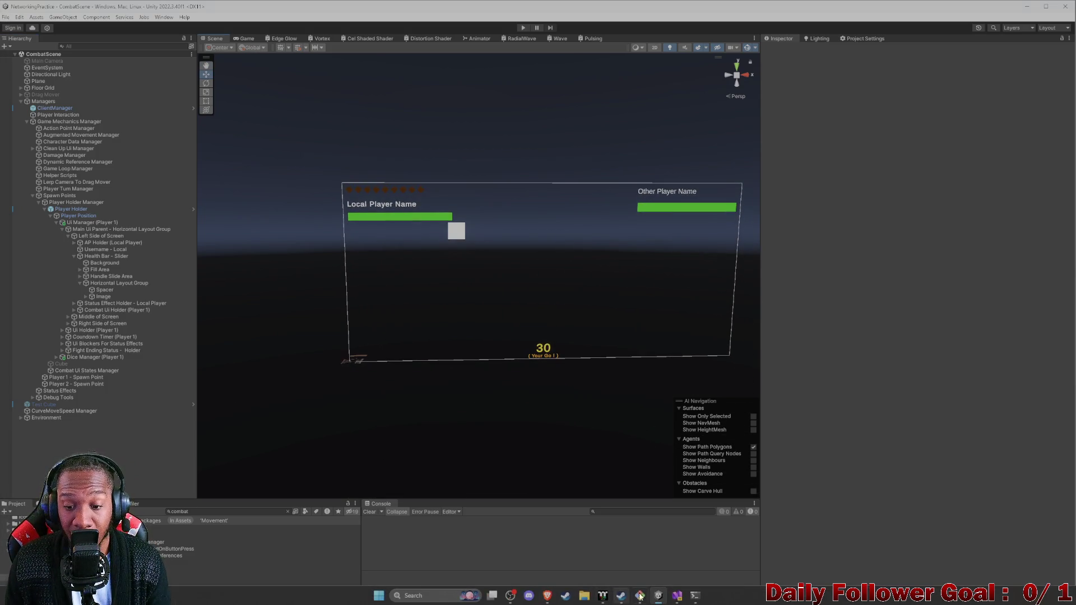
mouse_move(677, 595)
left_click(697, 562)
scroll(198, 231, "down", 2)
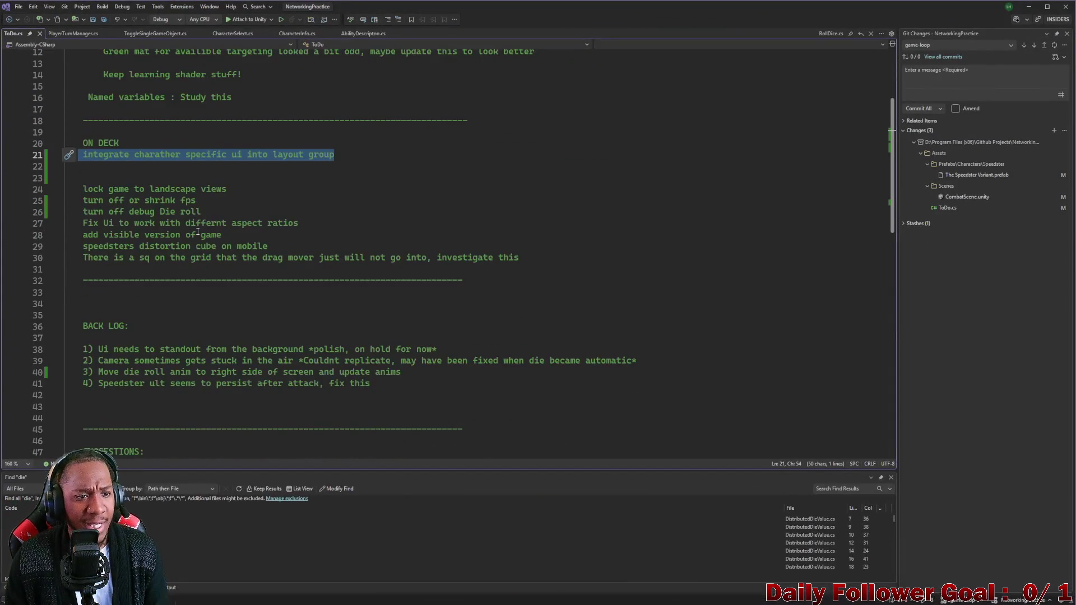
mouse_move(81, 191)
left_mouse_down()
mouse_move(459, 259)
mouse_move(538, 259)
left_mouse_up()
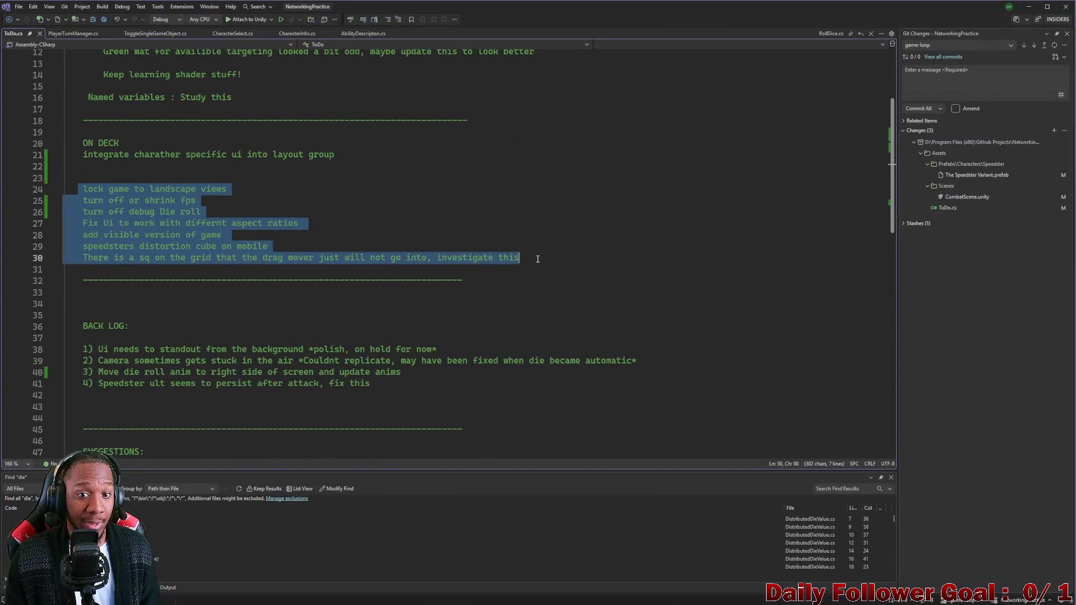